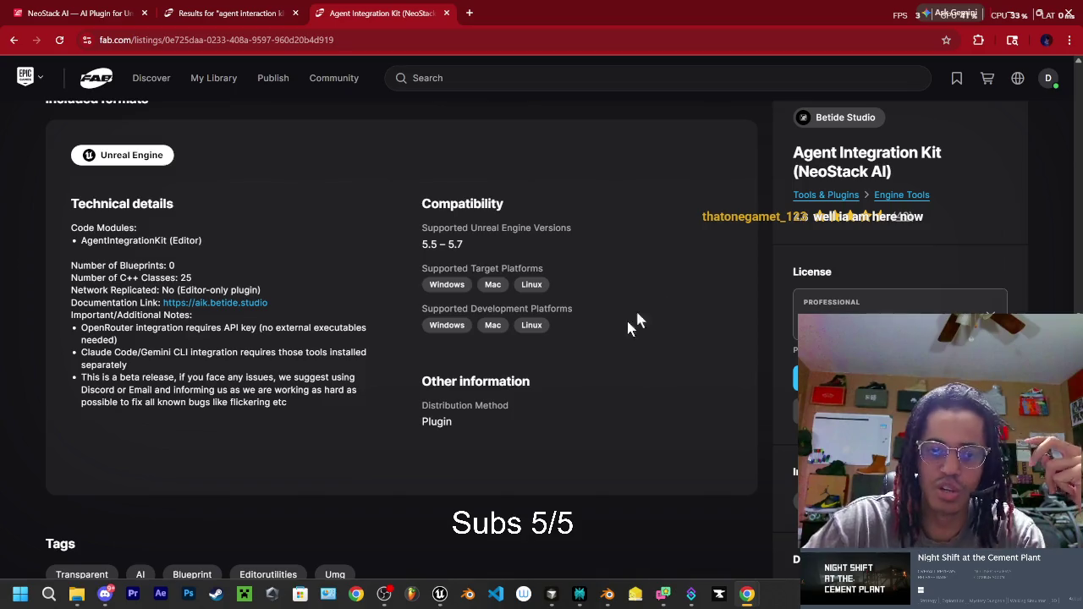
Step: Scroll the Fab listing up to its features, then bring the Twitch stream manager forward
scroll(637, 312, "up", 5)
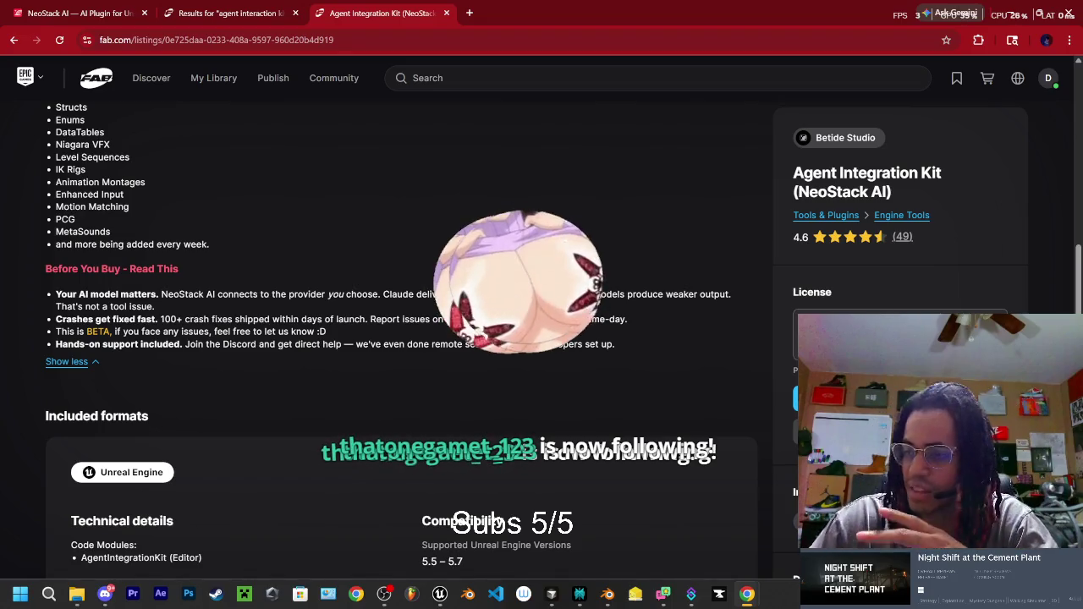
key("alt+Tab")
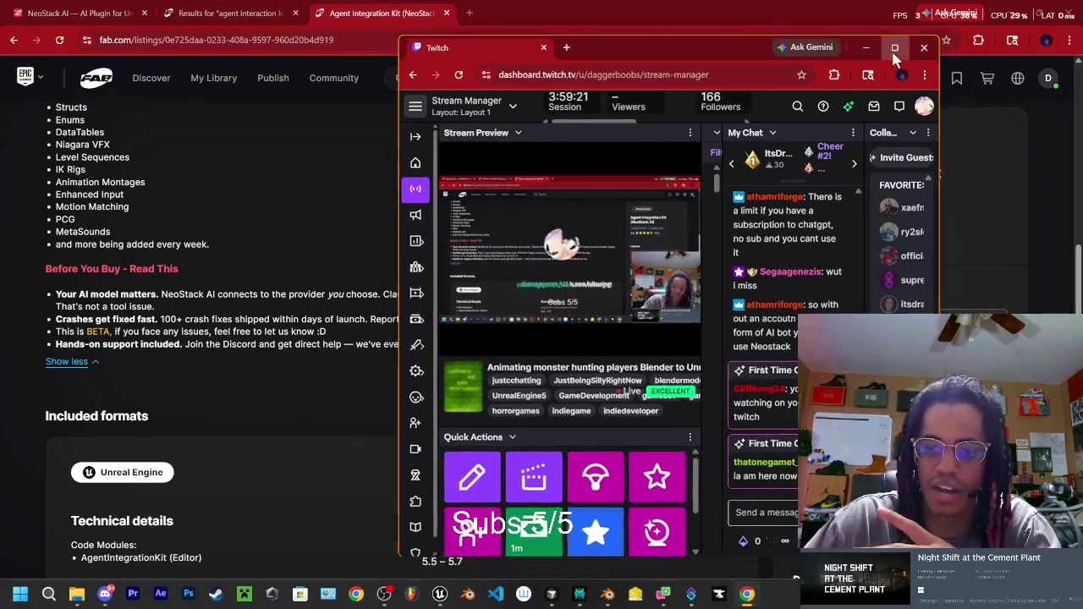
Step: Maximize the Twitch dashboard and redeem a channel-point reward
left_click(895, 49)
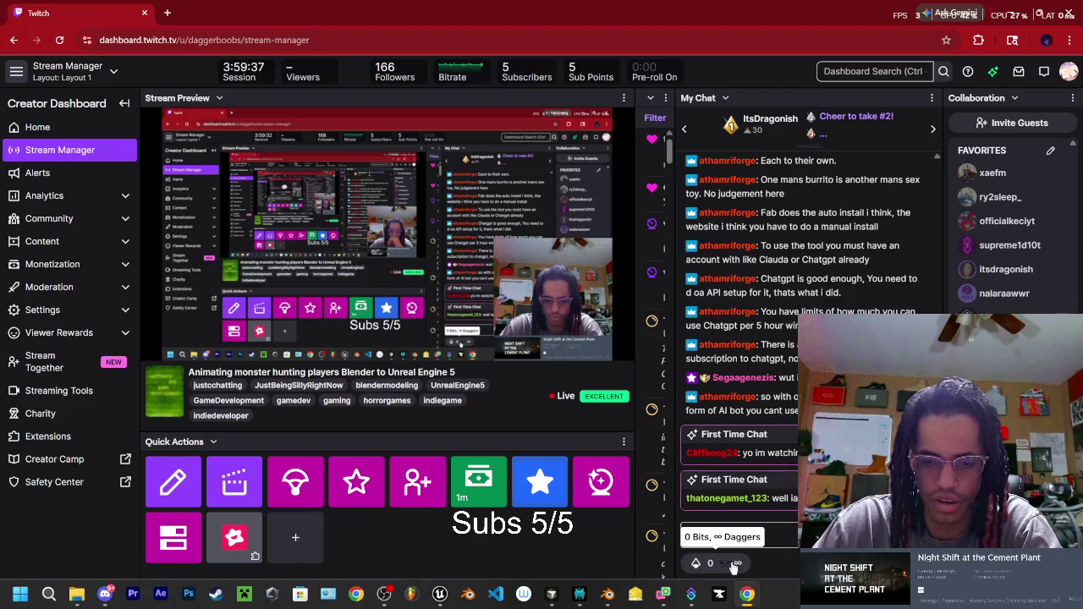
left_click(734, 565)
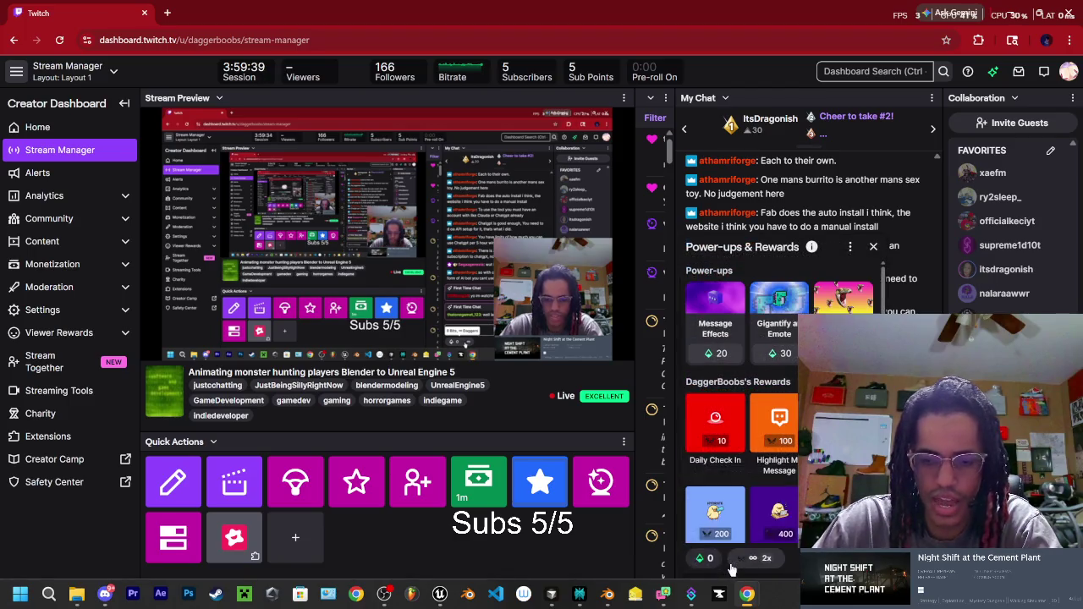
scroll(736, 390, "down", 3)
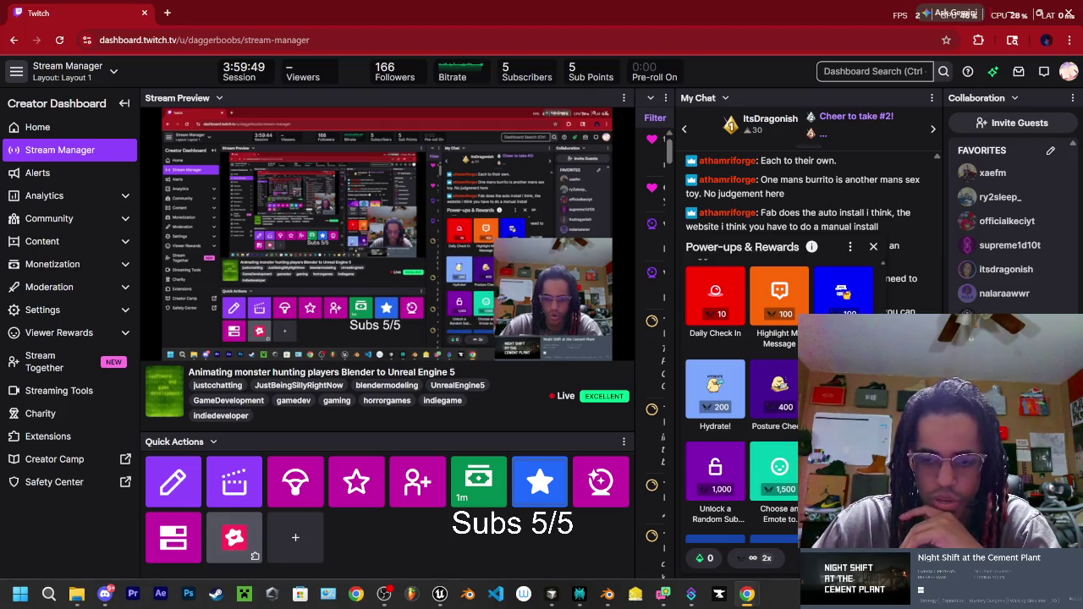
left_click(778, 478)
key("Escape")
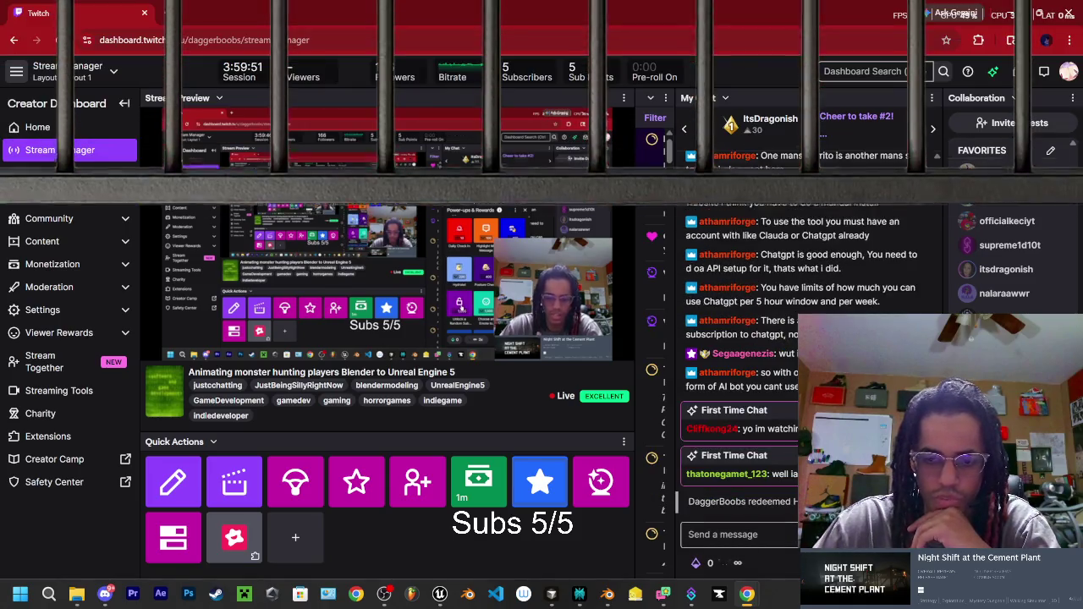
Step: Reopen Power-ups & Rewards and choose the 100-point Text to Speech reward
left_click(743, 565)
scroll(778, 406, "down", 3)
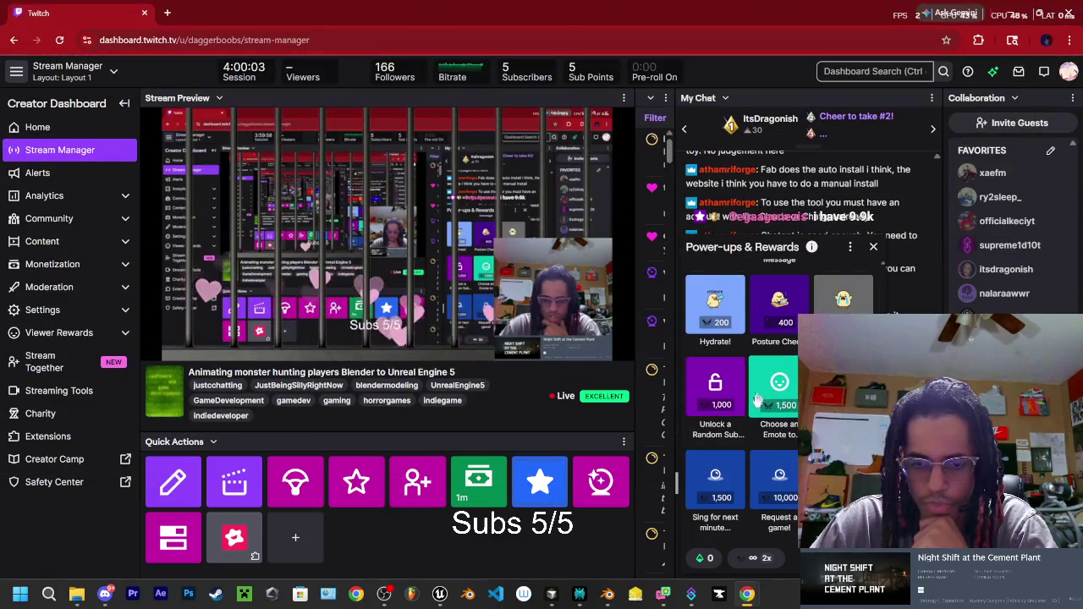
scroll(785, 406, "up", 3)
scroll(741, 398, "up", 2)
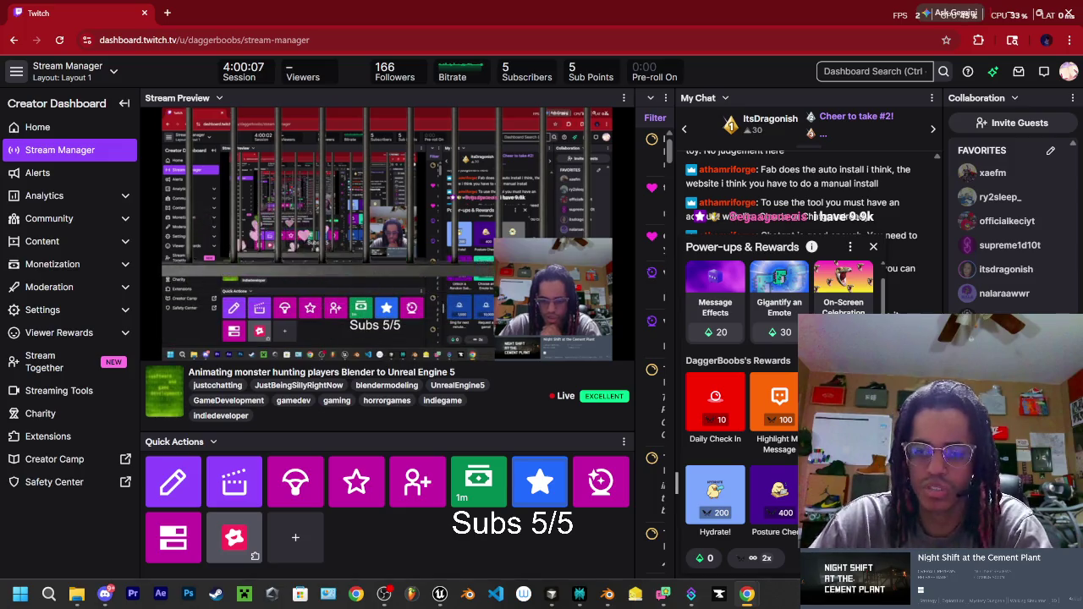
left_click(718, 536)
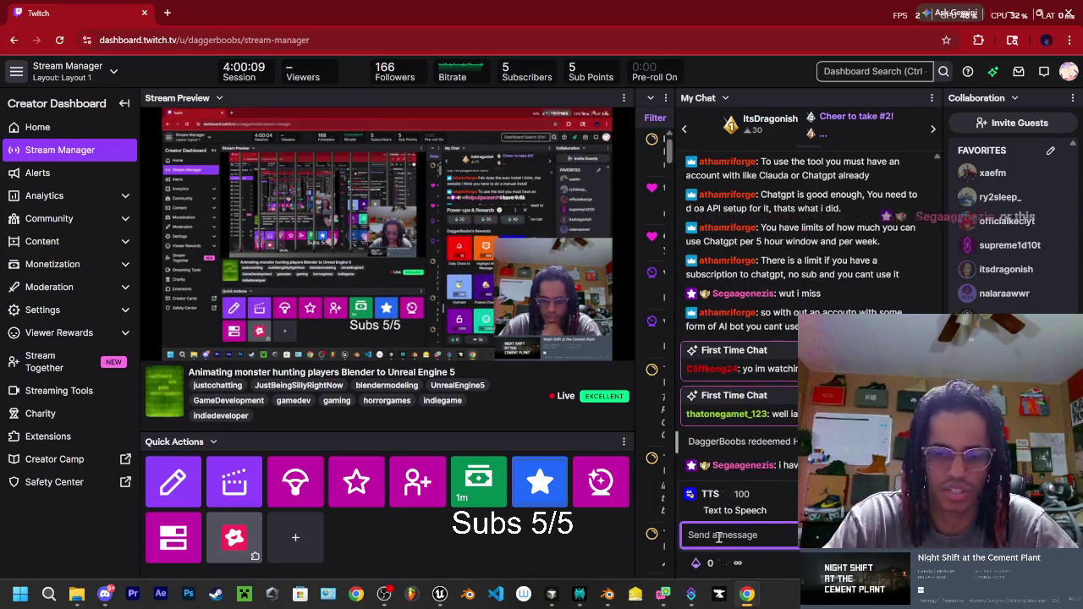
Step: Cancel the Text to Speech message unsent and restore the Twitch window to a smaller size
type("S")
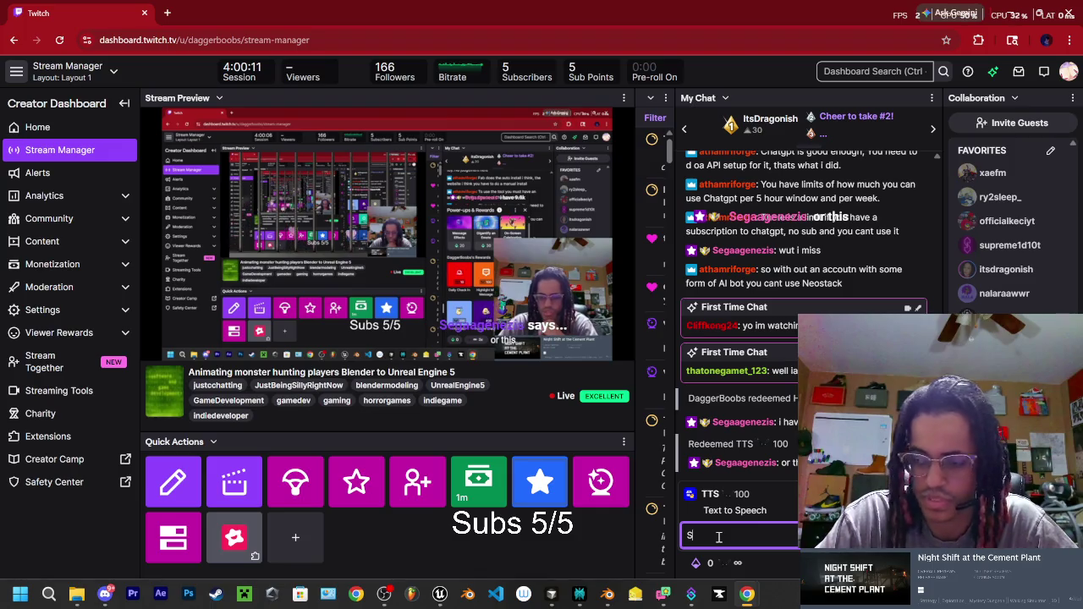
key("BackSpace")
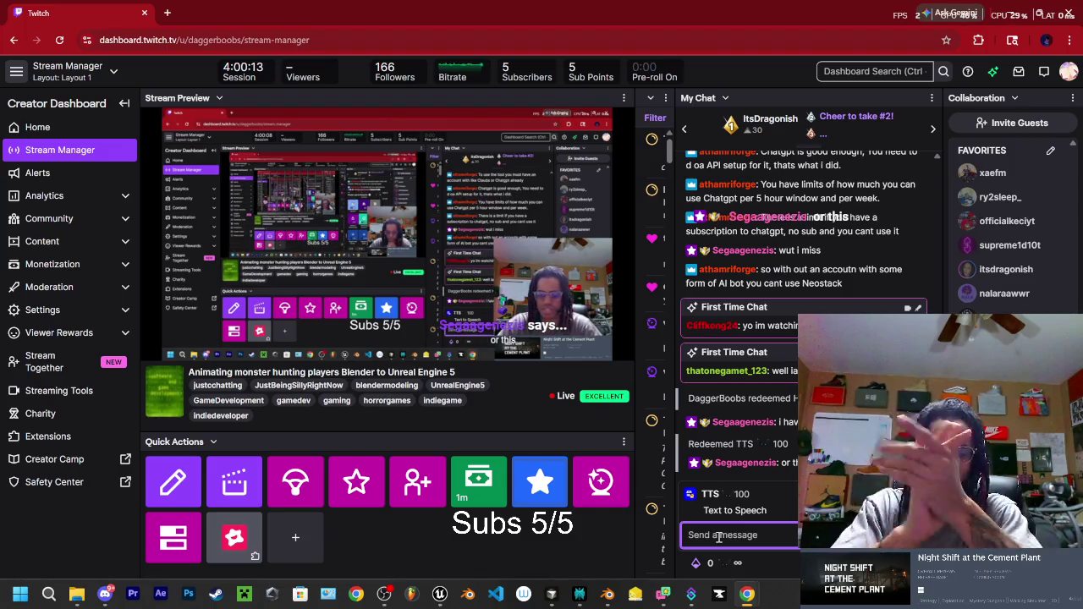
key("Escape")
left_click(741, 531)
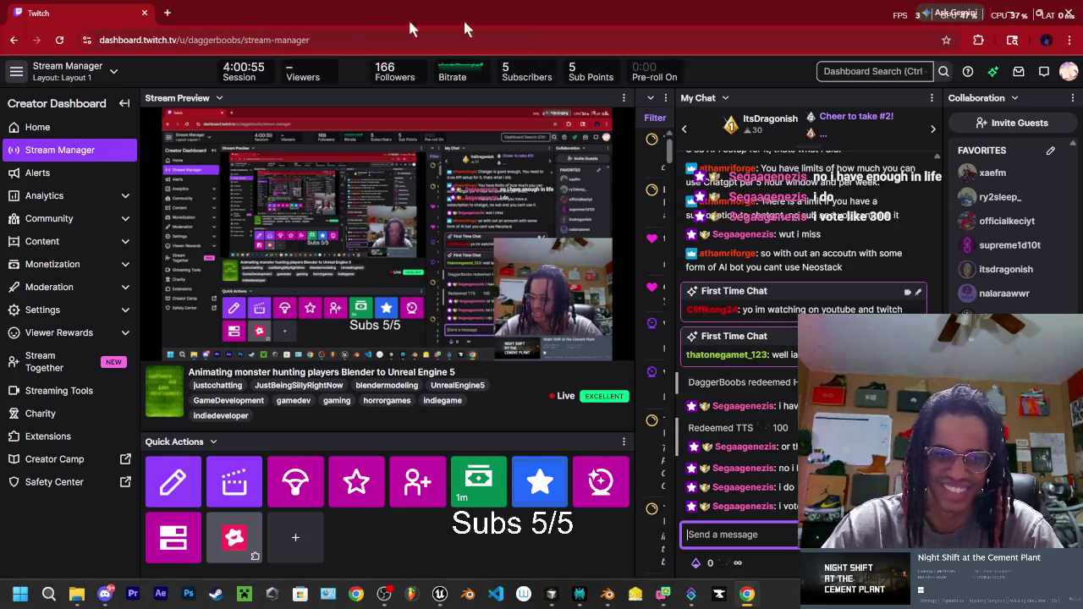
left_click(1034, 12)
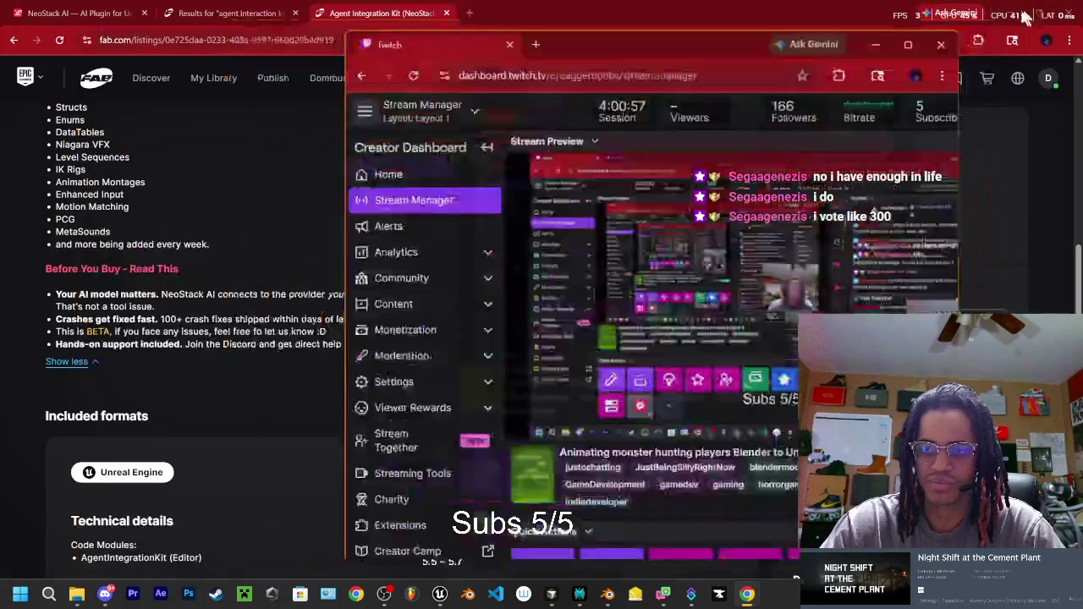
Step: Drag the Twitch window off screen and scroll down the Fab listing
left_click_drag(606, 57, 1082, 64)
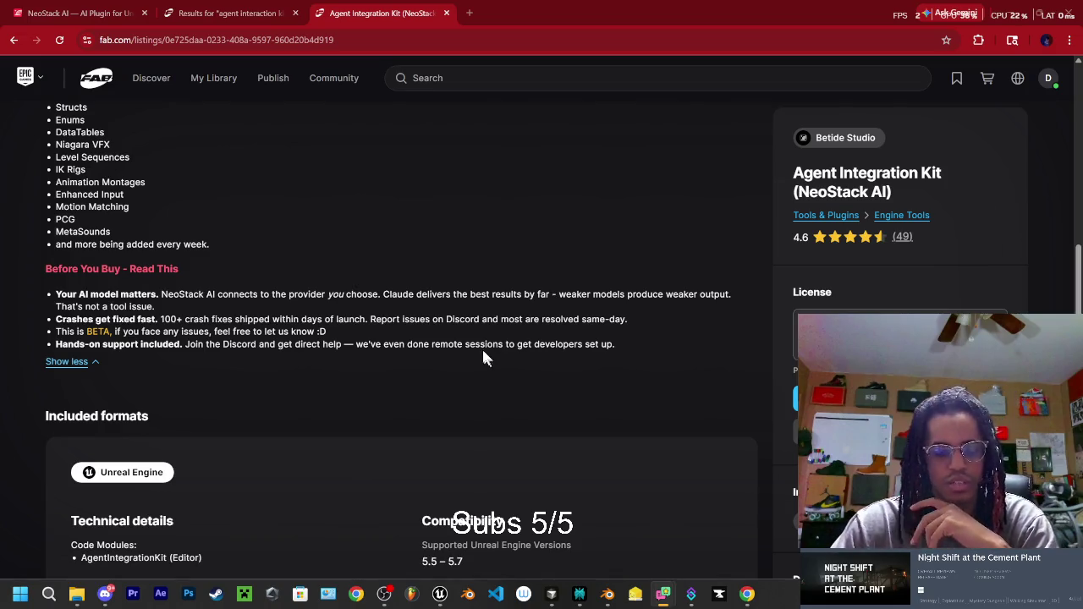
scroll(327, 343, "down", 3)
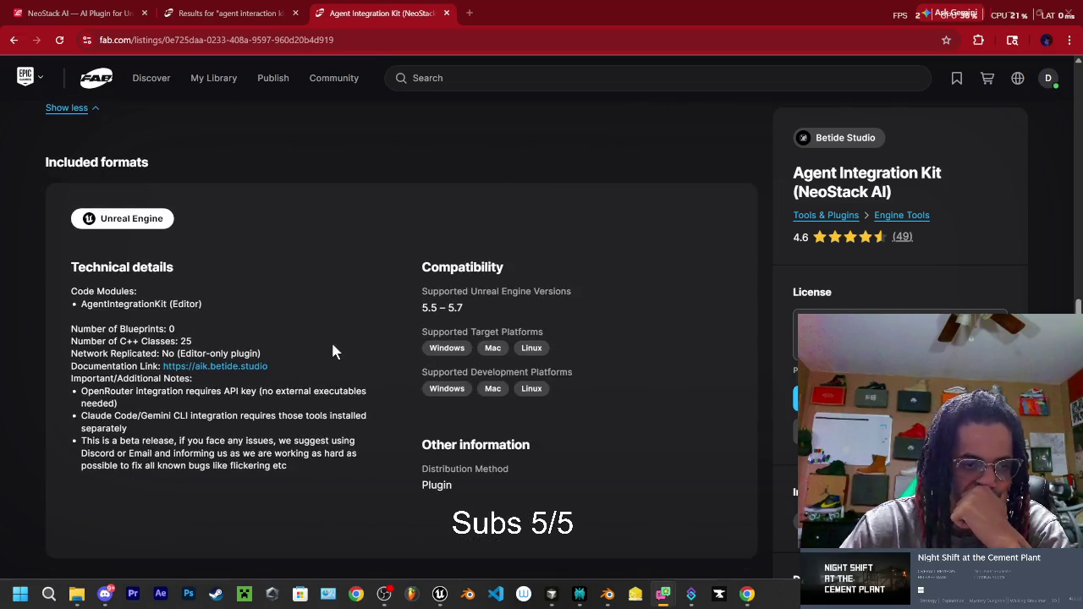
scroll(329, 349, "down", 5)
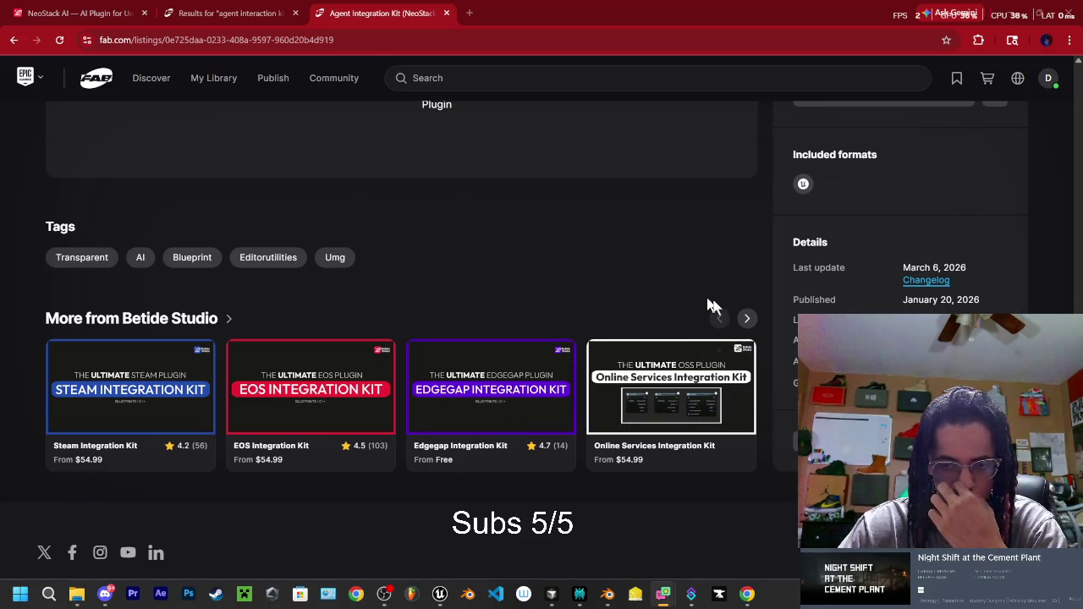
Step: Show the next More from Betide Studio products, then scroll back to the features list
left_click(749, 319)
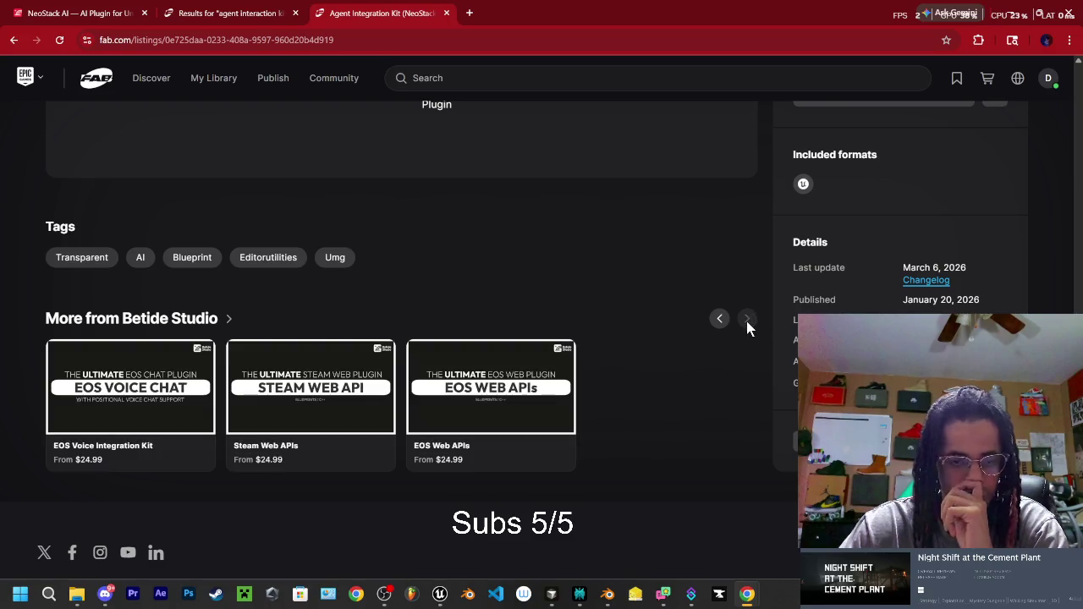
scroll(592, 355, "up", 5)
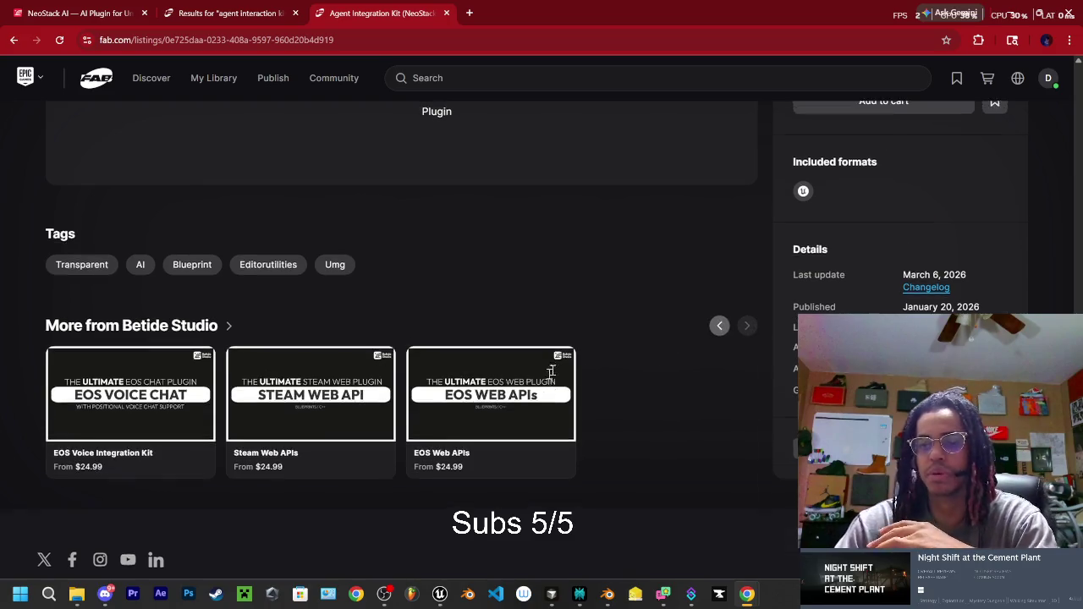
scroll(568, 352, "up", 4)
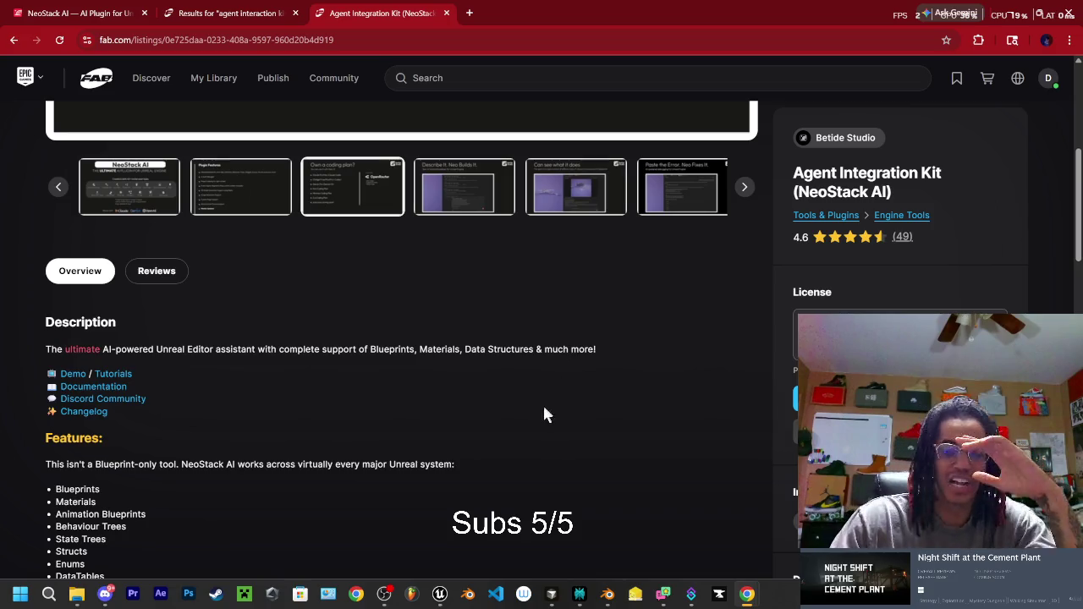
Step: Scroll through the Agent Integration Kit listing and open the License dropdown options
scroll(544, 413, "up", 4)
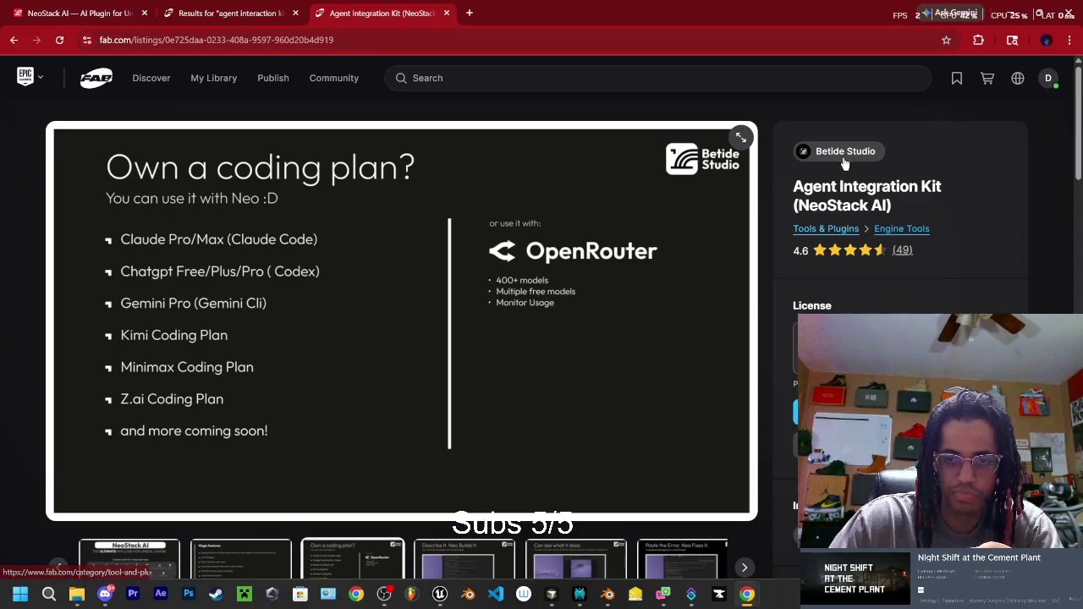
scroll(711, 241, "down", 2)
scroll(531, 311, "down", 10)
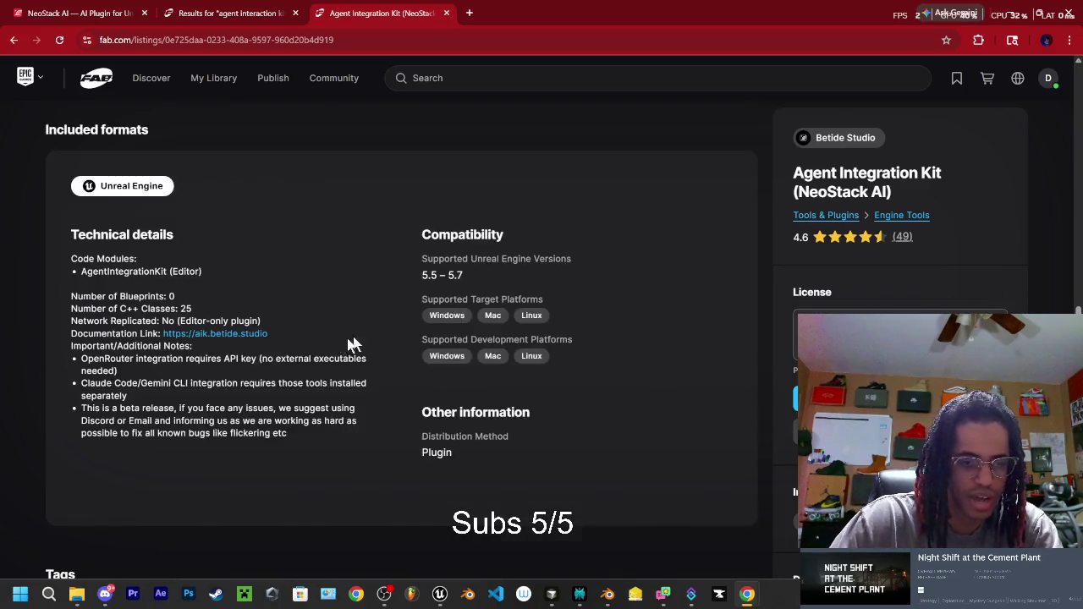
scroll(178, 353, "down", 1)
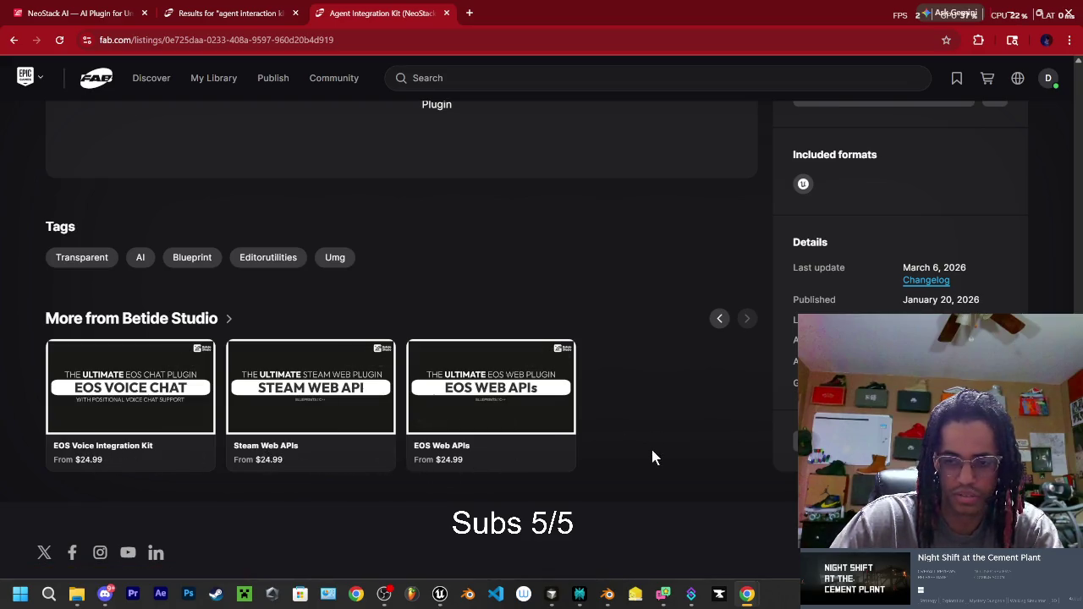
scroll(650, 457, "up", 5)
scroll(646, 455, "up", 4)
left_click(897, 335)
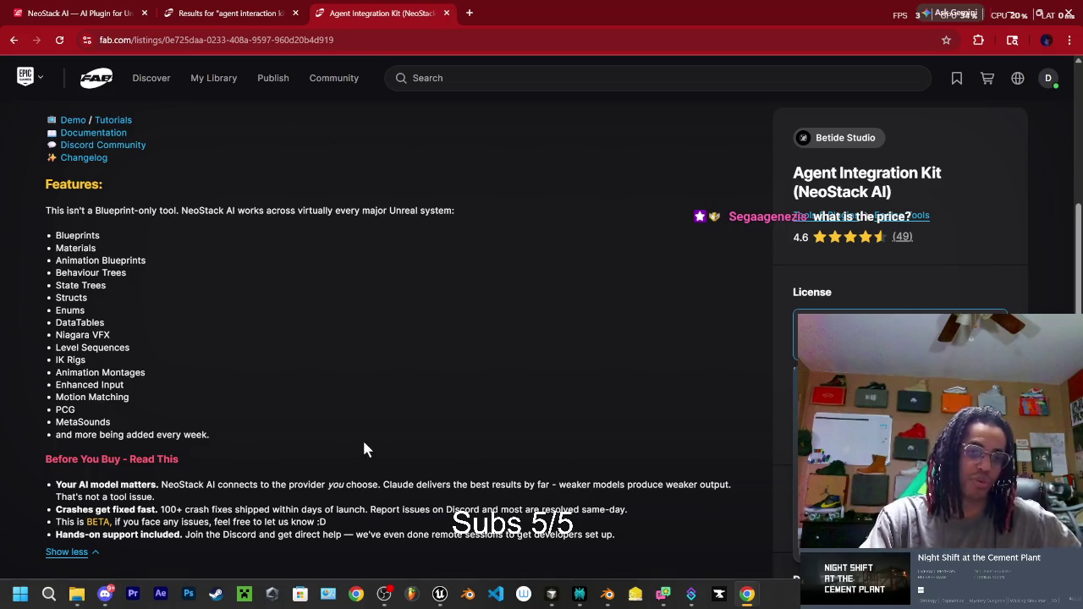
Step: Scroll the expanded description to the Unreal Engine 5.5–5.7 technical details
scroll(358, 431, "up", 1)
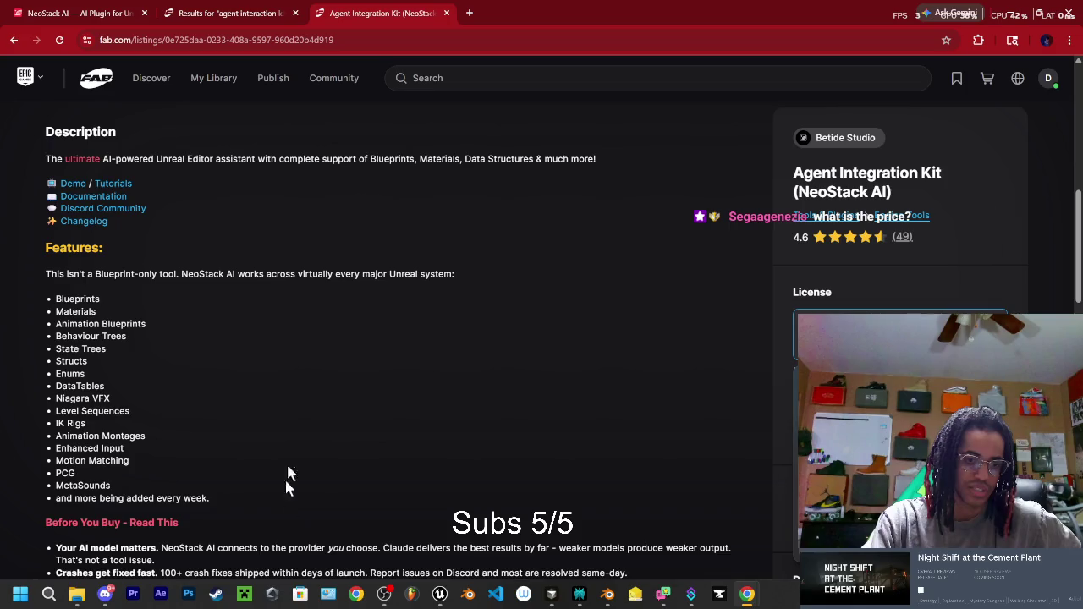
scroll(296, 436, "up", 5)
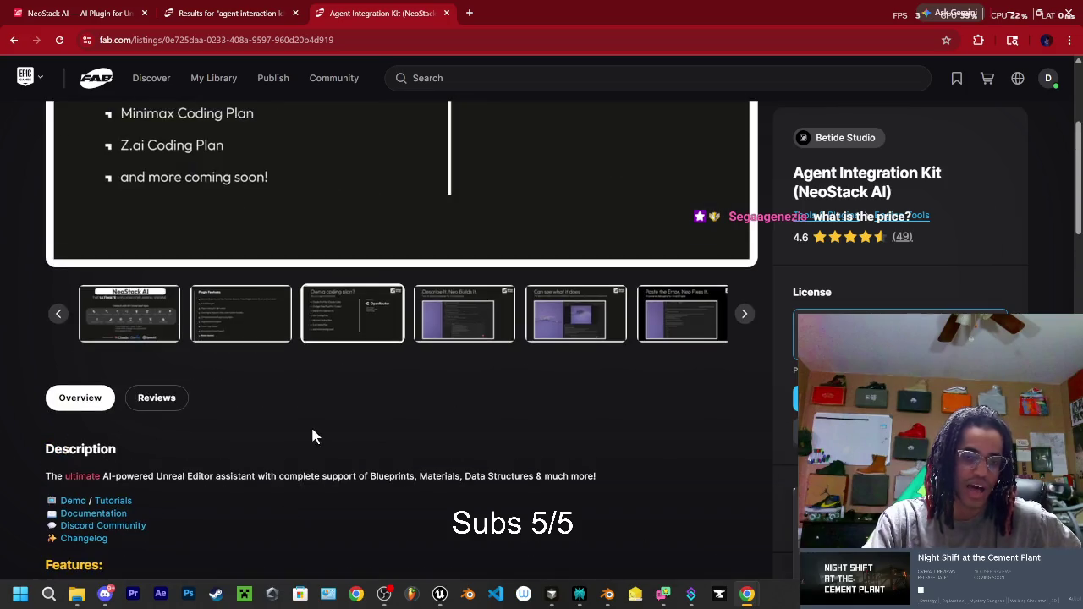
scroll(390, 435, "up", 3)
scroll(592, 423, "up", 1)
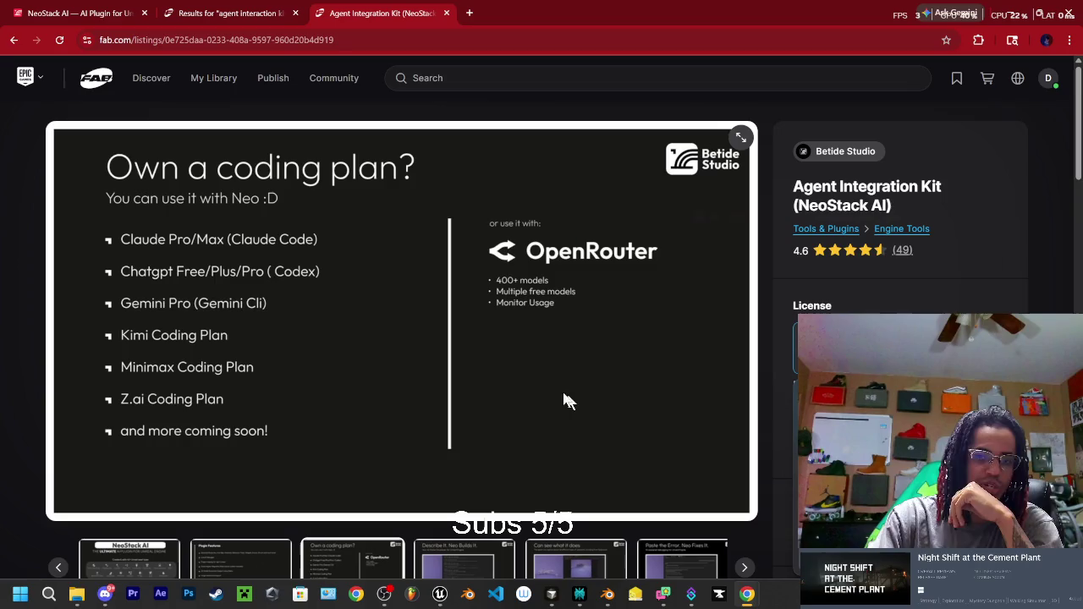
scroll(563, 406, "down", 5)
scroll(538, 415, "down", 5)
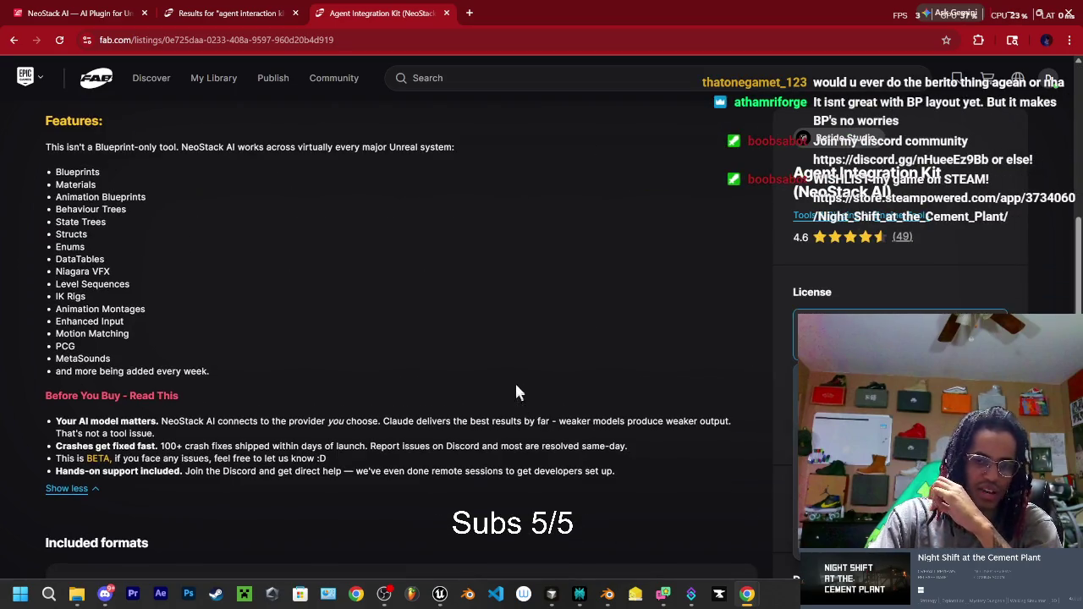
scroll(522, 389, "down", 3)
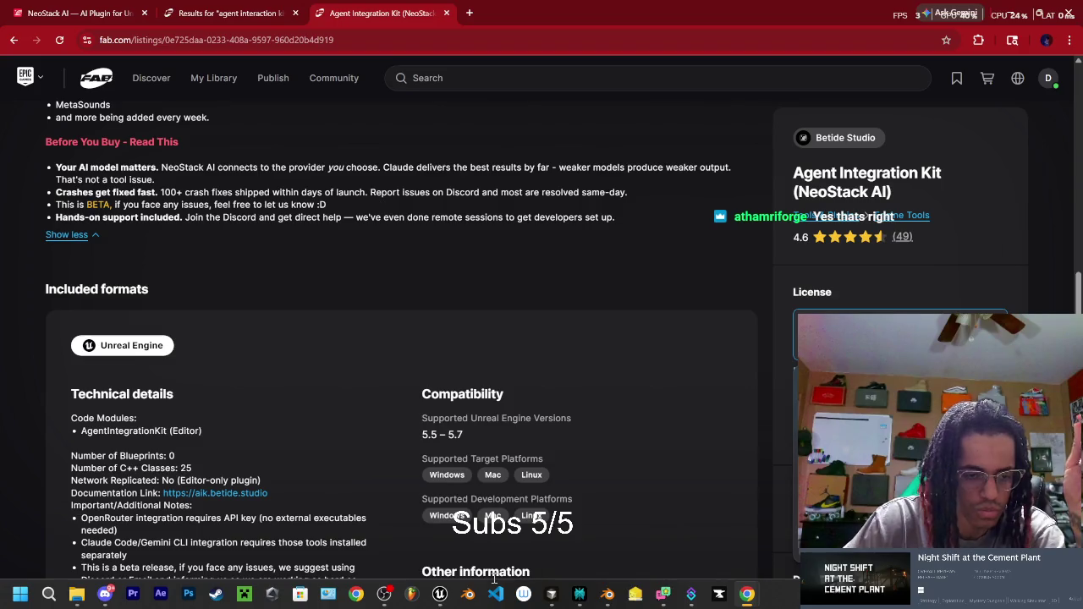
Step: Show the newest Welcome to SOS! posts in Discord's SOS #chat, then return to the browser
left_click(105, 595)
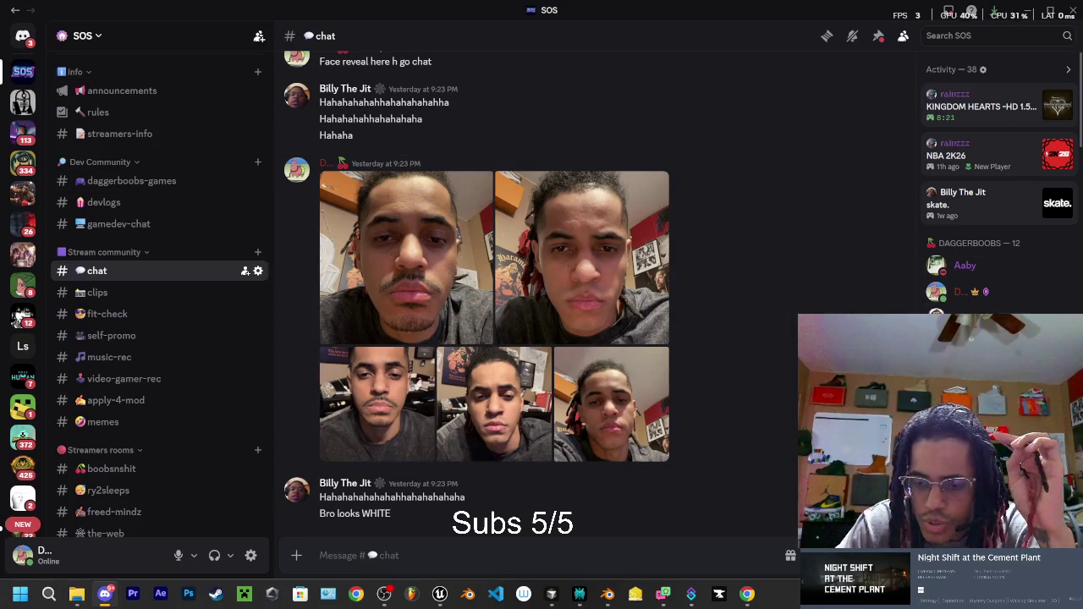
scroll(998, 186, "down", 3)
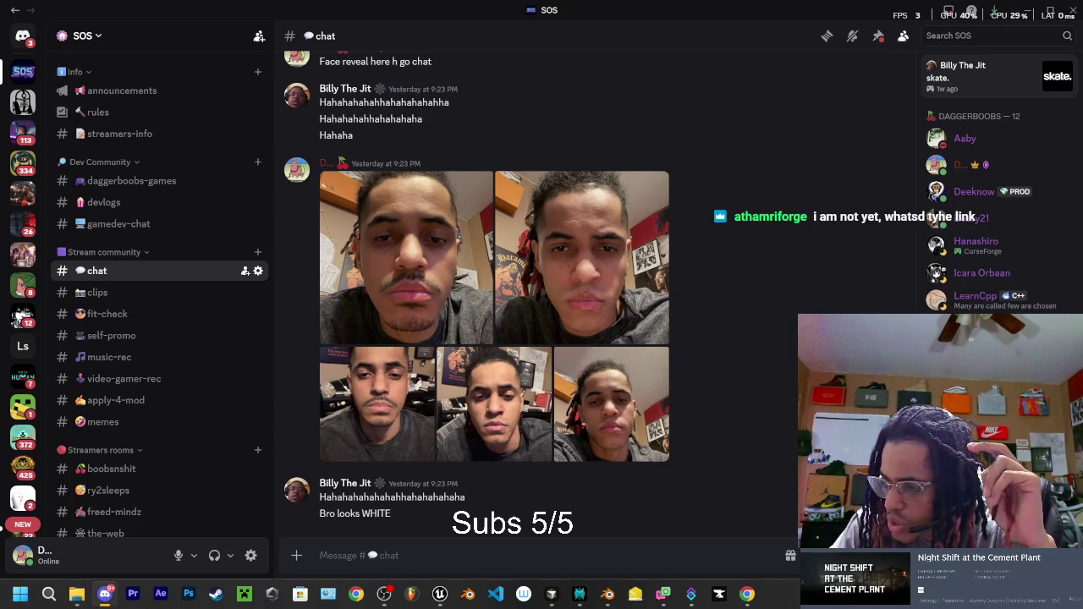
key("alt+Tab")
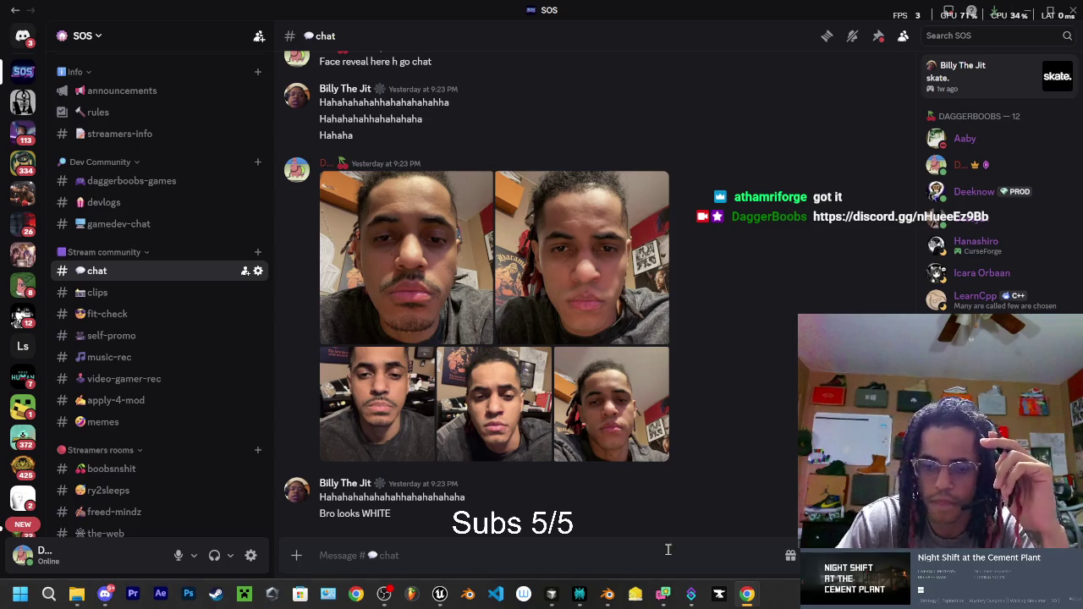
mouse_move(369, 598)
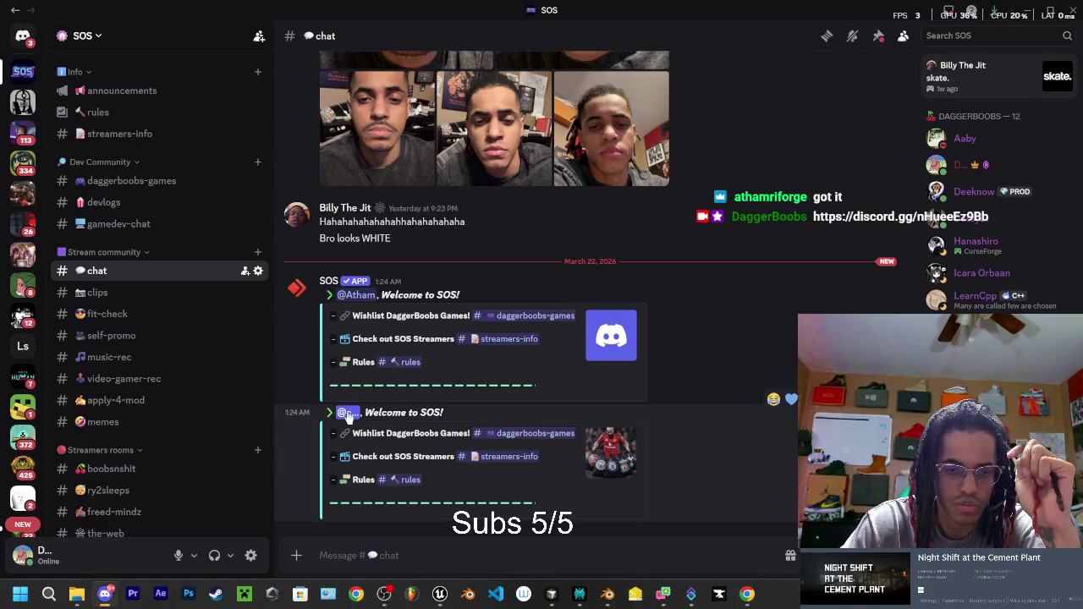
left_click(348, 417)
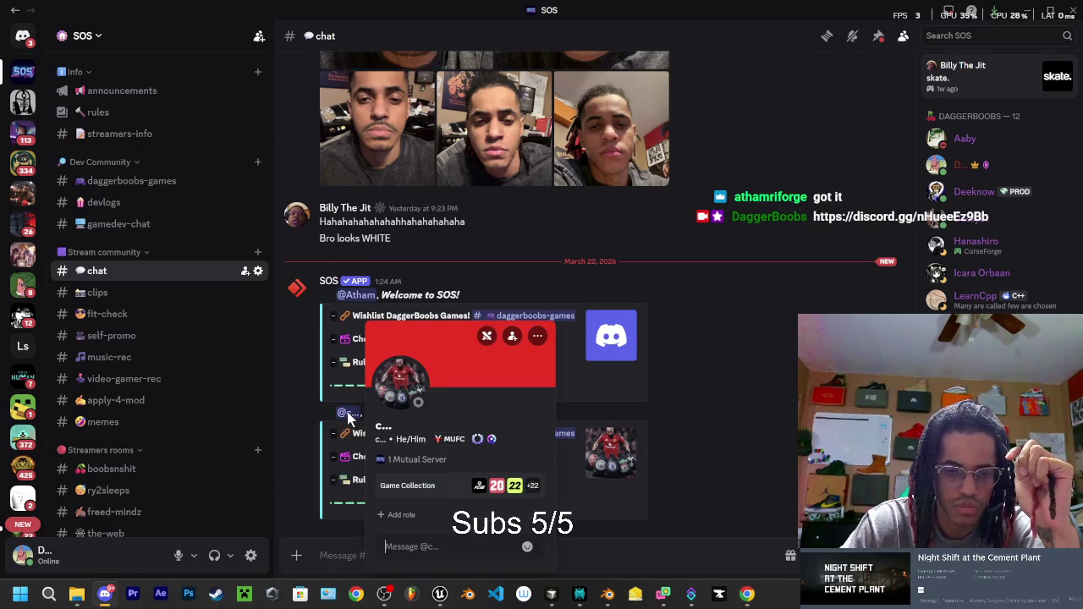
left_click(381, 444)
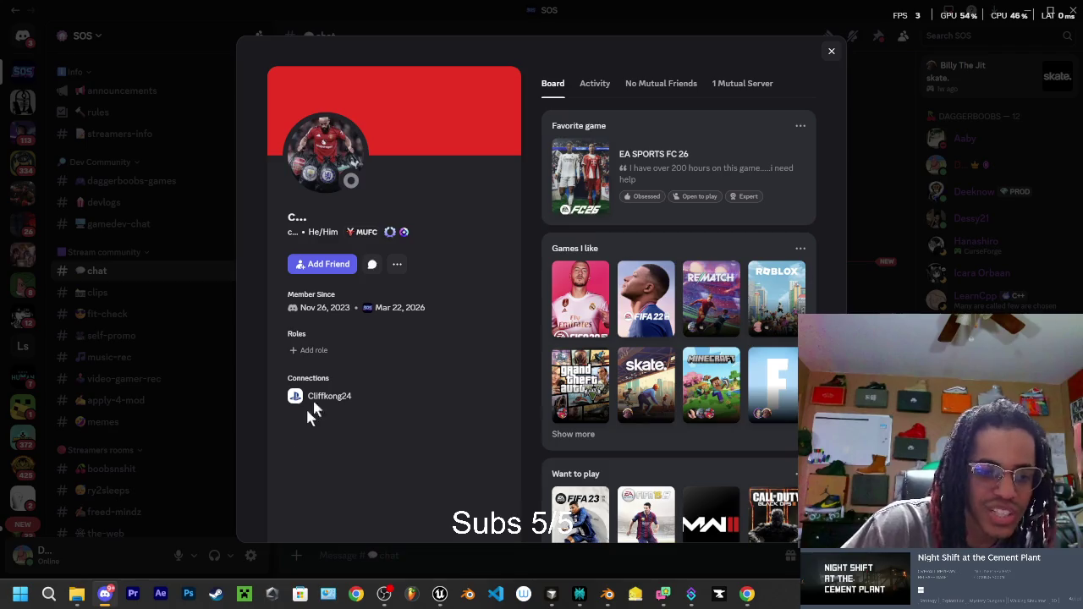
left_click(831, 51)
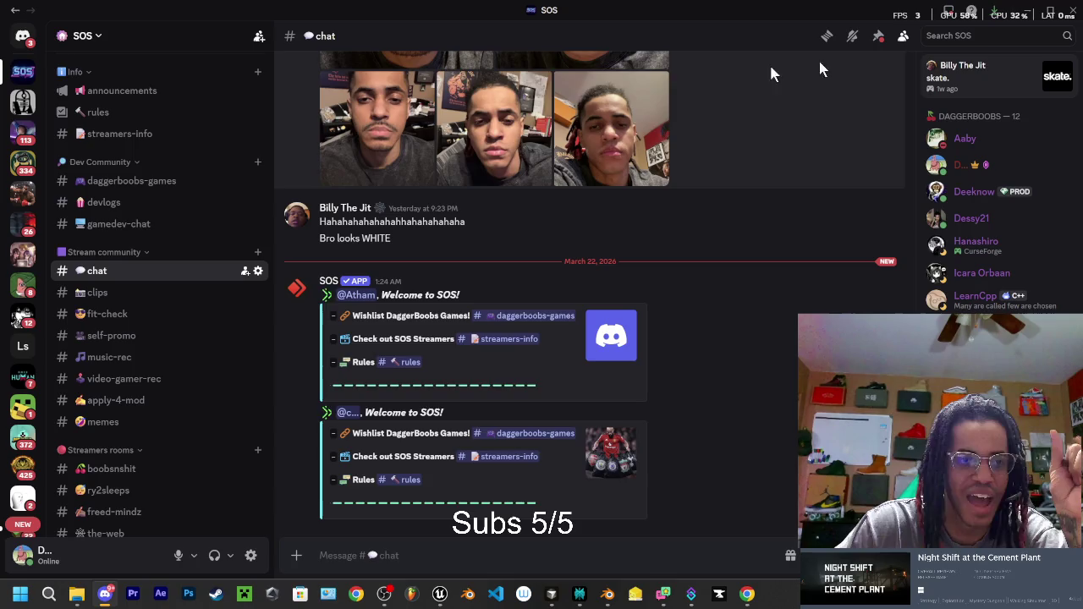
scroll(133, 253, "up", 3)
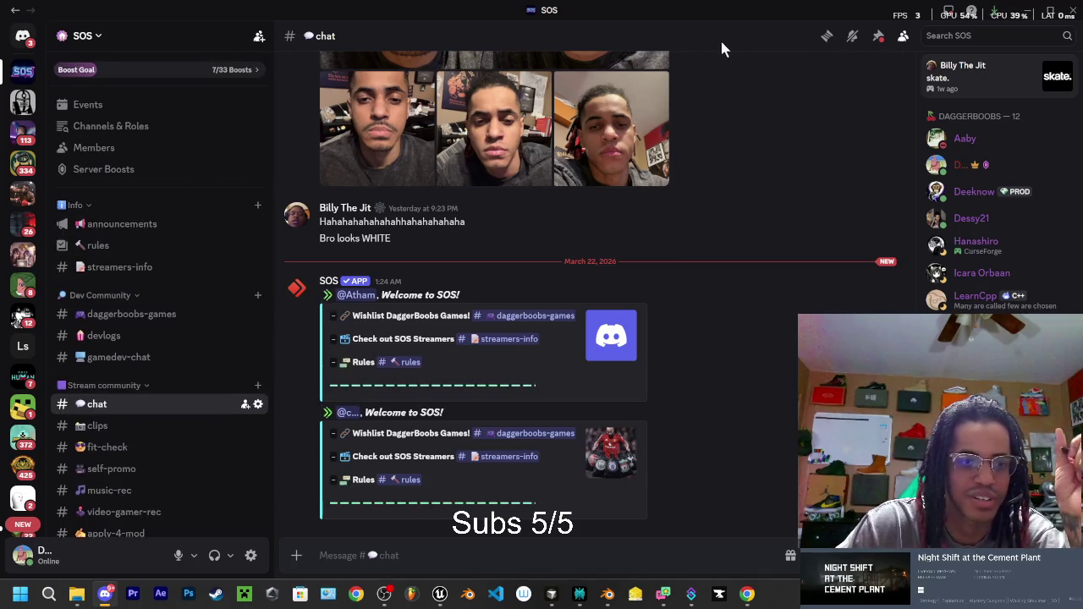
Step: Minimize Discord to reveal the Agent Integration Kit (NeoStack AI) Fab listing
left_click(1028, 12)
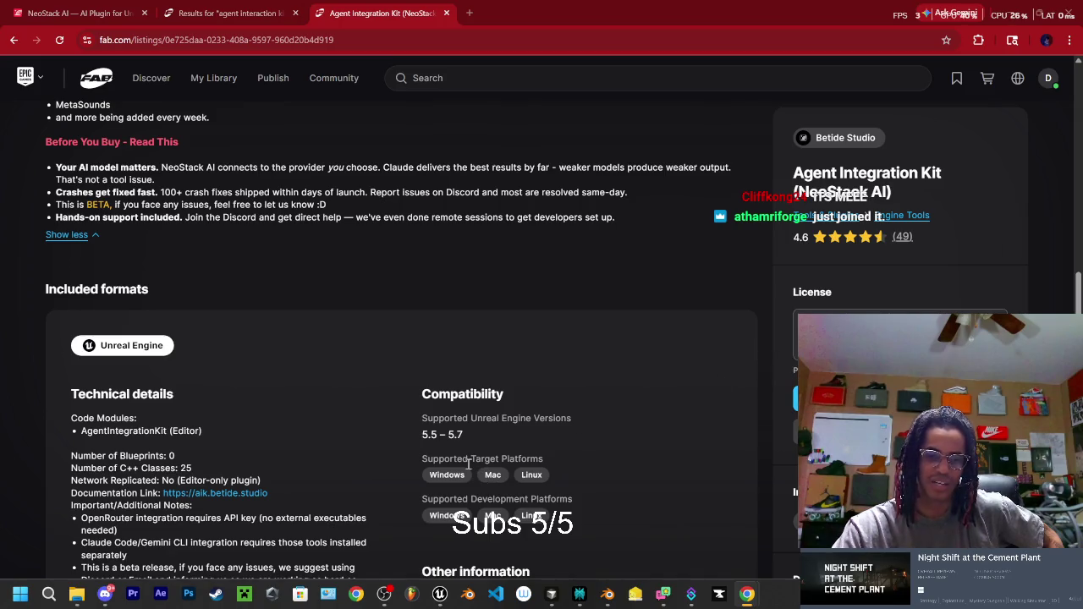
Step: Check the License options, then start Buy Now checkout at $109.99 with PayPal
left_click(897, 335)
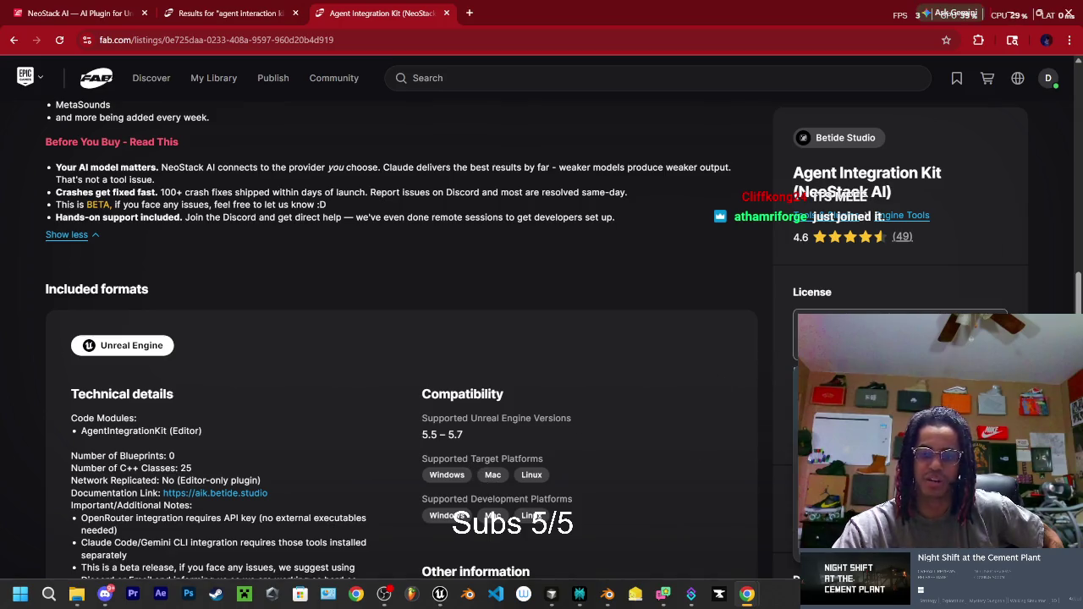
key("Escape")
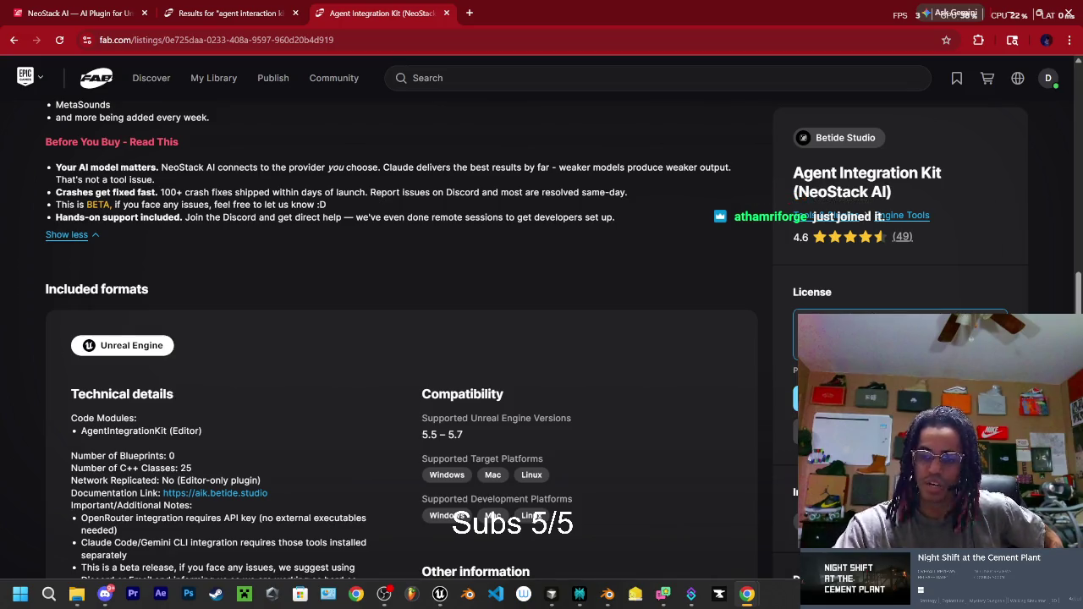
left_click(813, 397)
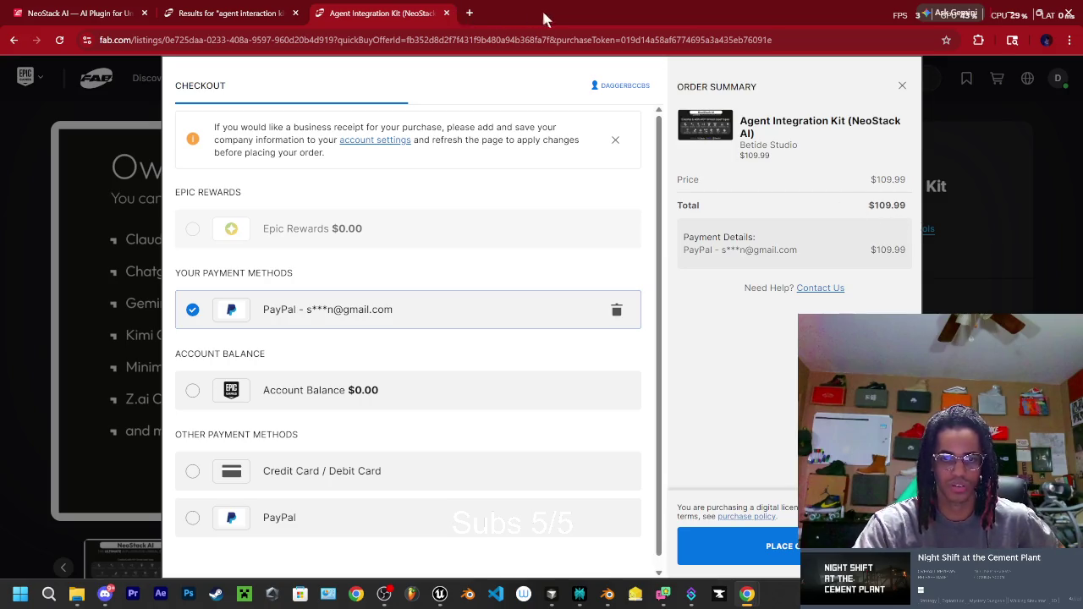
Step: Switch to the Perplexity answer, then bring Discord's SOS server back up
key("alt+Tab")
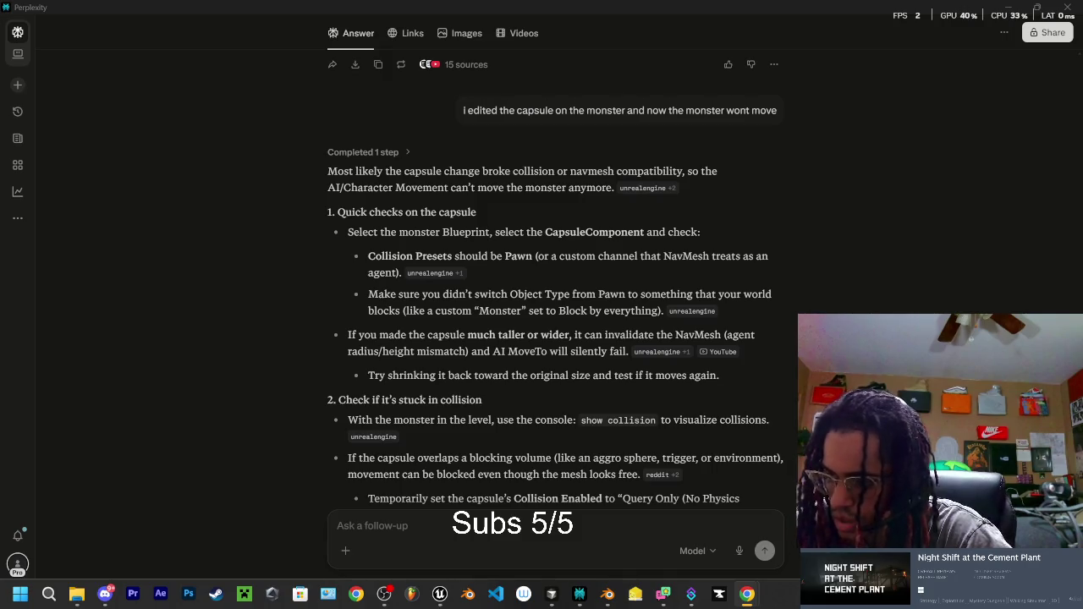
left_click(105, 594)
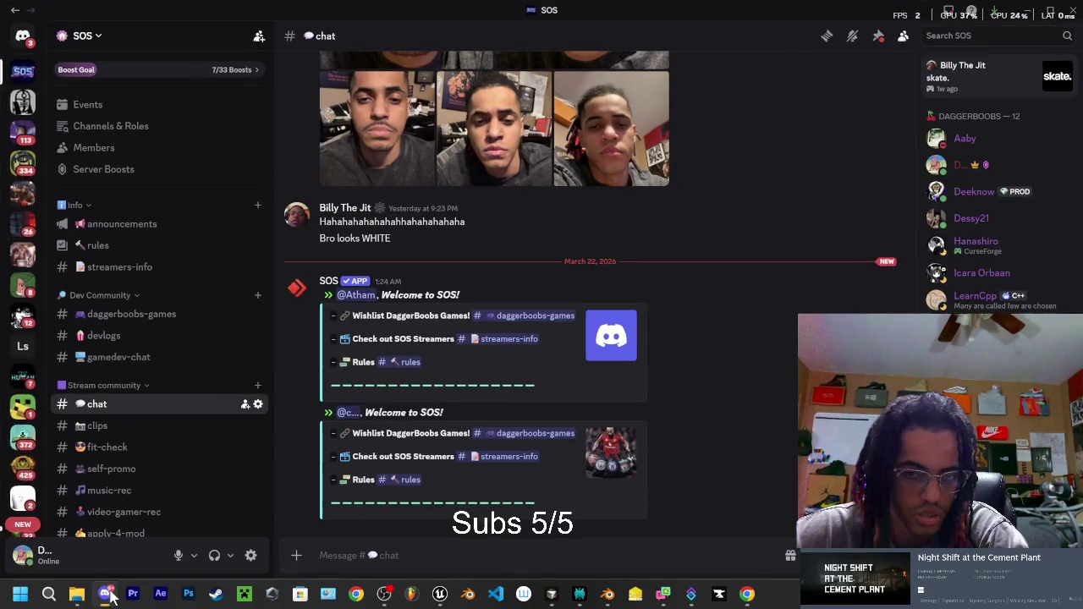
Step: Open #boobsnshit under Streamers rooms and scroll up its message history
scroll(143, 356, "down", 5)
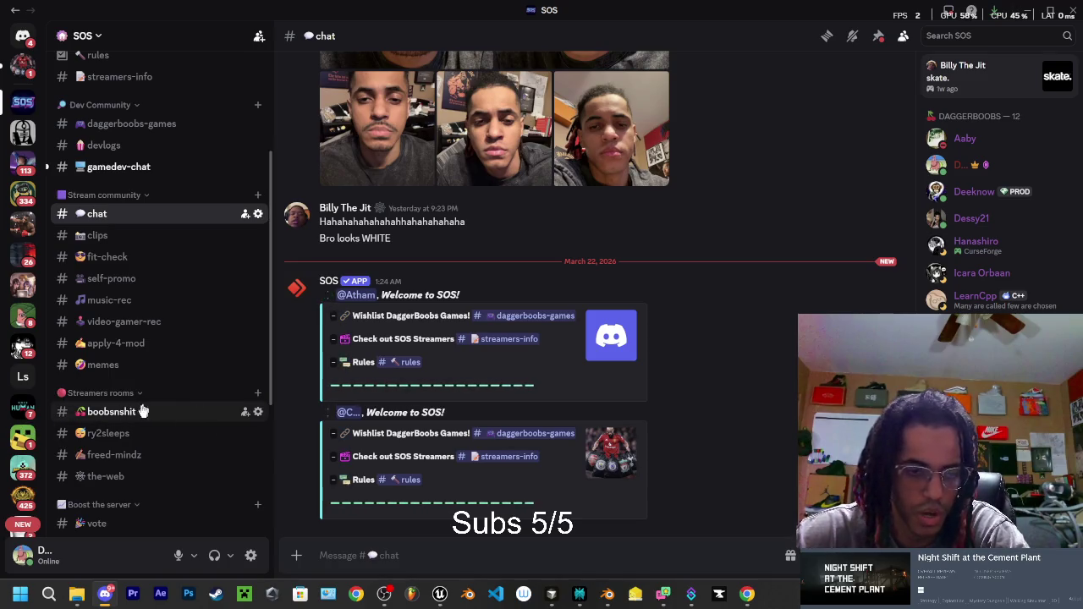
left_click(145, 414)
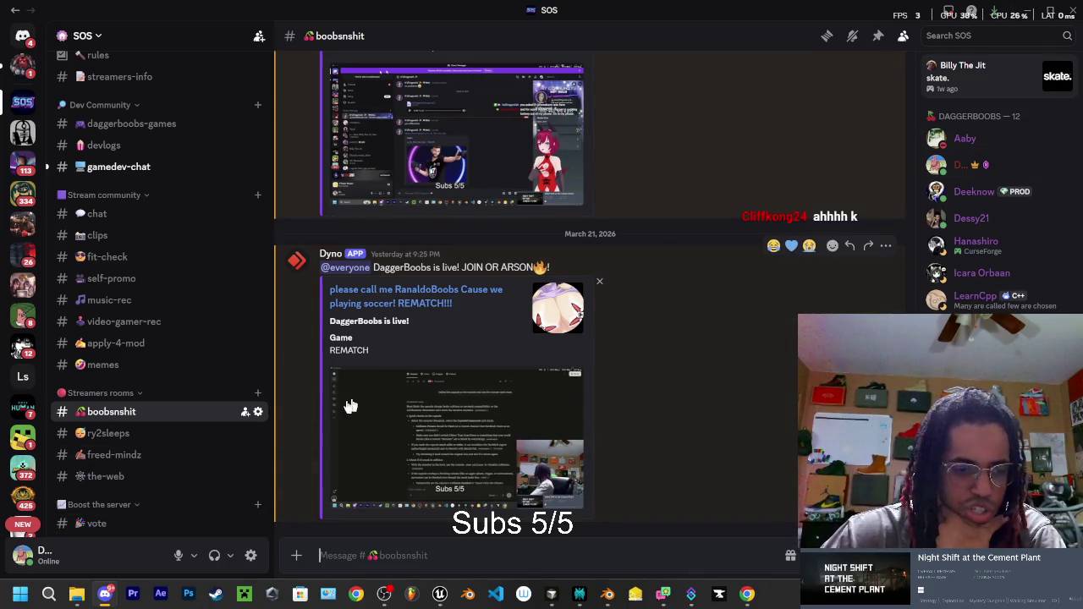
scroll(644, 476, "up", 10)
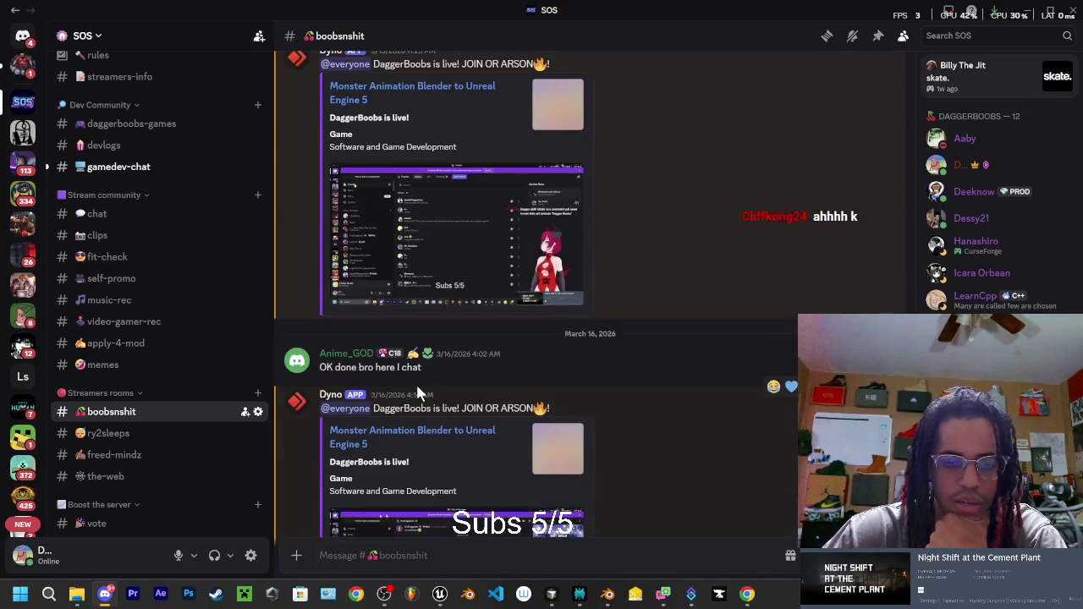
scroll(418, 365, "up", 5)
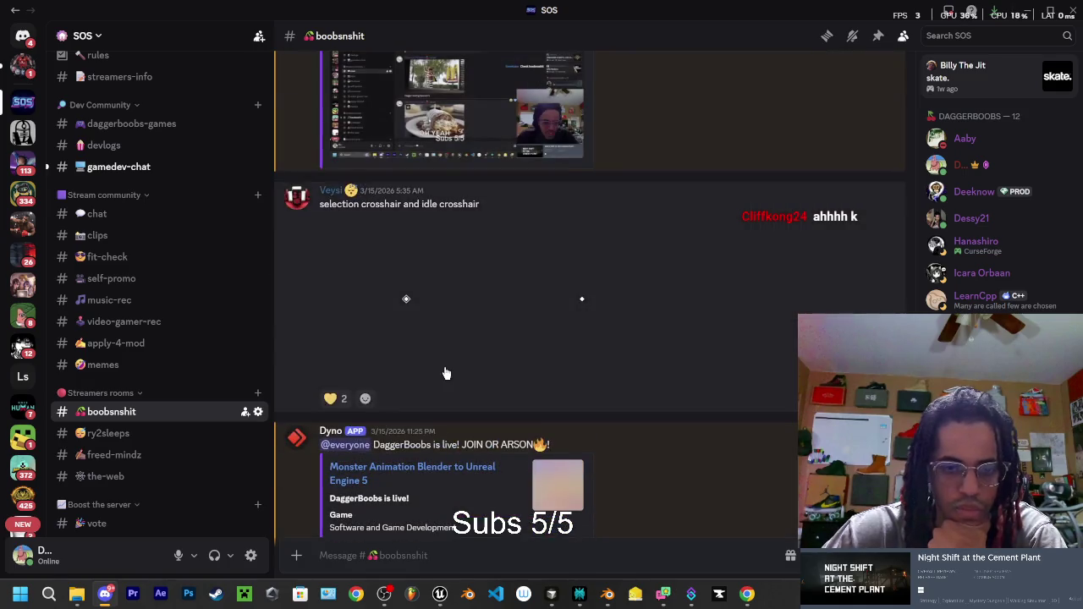
Step: Browse past stream-live announcements, then minimize Discord to return to Perplexity
scroll(444, 372, "down", 4)
scroll(444, 371, "up", 4)
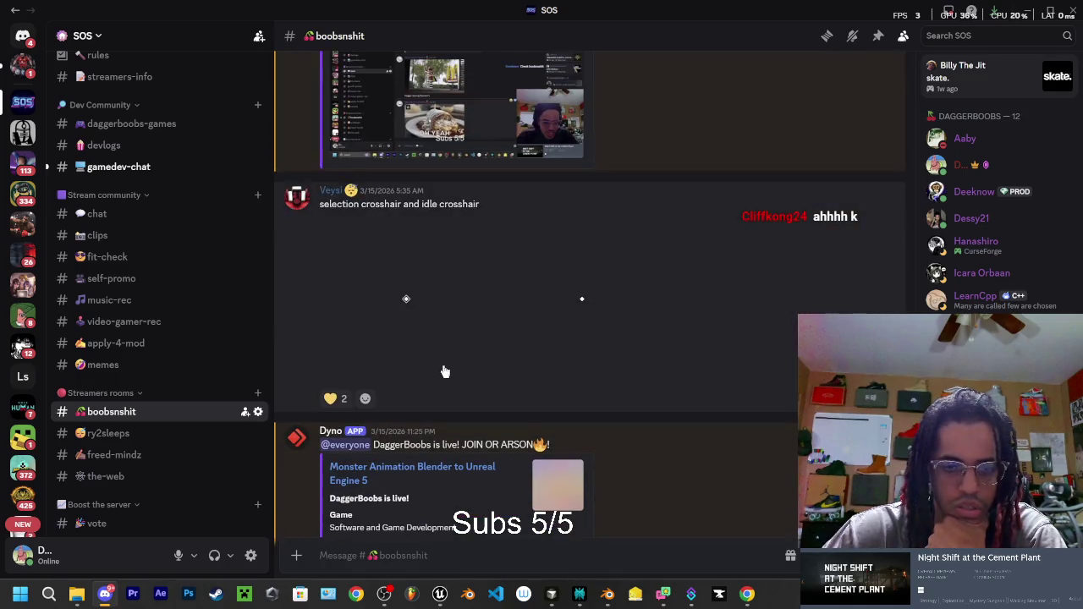
scroll(430, 358, "up", 2)
scroll(432, 330, "up", 10)
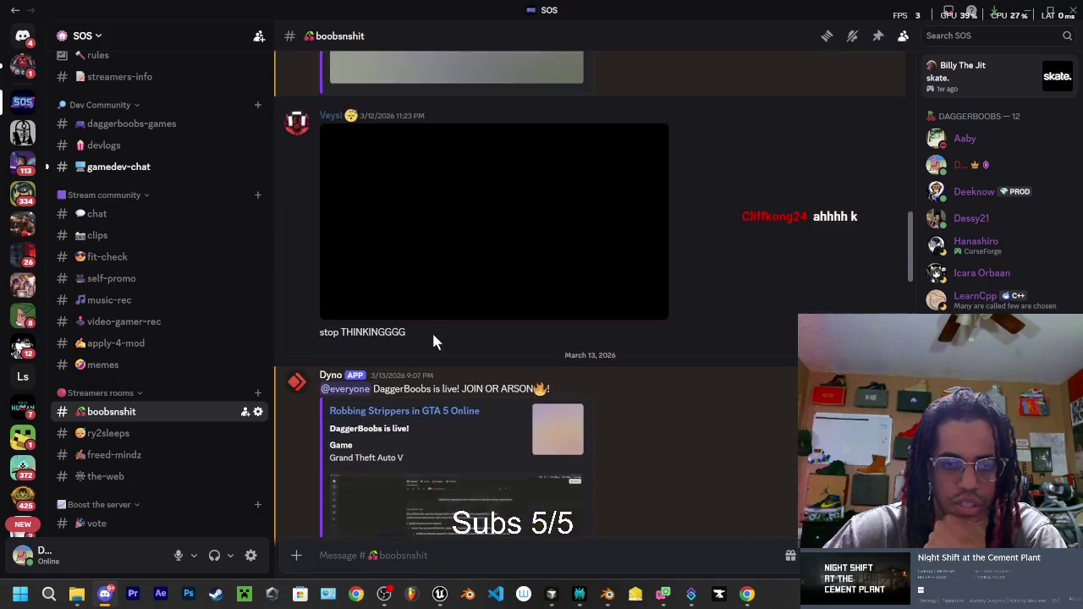
scroll(475, 416, "up", 8)
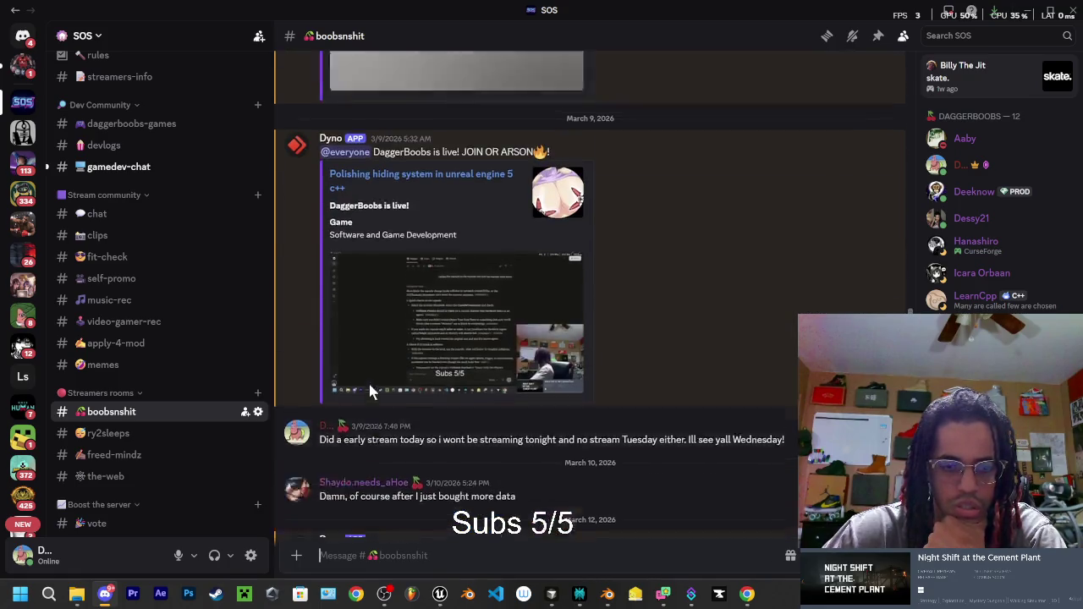
scroll(606, 389, "down", 15)
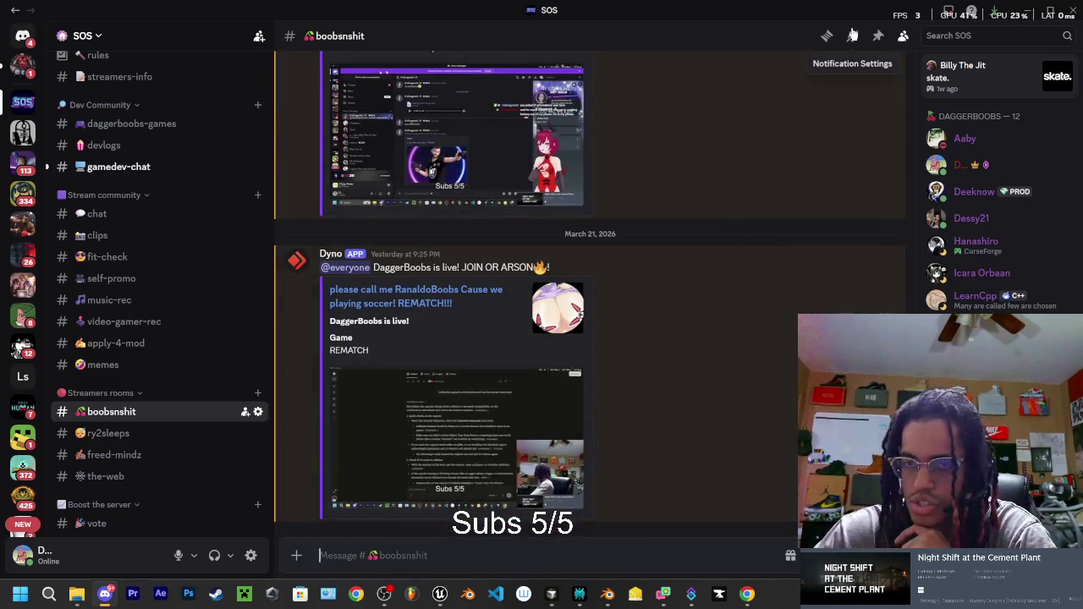
left_click(1027, 11)
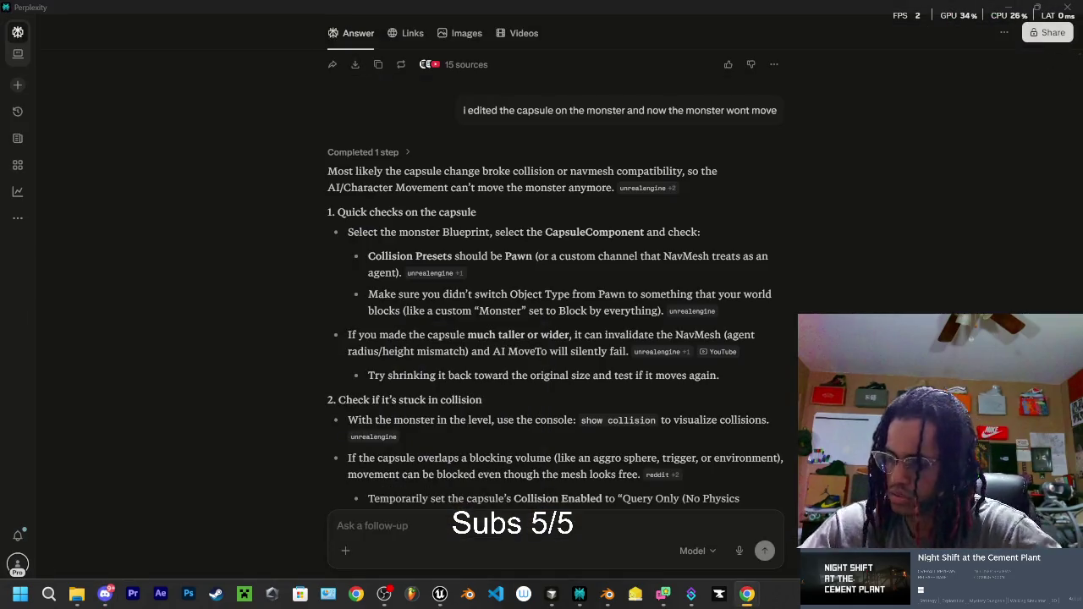
Step: Bring the Epic Games communication preferences window into view, then hide it to show Perplexity
mouse_move(1025, 122)
left_mouse_down()
mouse_move(1082, 88)
mouse_move(529, 63)
left_mouse_up()
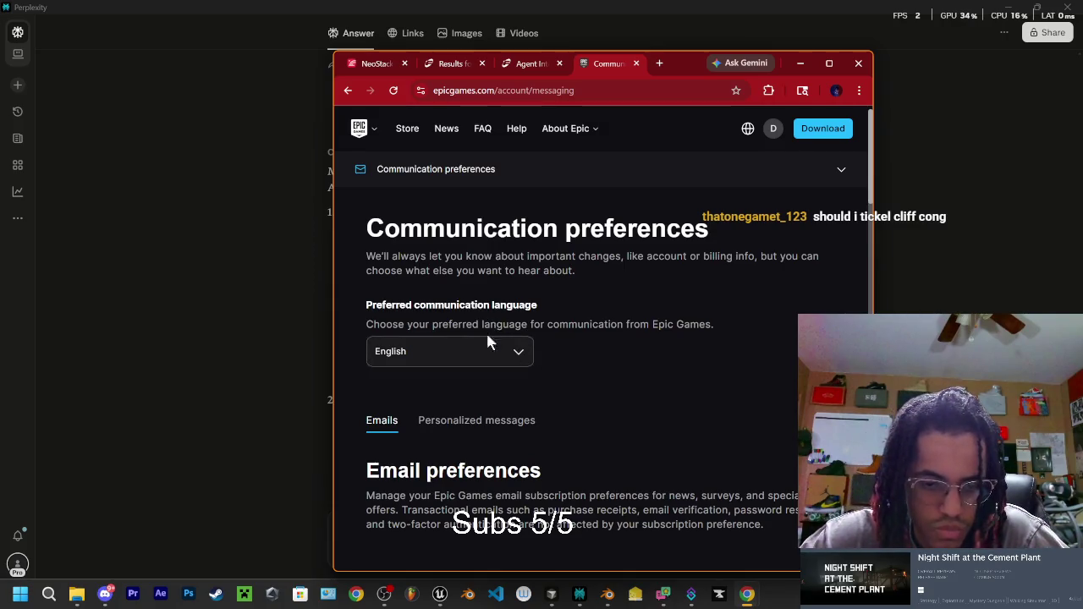
left_click(799, 62)
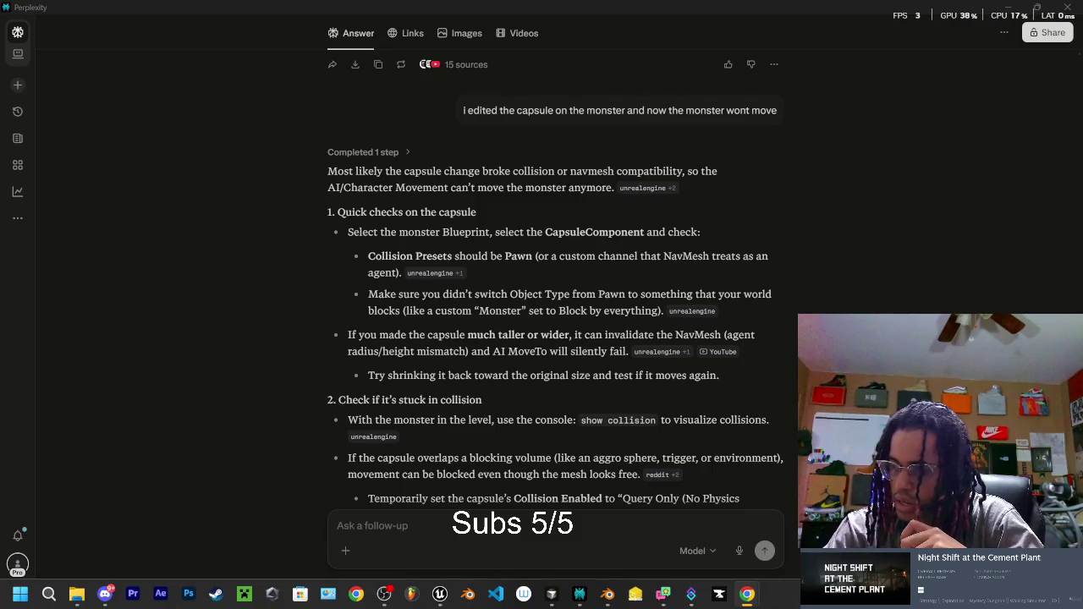
Step: Bring the browser with the Fab Agent Integration Kit listing back in front of Perplexity
left_click(746, 594)
Step: Center and maximize the browser, then switch to the betide.studio NeoStack AI page
left_click_drag(520, 23, 651, 88)
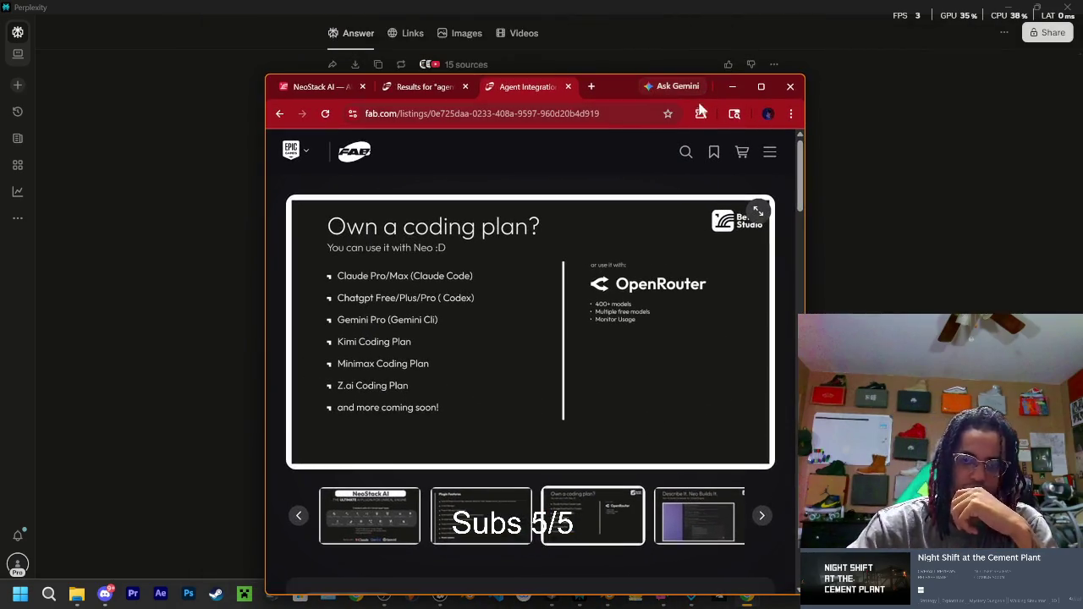
left_click(761, 88)
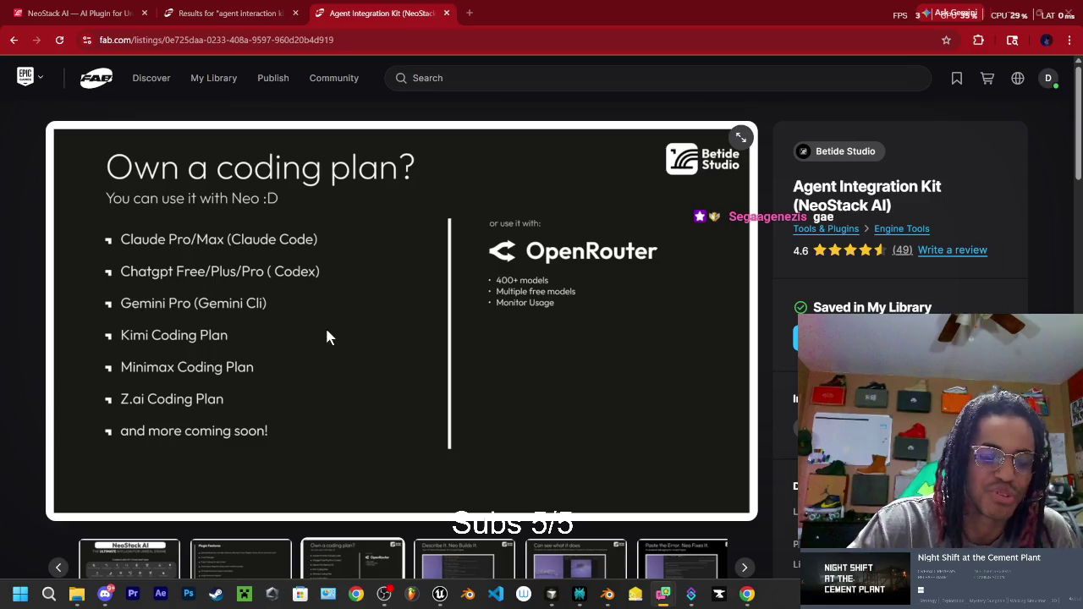
left_click(37, 13)
scroll(321, 365, "up", 4)
Step: Scroll the NeoStack AI page, then review the Agent Integration Kit listing on Fab
scroll(324, 403, "up", 15)
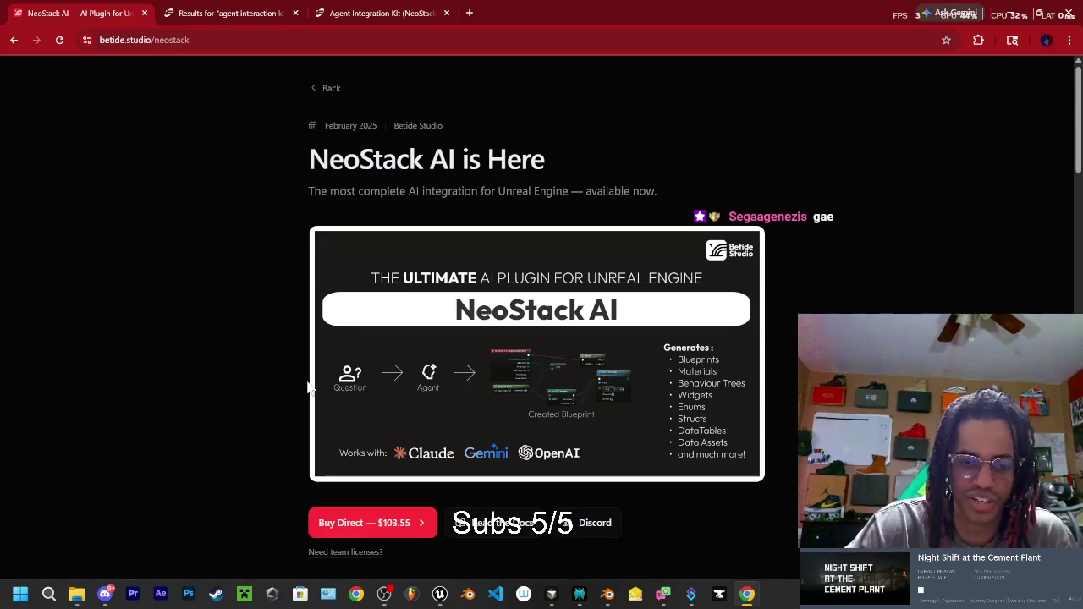
scroll(364, 247, "down", 4)
scroll(370, 247, "up", 4)
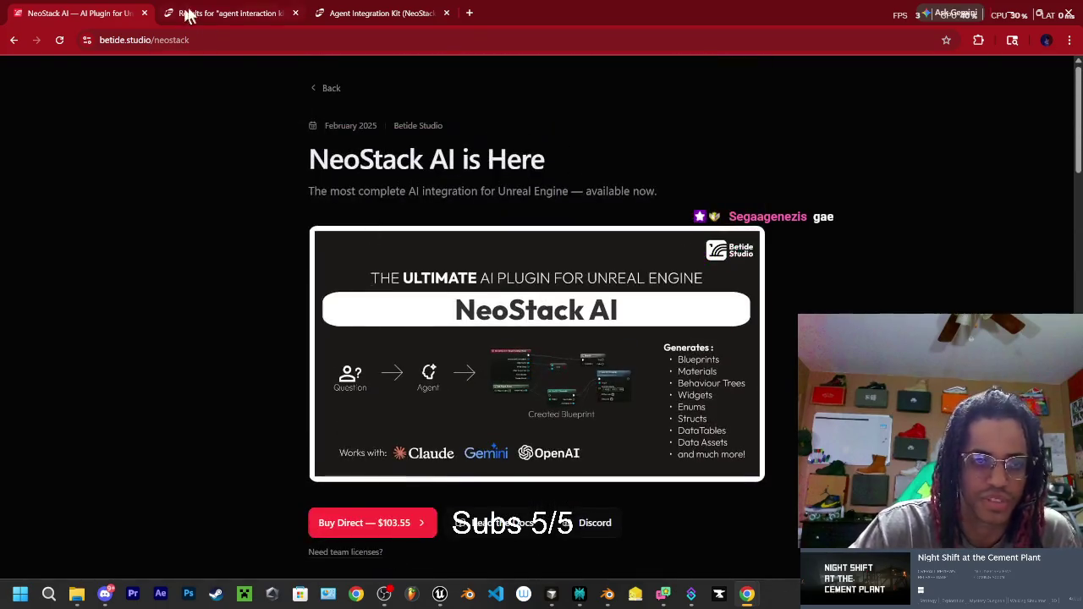
left_click(381, 12)
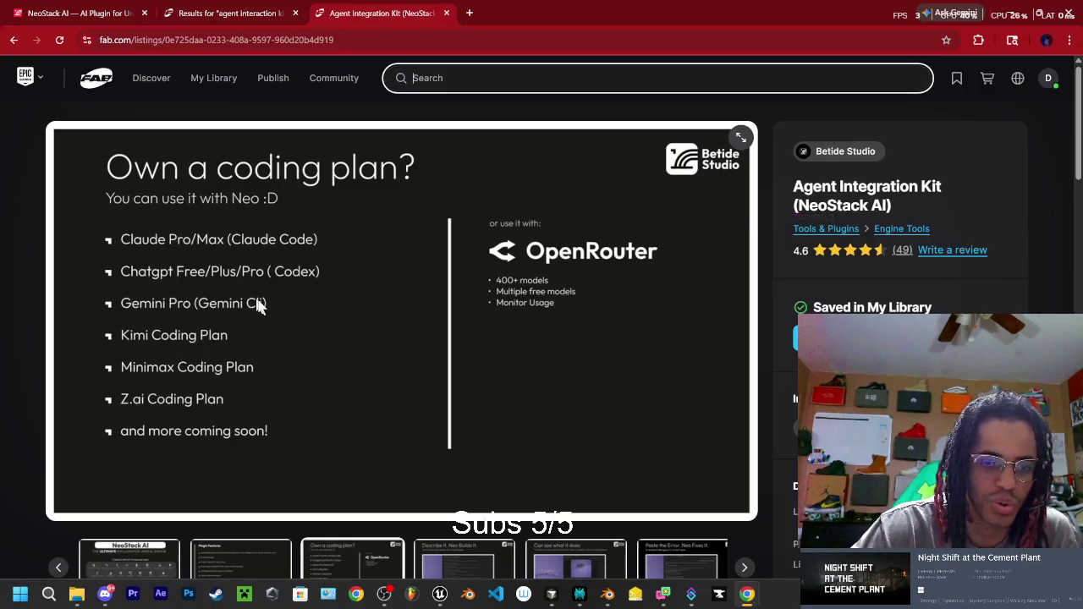
scroll(271, 304, "down", 3)
scroll(569, 314, "up", 3)
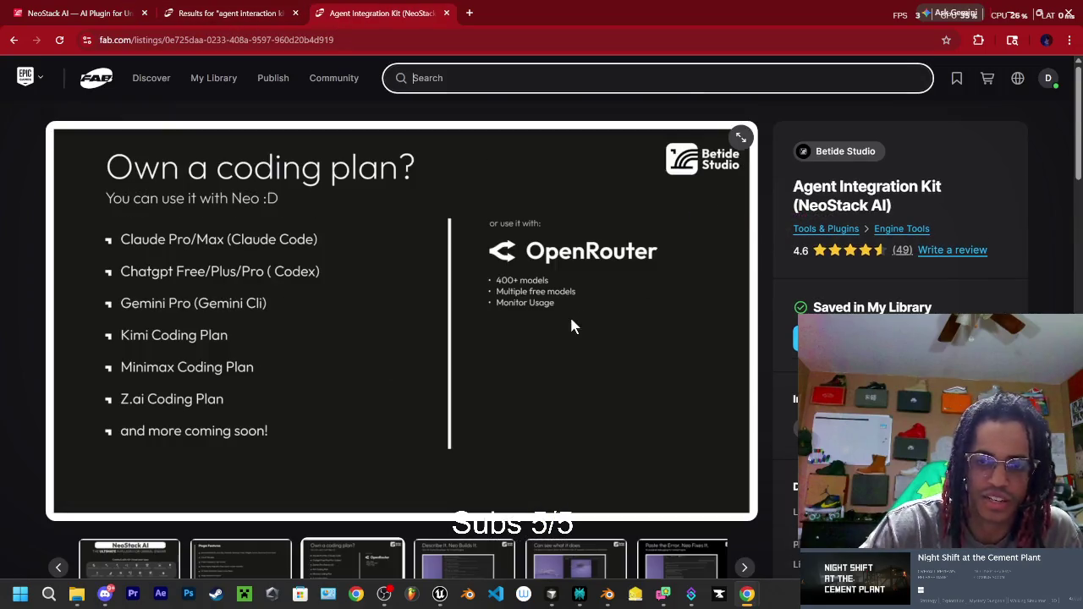
scroll(557, 297, "down", 2)
Step: Return to the NeoStack AI announcement page and scroll down through it
left_click(85, 15)
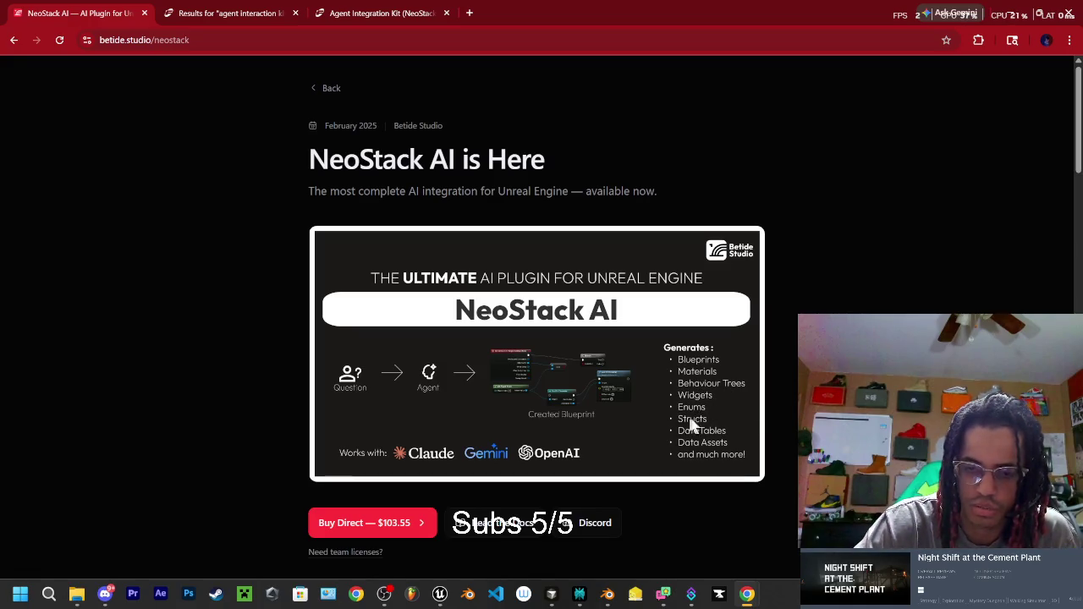
scroll(624, 367, "down", 1)
scroll(623, 366, "down", 2)
Step: On the Agent Integration Kit listing, highlight Animation Blueprints in the features list
left_click(351, 13)
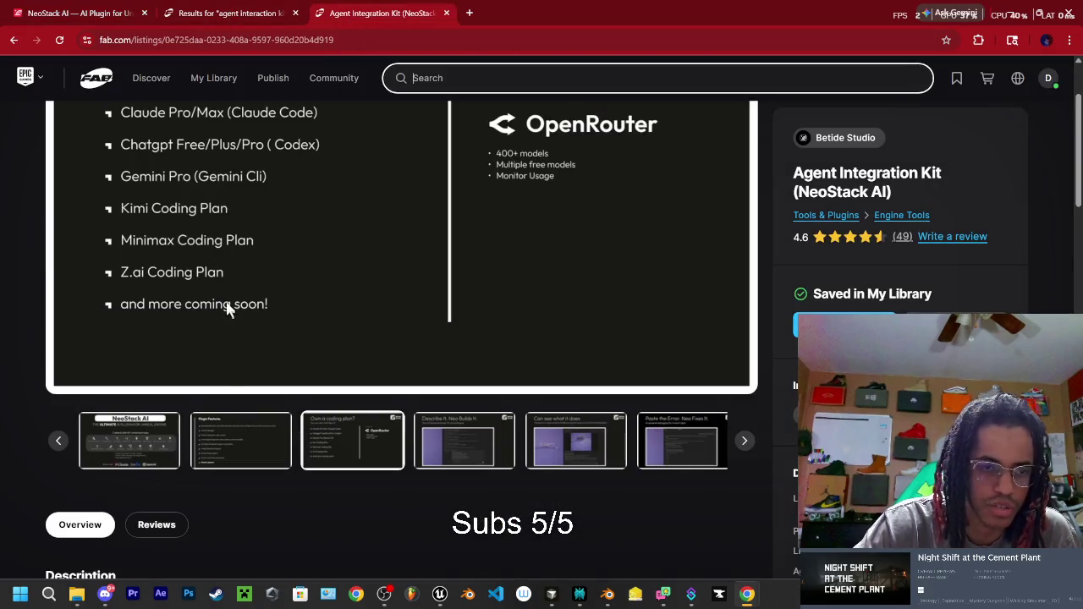
scroll(235, 367, "down", 5)
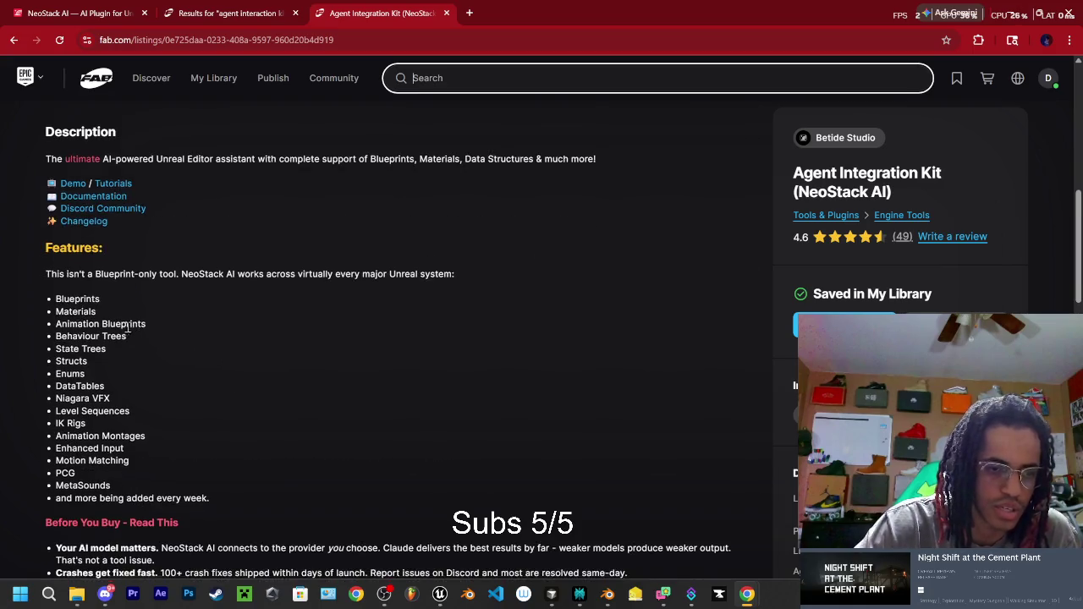
scroll(128, 336, "down", 1)
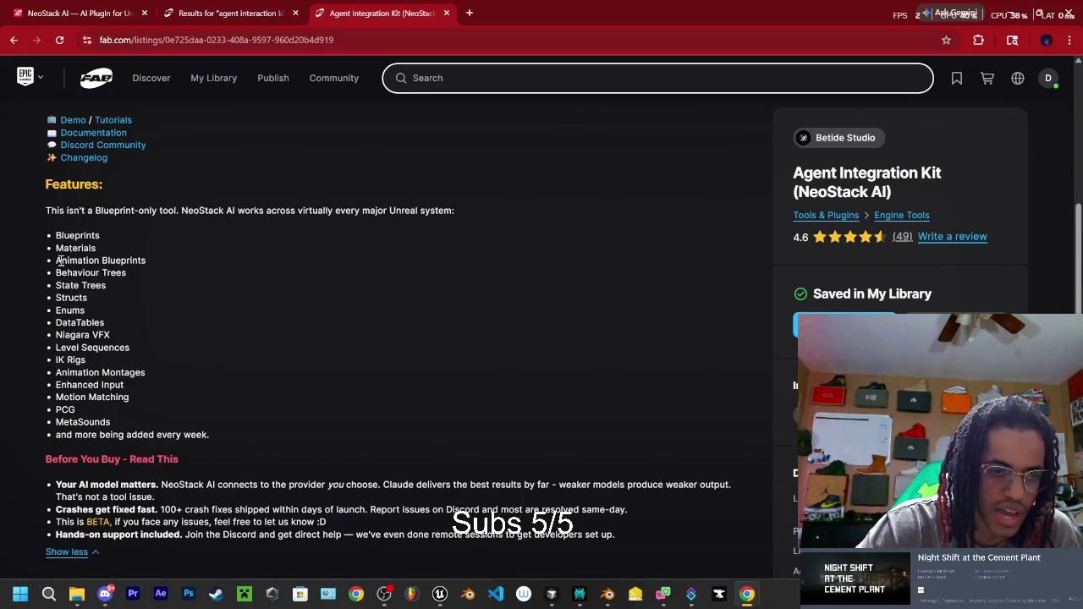
triple_click(151, 262)
left_click(146, 261)
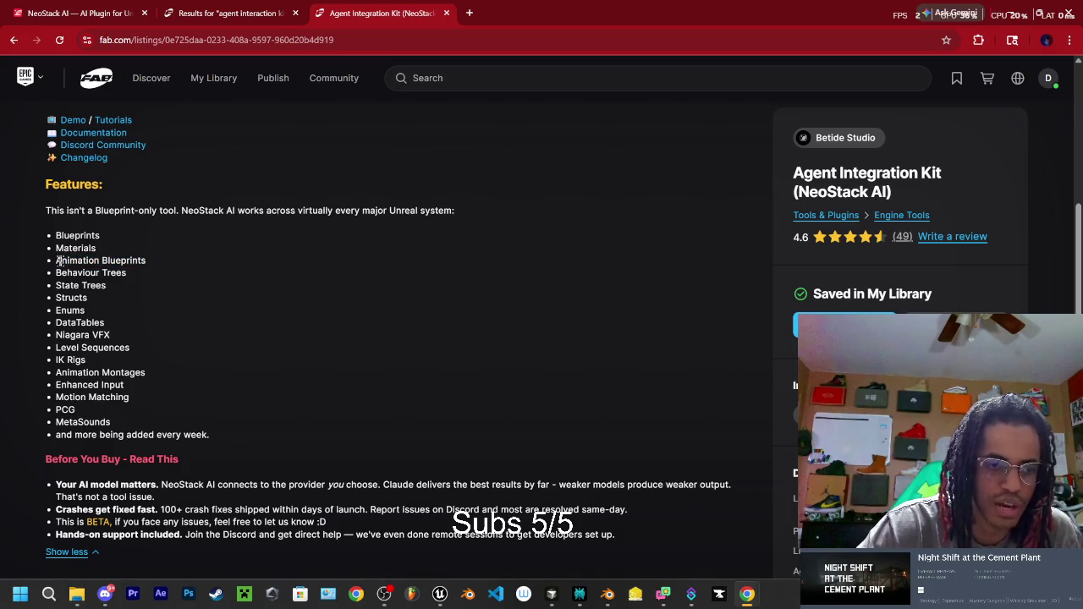
mouse_move(57, 260)
left_mouse_down()
mouse_move(144, 256)
mouse_move(157, 266)
left_mouse_up()
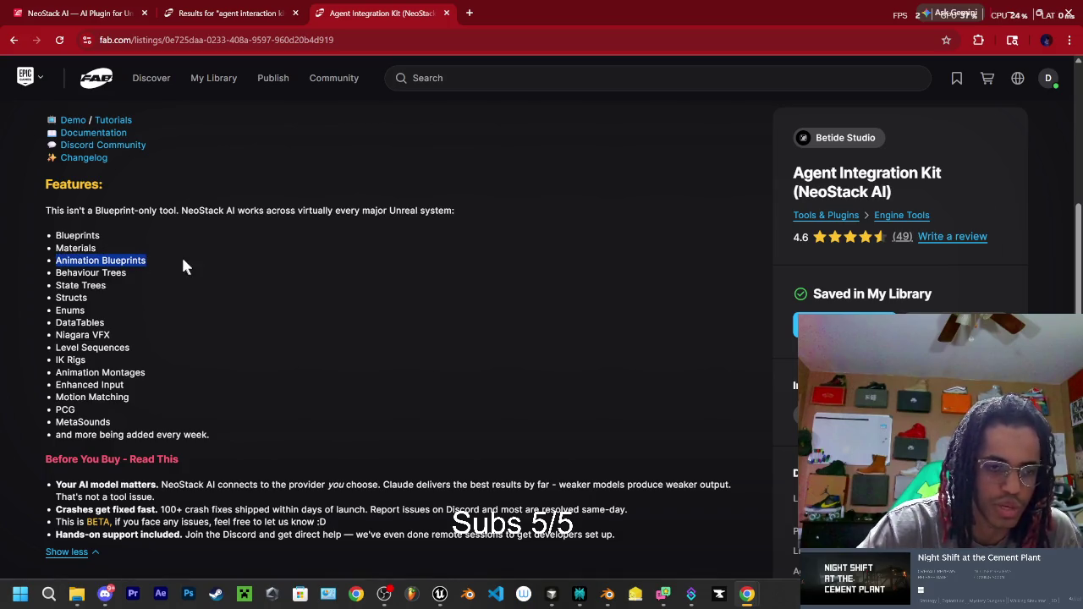
left_click(117, 267)
left_click_drag(57, 261, 146, 262)
left_click(161, 270)
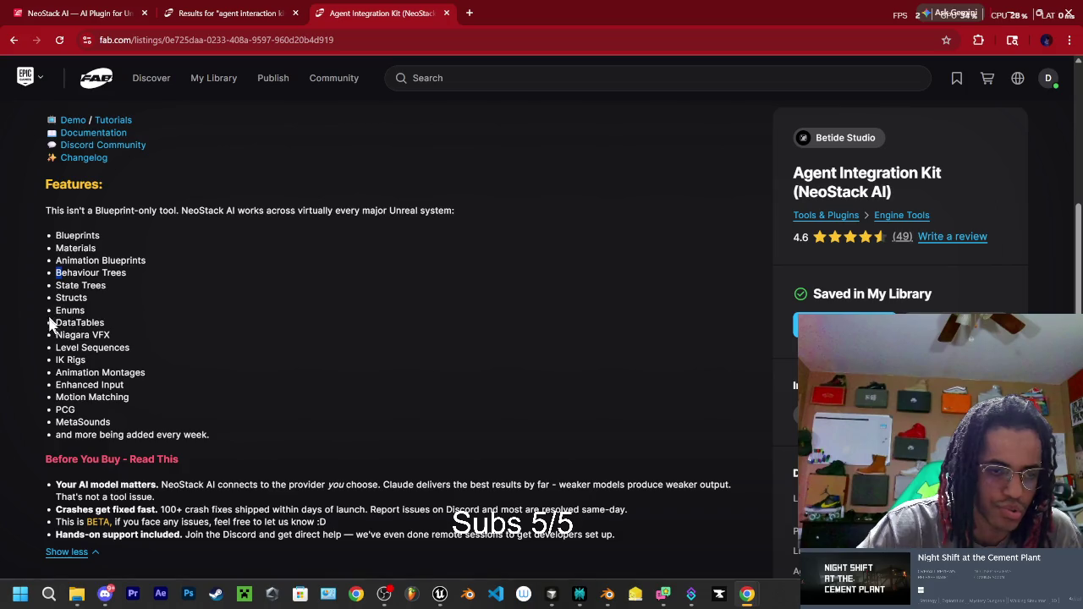
Step: Highlight Level Sequences, IK Rigs, Animation Montages and MetaSounds in the features list
double_click(60, 348)
left_click(95, 360)
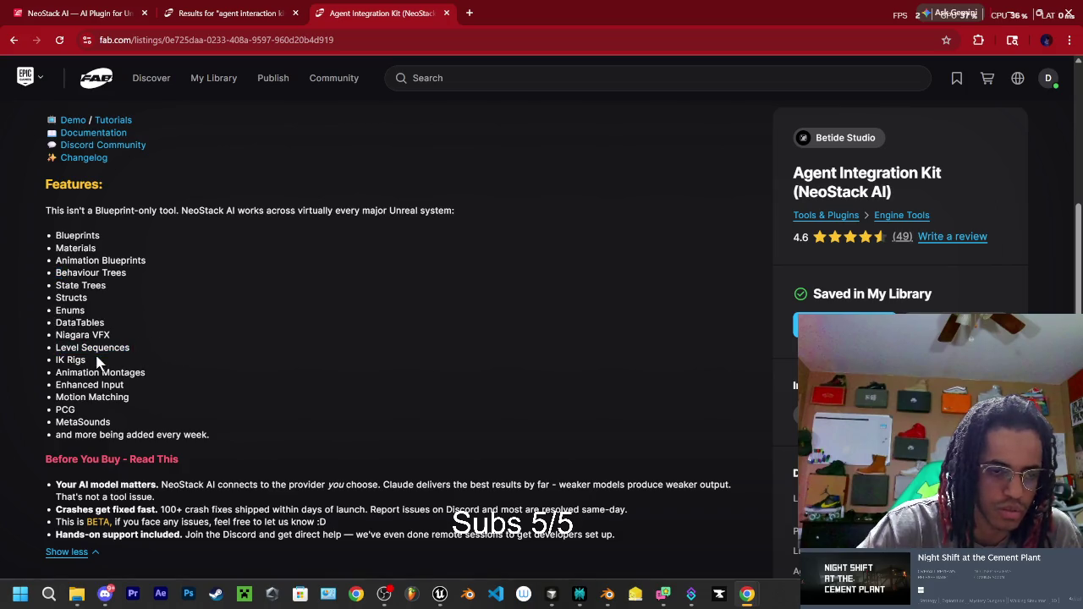
triple_click(96, 359)
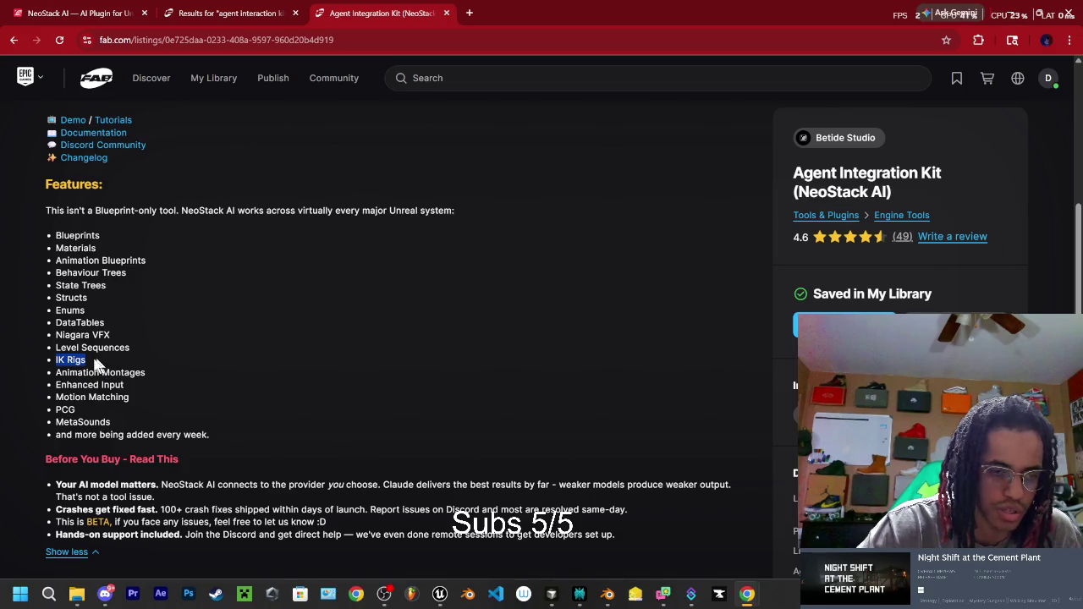
left_click(88, 365)
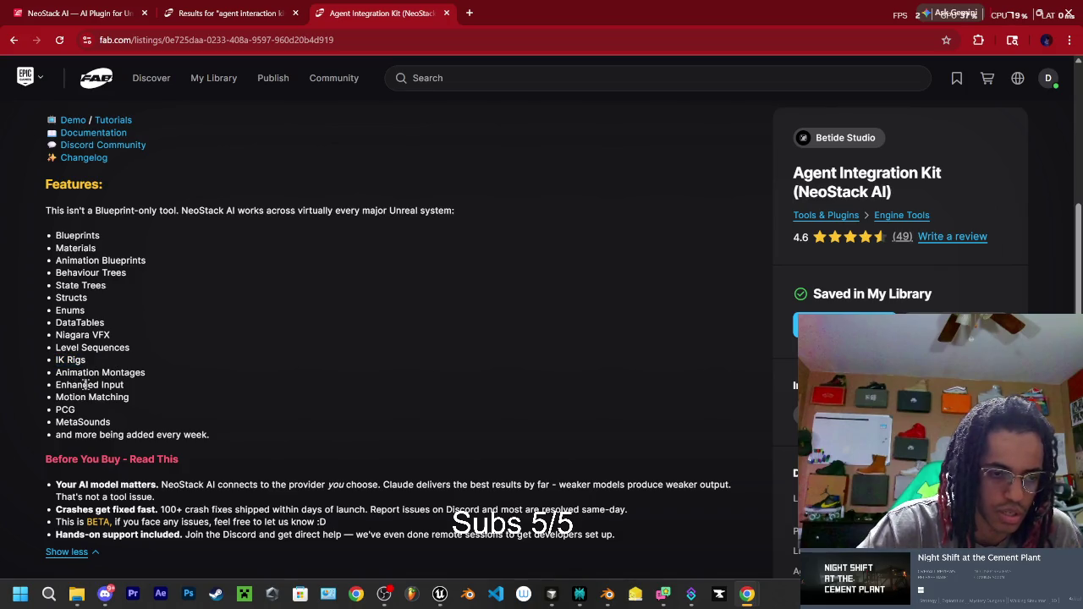
double_click(85, 372)
left_click(151, 373, "shift")
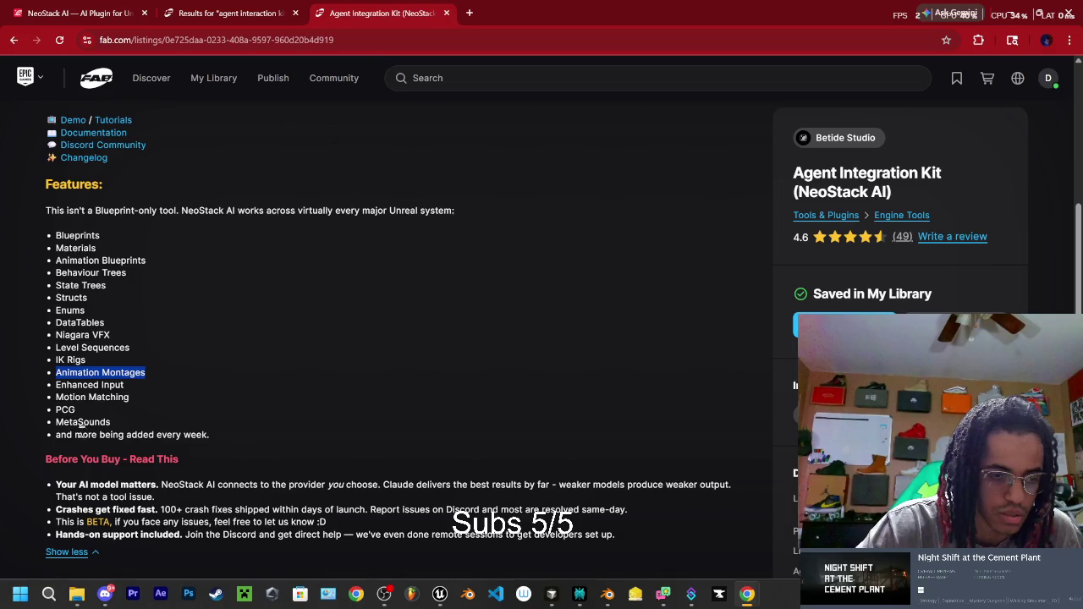
left_click_drag(56, 424, 136, 425)
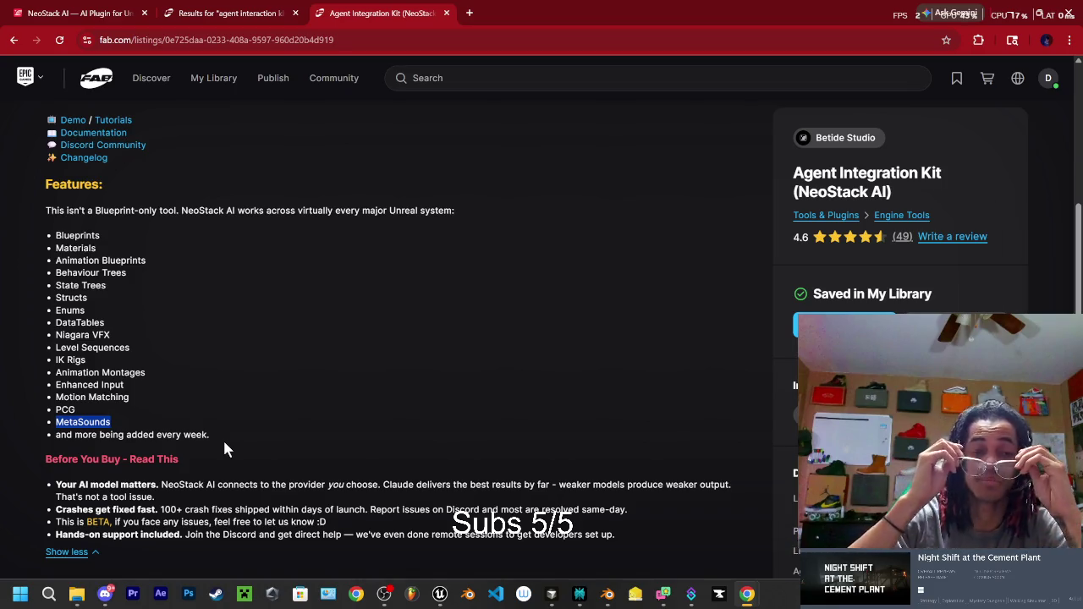
Step: Scroll back up the gallery, then close the listing, search results and browser
scroll(167, 303, "up", 2)
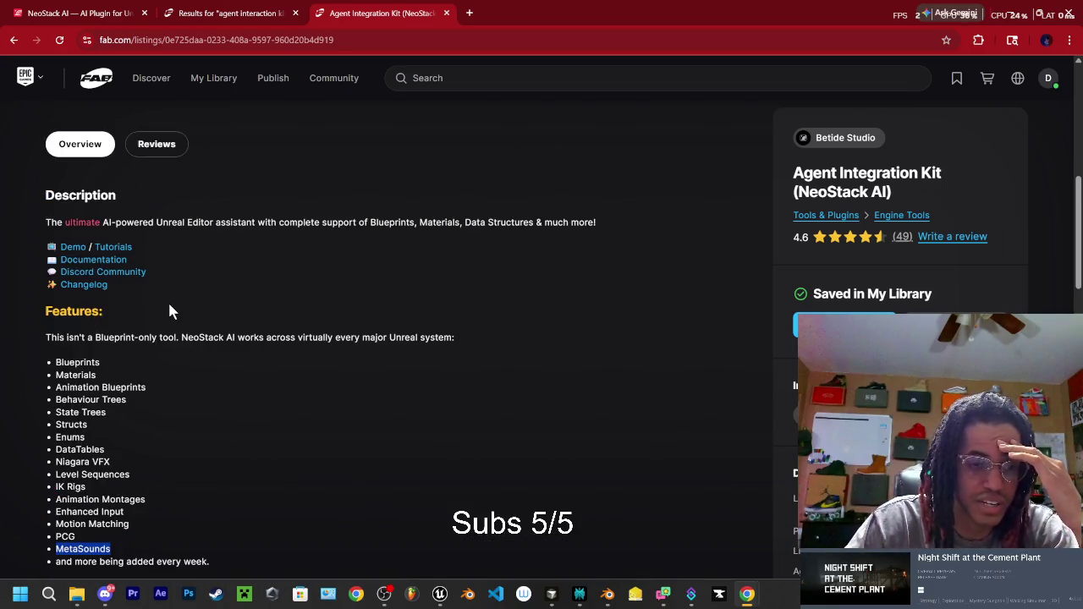
scroll(167, 311, "up", 1)
scroll(169, 328, "up", 4)
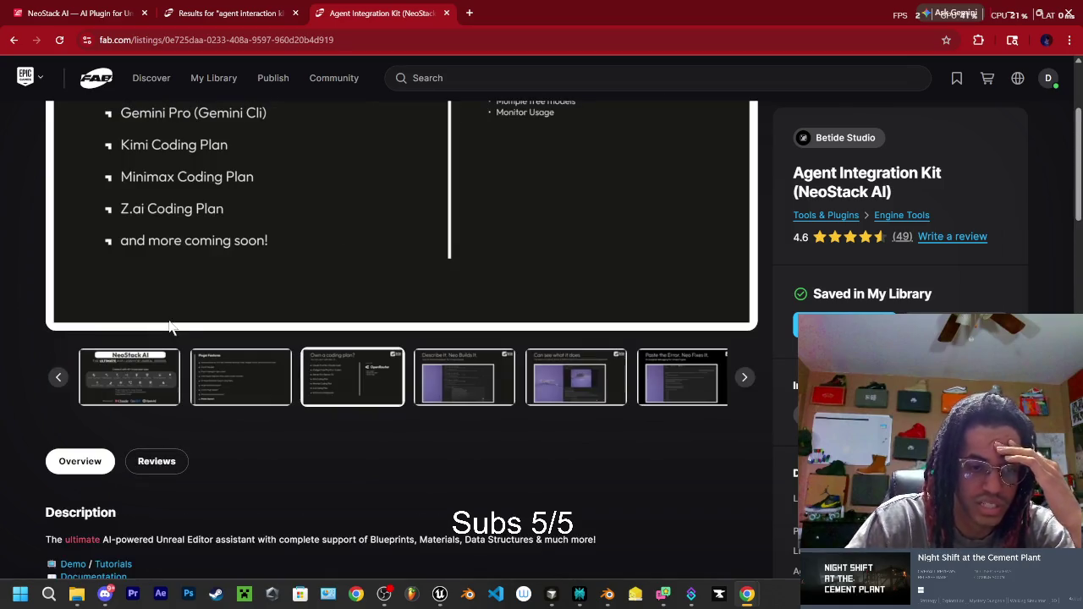
scroll(470, 205, "up", 3)
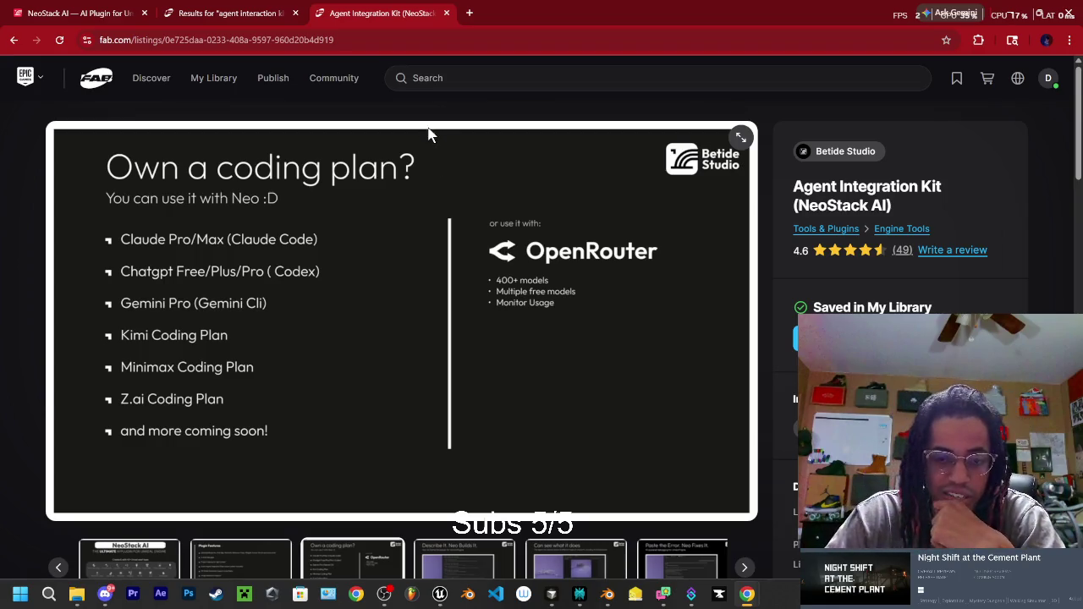
left_click(446, 12)
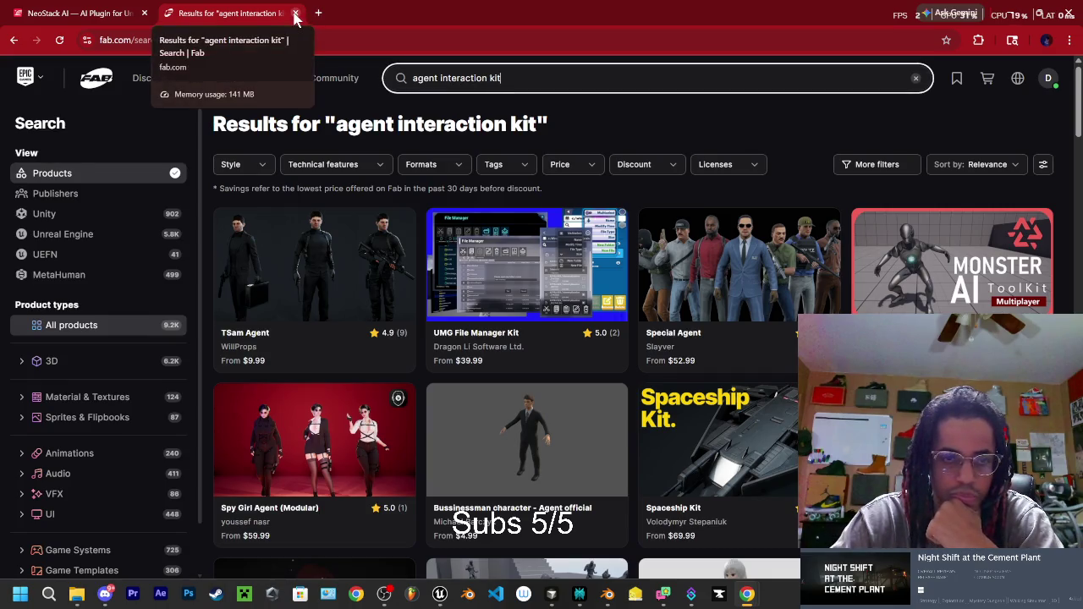
left_click(295, 12)
left_click(144, 13)
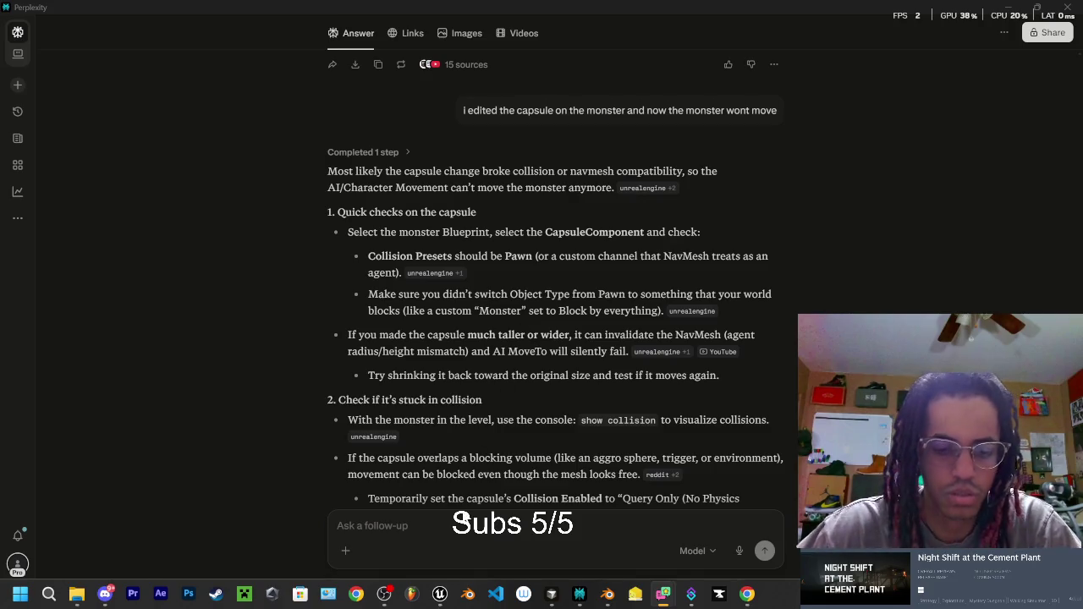
Step: Switch from Unreal's Project Settings to SkinWalkerAIController.h in VS Code, then to Blender
left_click(439, 594)
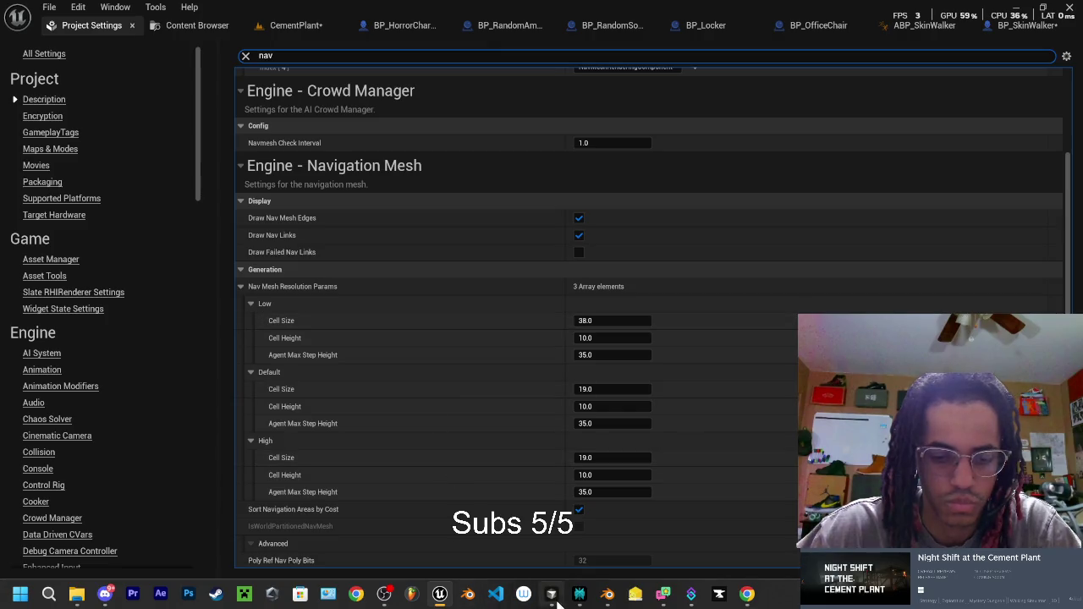
mouse_move(552, 601)
mouse_move(440, 596)
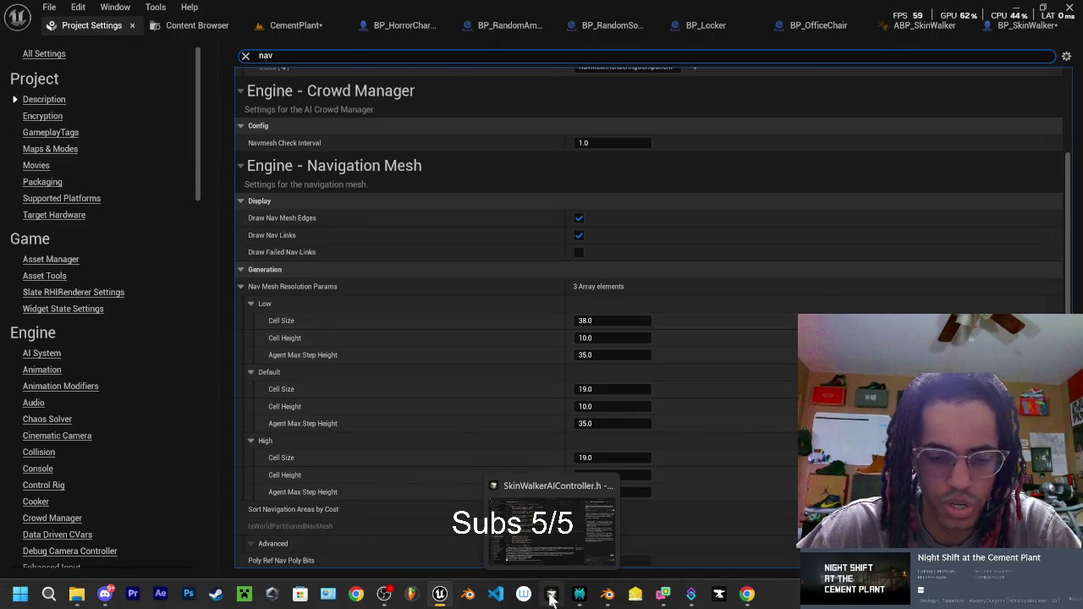
left_click(551, 599)
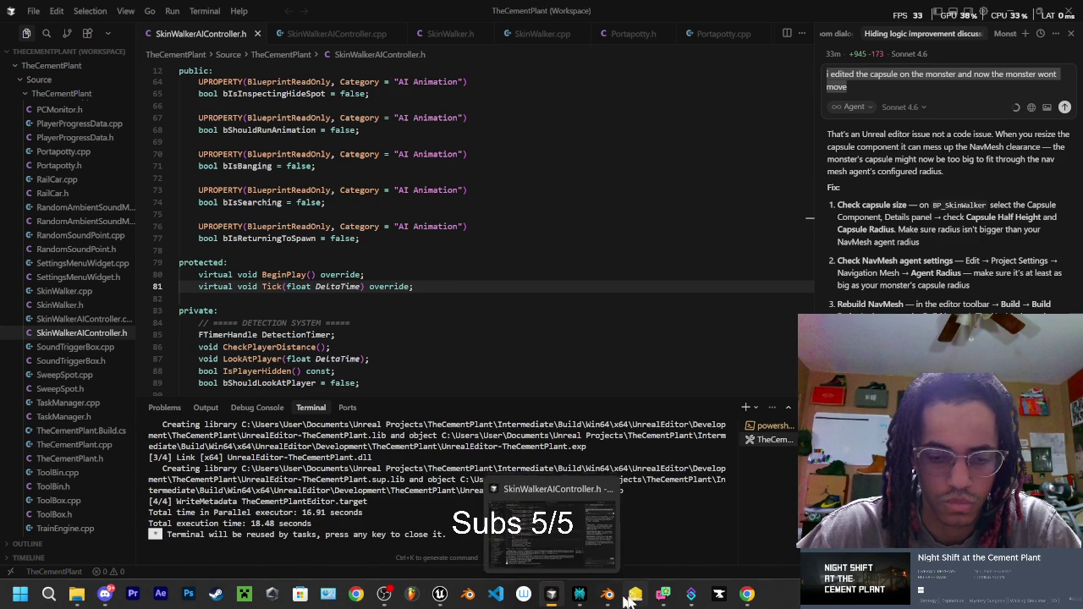
left_click(606, 599)
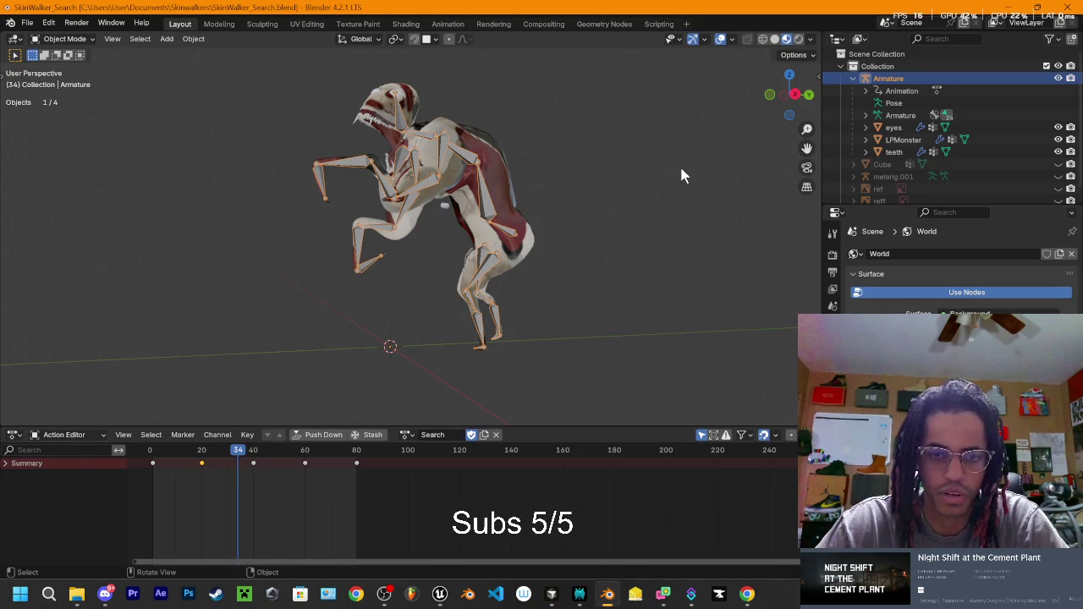
Step: Switch to the Animation workspace and save the file as SkinWalker_Bang.blend
mouse_move(588, 169)
left_mouse_down()
mouse_move(575, 188)
mouse_move(546, 165)
mouse_move(603, 175)
left_mouse_up()
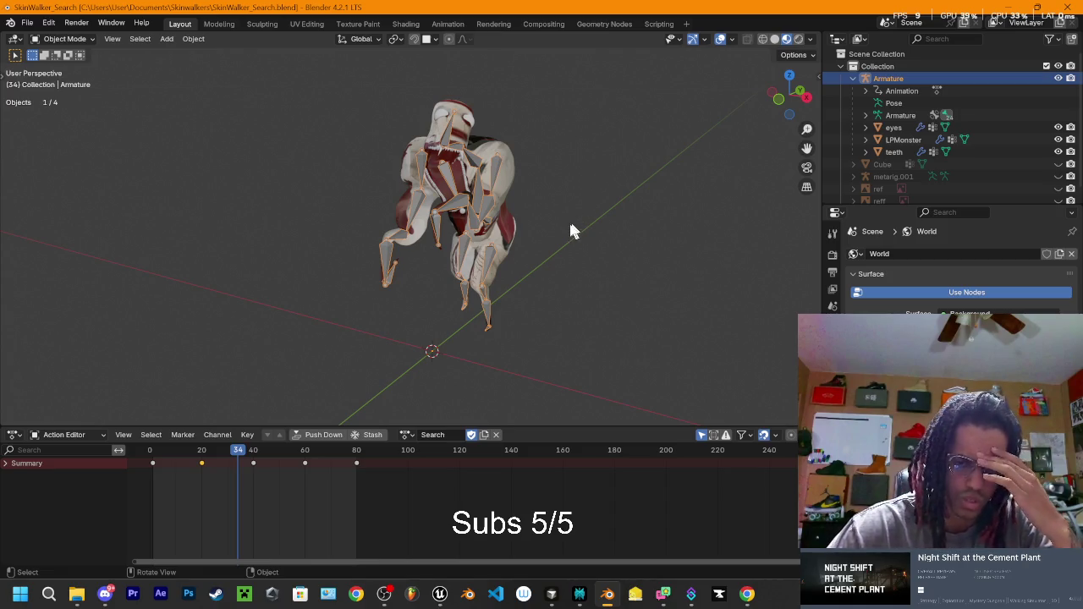
left_click(447, 24)
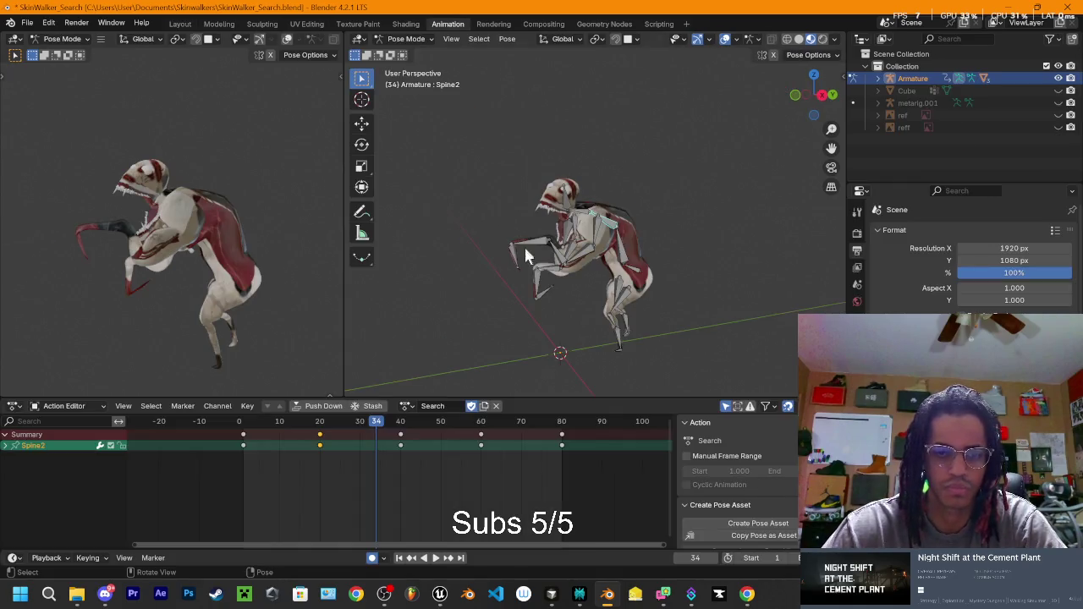
left_click(27, 22)
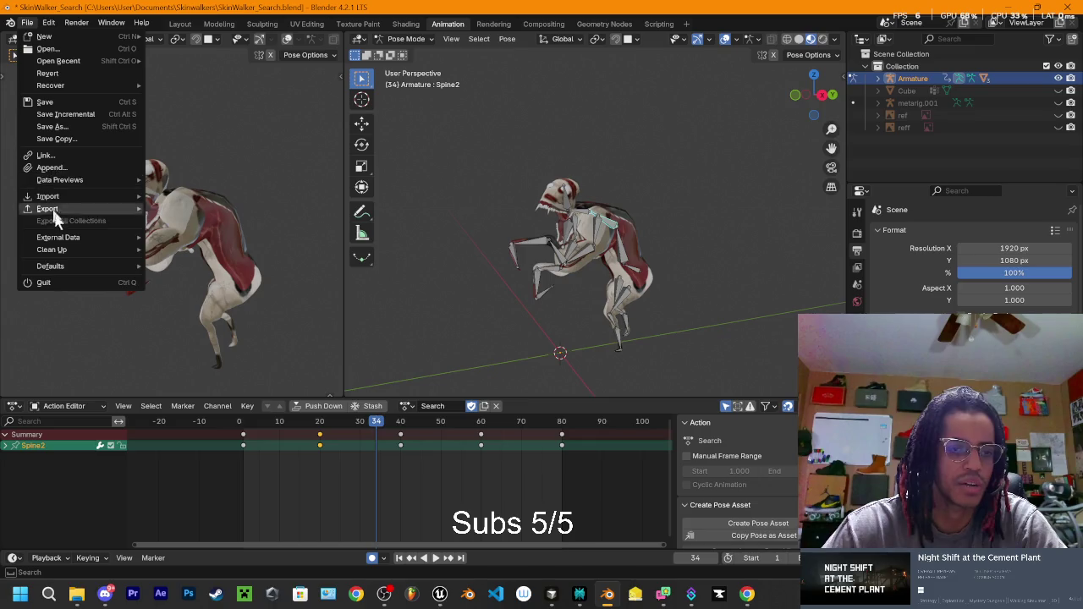
mouse_move(52, 214)
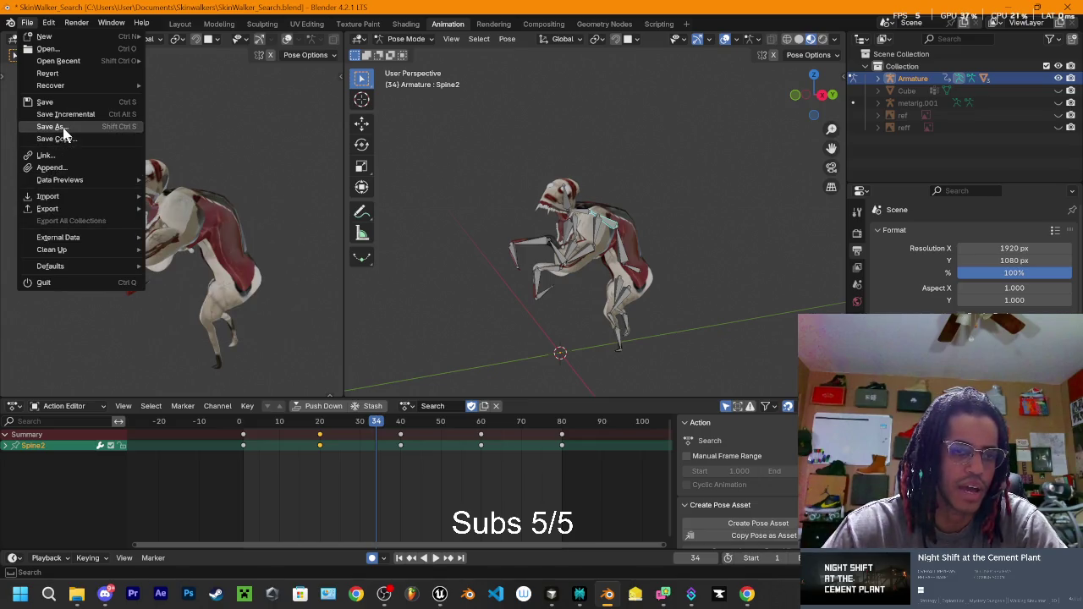
left_click(63, 126)
left_click(478, 474)
key("BackSpace")
key("BackSpace")
key("BackSpace")
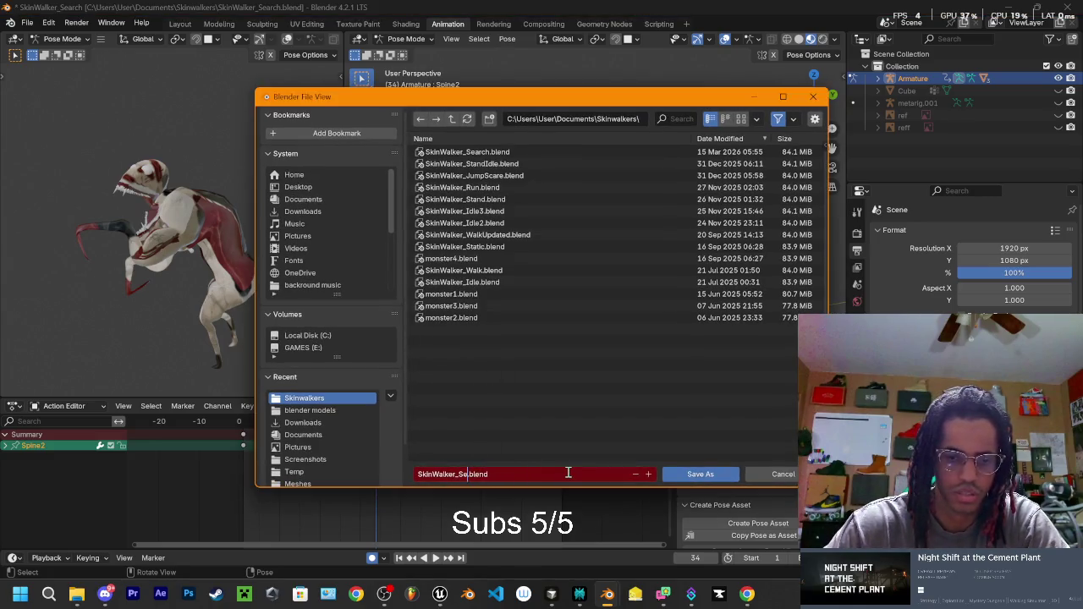
key("Delete")
type("Bang")
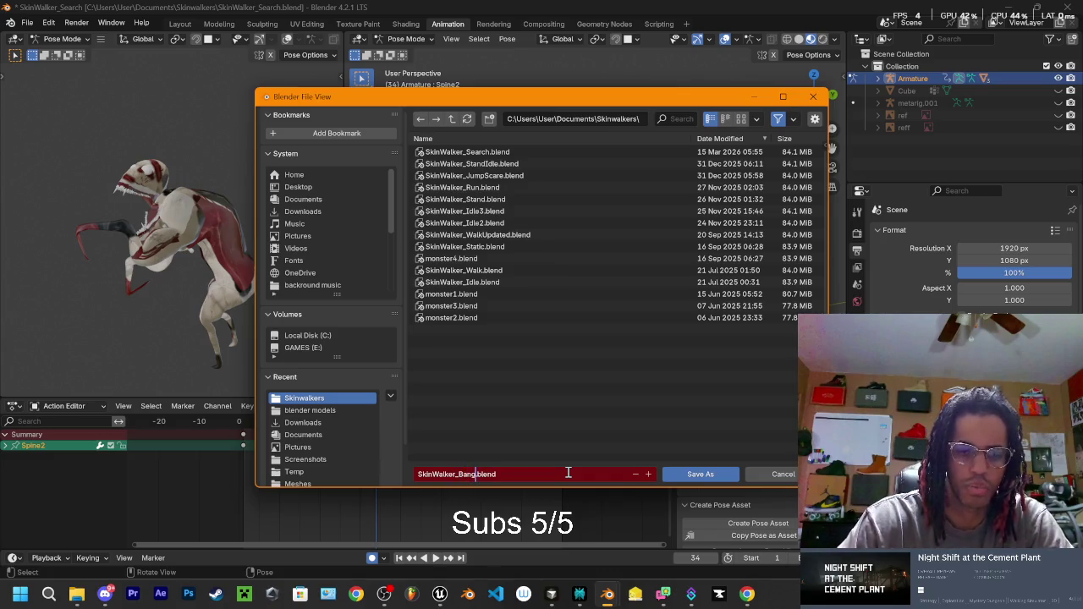
key("End")
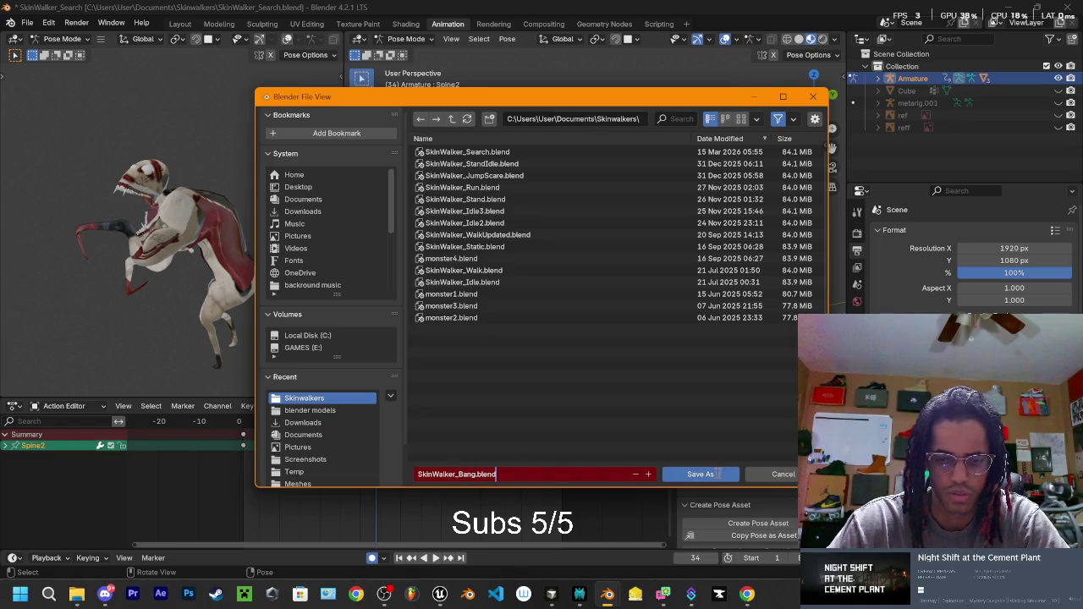
left_click(721, 474)
left_click(697, 480)
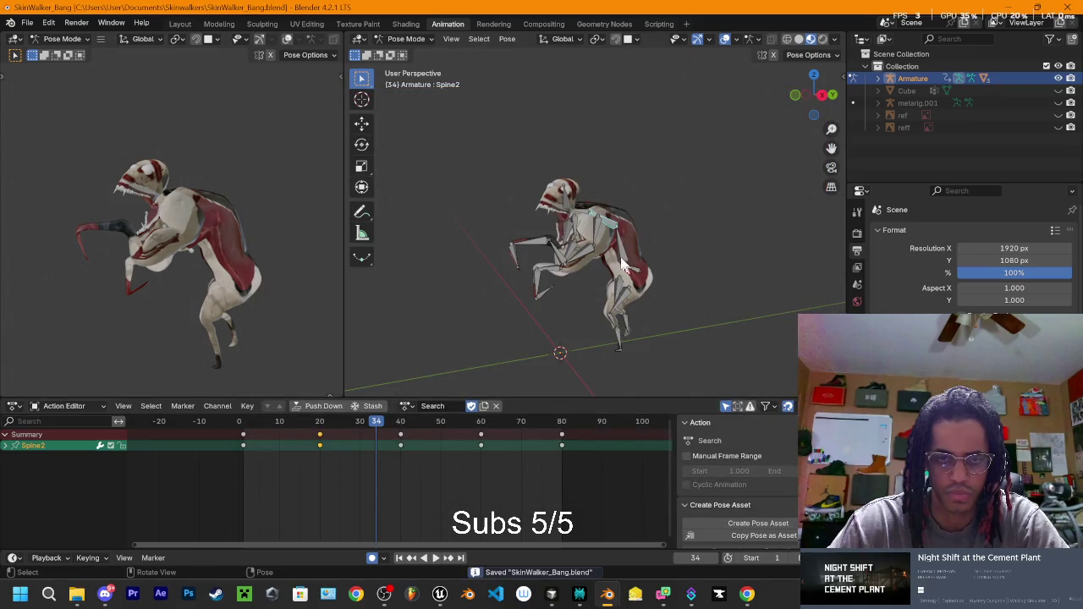
Step: Select all rig bones, snap to front orthographic view, and preview then stop playback
mouse_move(592, 224)
left_mouse_down()
mouse_move(634, 213)
mouse_move(474, 309)
left_mouse_up()
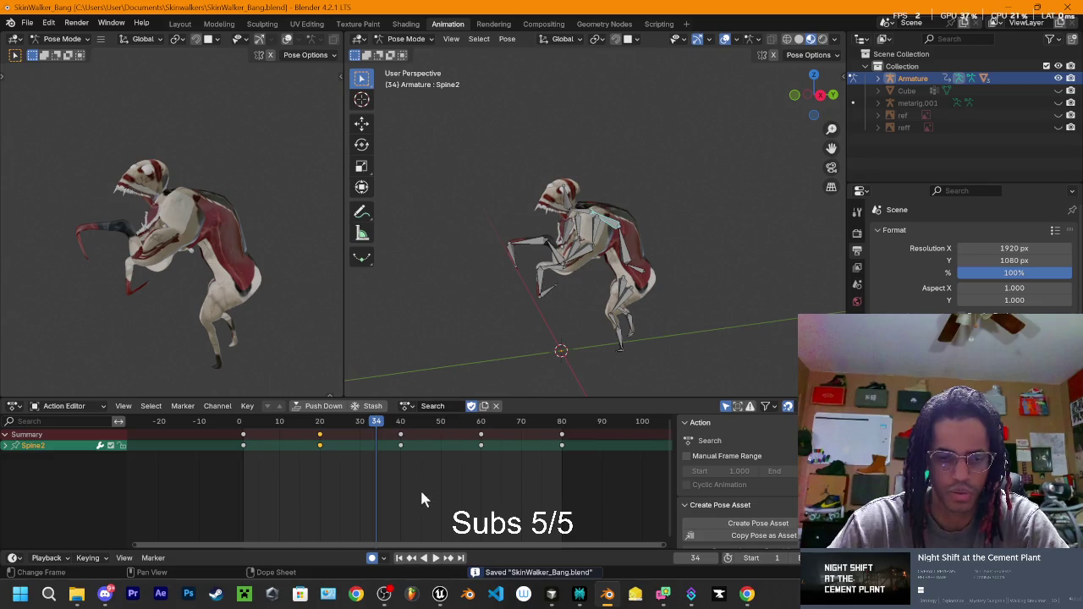
left_click(448, 482)
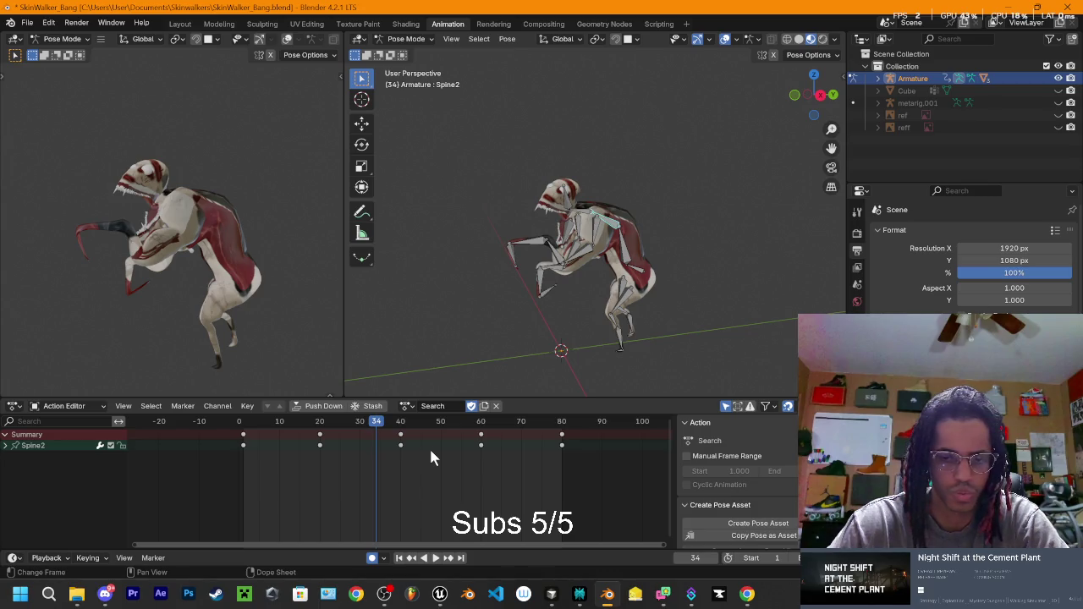
key("a")
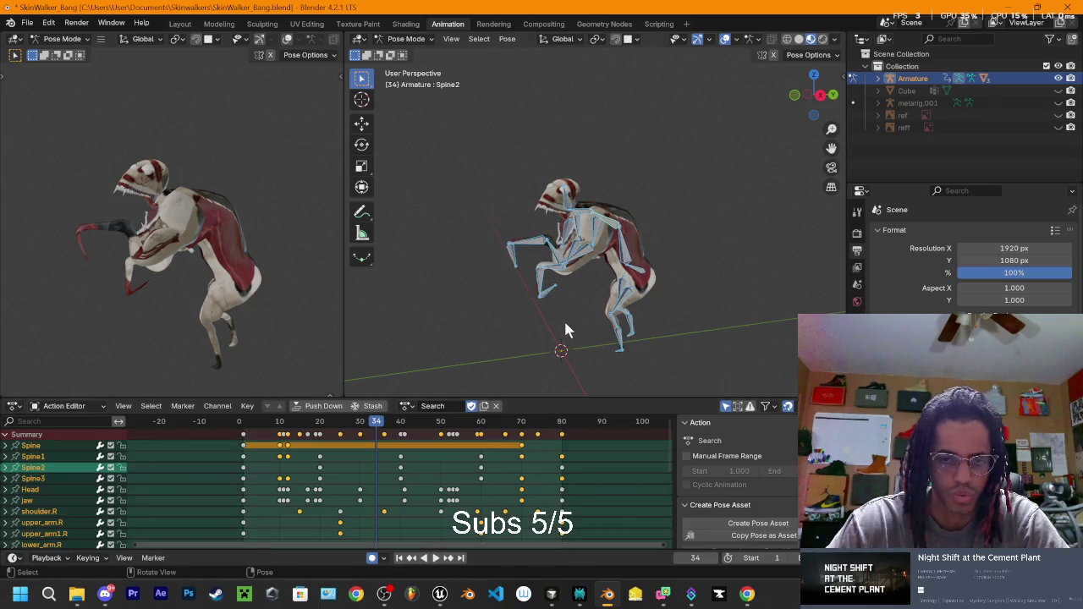
mouse_move(628, 295)
left_mouse_down()
mouse_move(715, 297)
mouse_move(720, 267)
mouse_move(740, 268)
mouse_move(728, 263)
left_mouse_up()
left_click(814, 95)
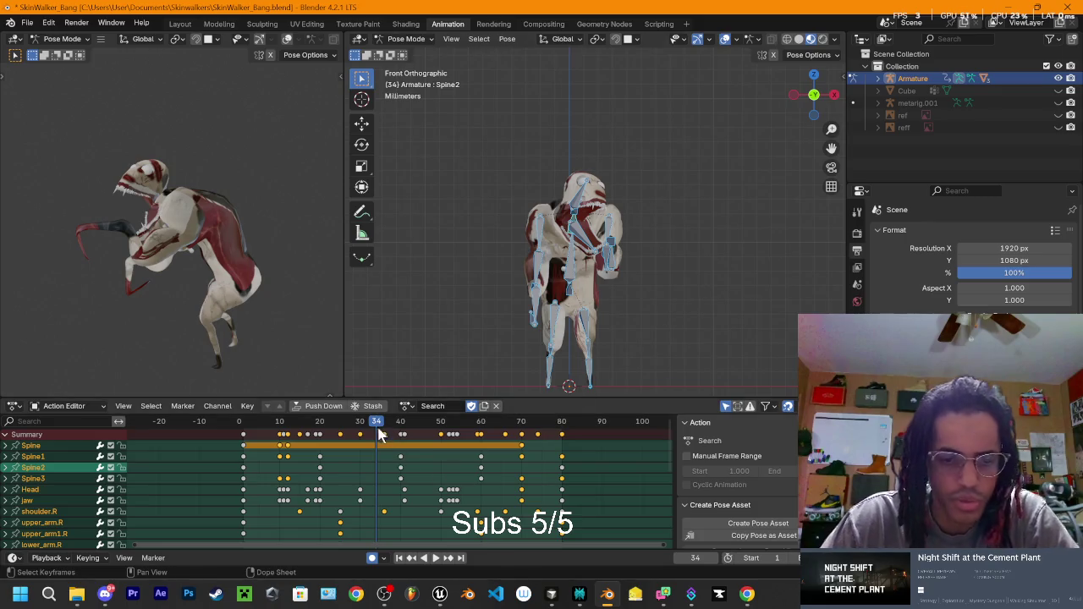
key("shift+ctrl+space")
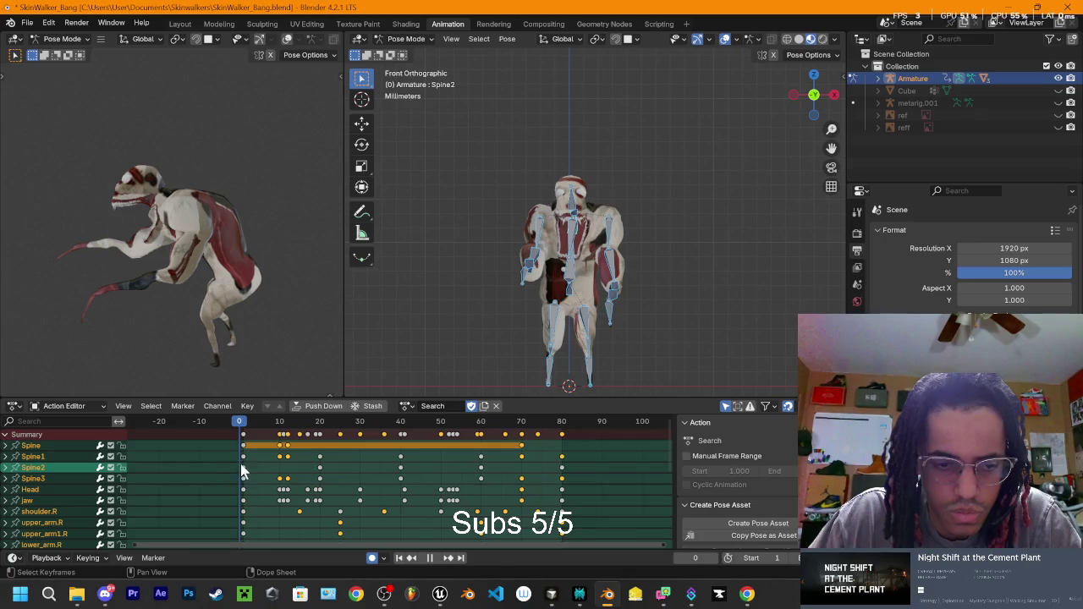
key("space")
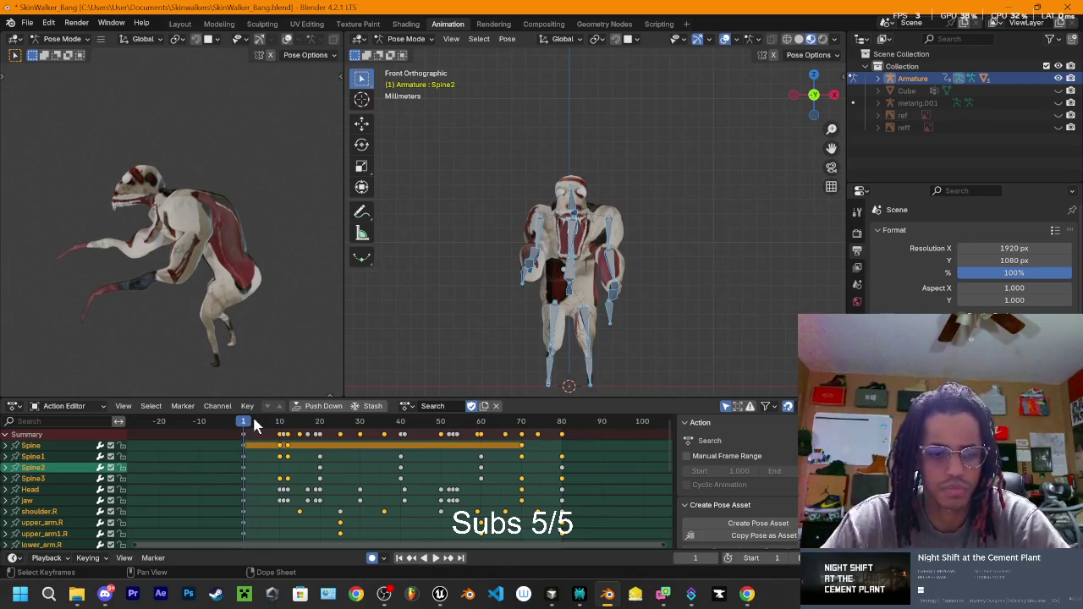
Step: Delete every keyframe in the action and key the current pose at frame 1
left_click_drag(254, 433, 653, 567)
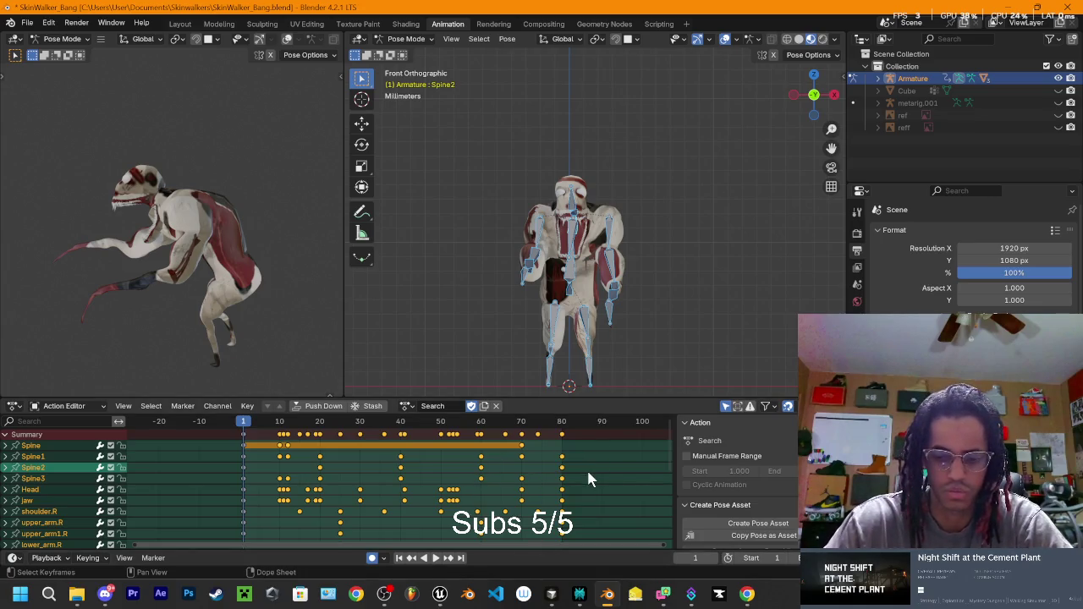
key("Delete")
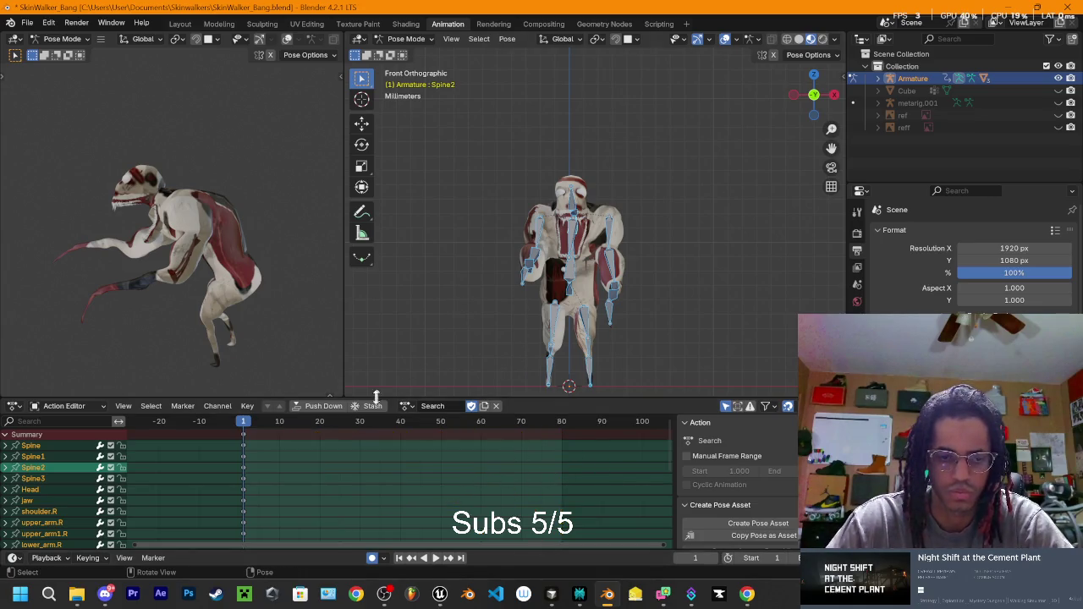
key("i")
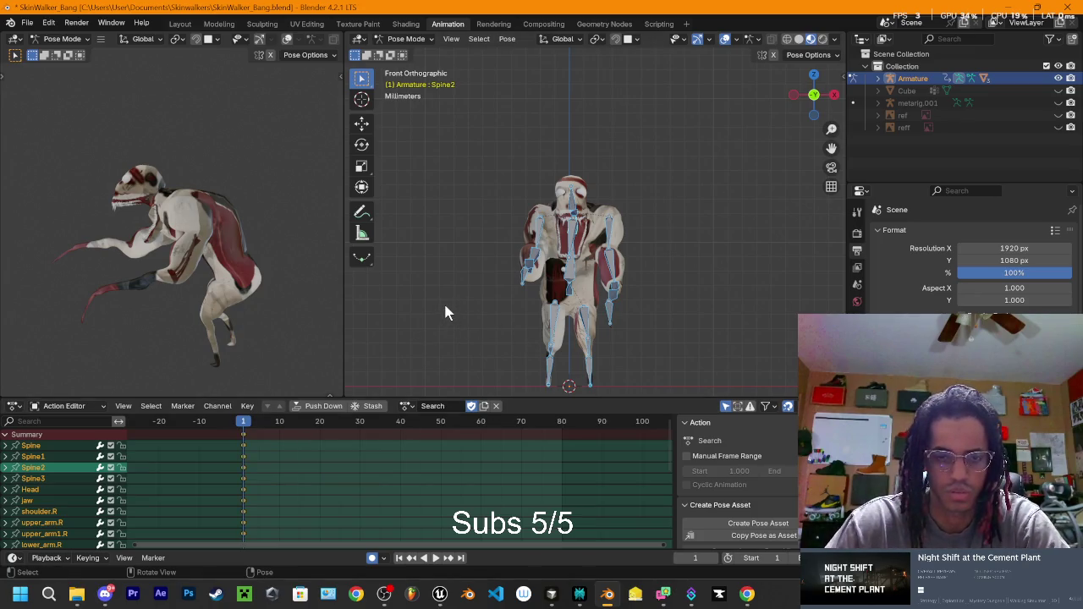
mouse_move(690, 259)
left_mouse_down()
mouse_move(689, 242)
mouse_move(592, 230)
mouse_move(609, 220)
left_mouse_up()
left_click(821, 91)
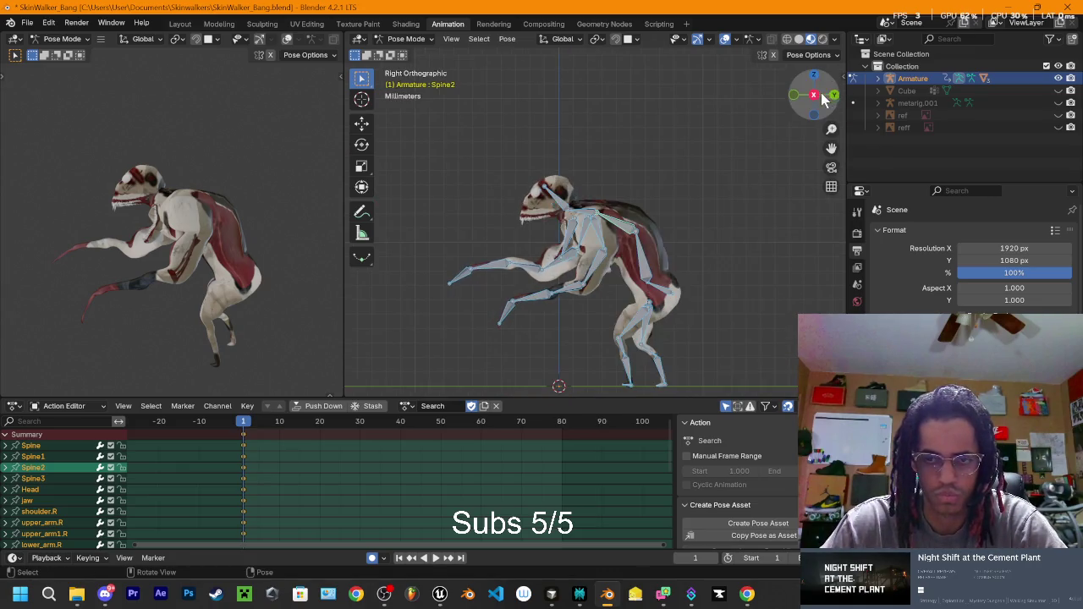
mouse_move(508, 234)
left_mouse_down()
mouse_move(684, 224)
mouse_move(648, 223)
mouse_move(657, 248)
mouse_move(626, 234)
mouse_move(641, 240)
left_mouse_up()
scroll(648, 223, "up", 2)
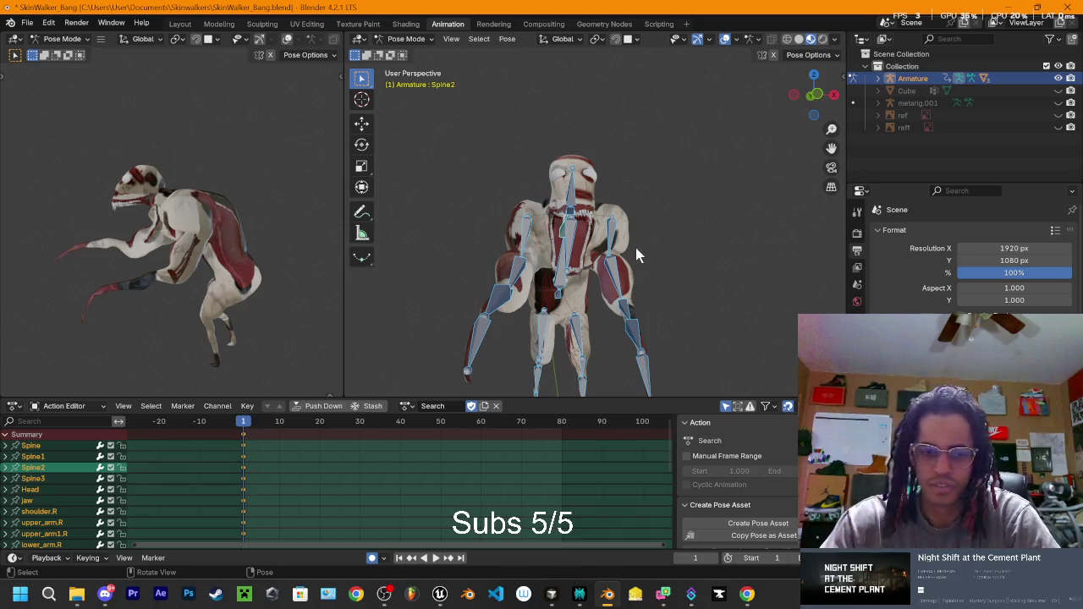
Step: Name the action 'Banging' and save the blend file
left_click(448, 406)
type("Banging")
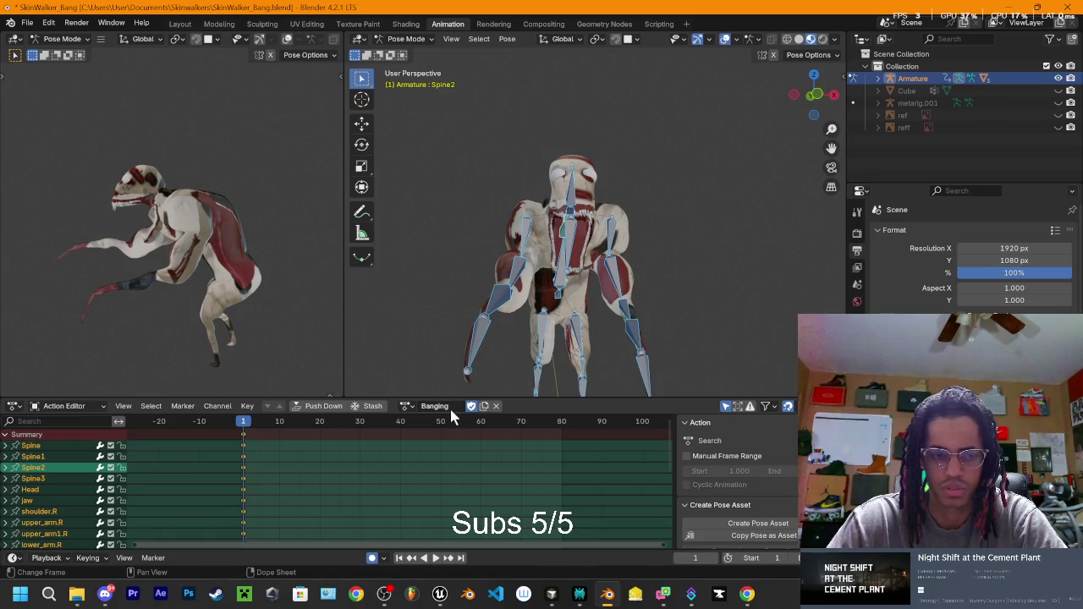
key("ctrl+s")
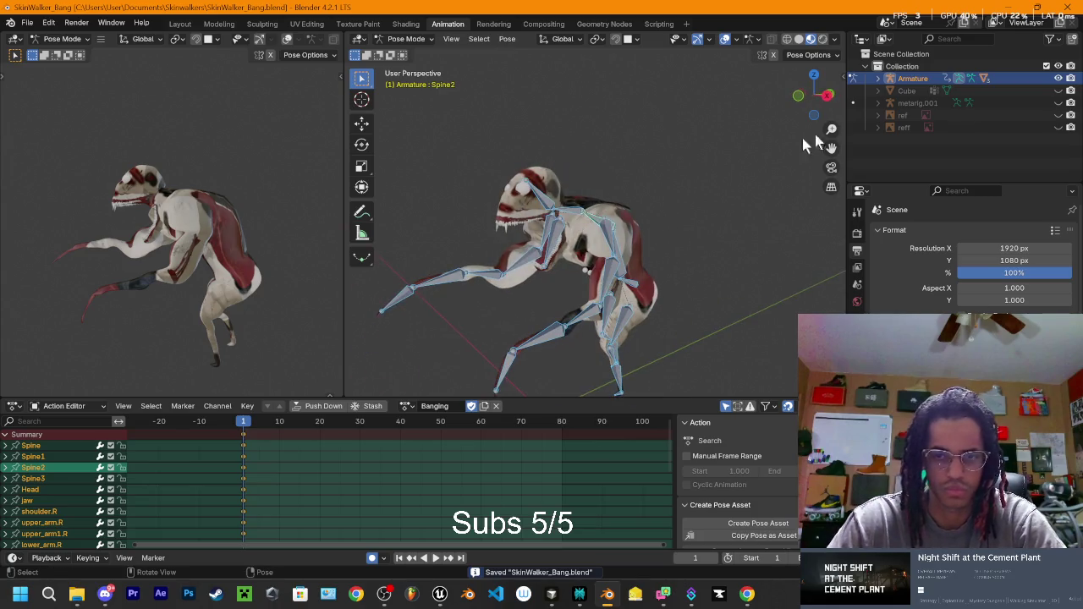
Step: Snap to a right side view, return to the Layout workspace, and deselect the armature
left_click(813, 95)
scroll(676, 235, "down", 5)
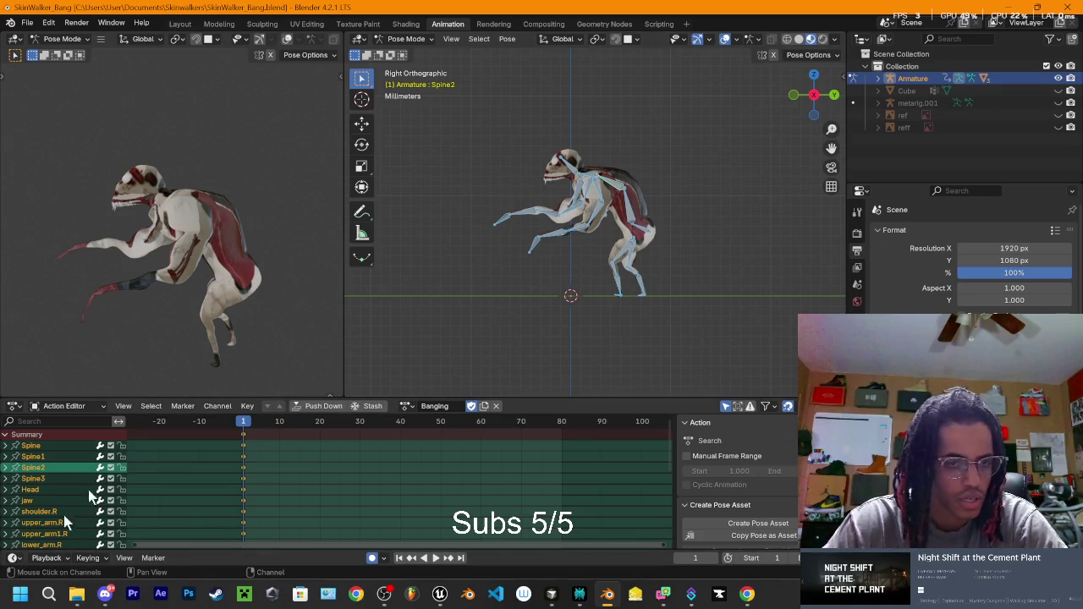
left_click(179, 24)
mouse_move(305, 193)
left_mouse_down()
mouse_move(585, 218)
mouse_move(532, 212)
mouse_move(512, 241)
mouse_move(486, 245)
mouse_move(476, 286)
left_mouse_up()
left_click(480, 329)
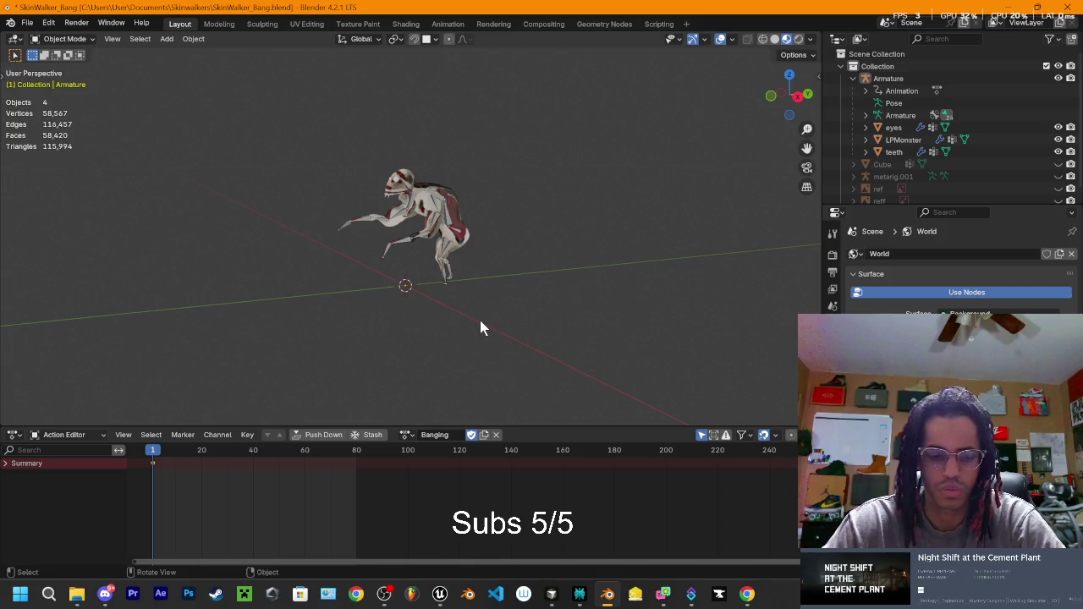
Step: Add a cube mesh and resize it in Edit Mode into a box
key("shift+a")
mouse_move(453, 338)
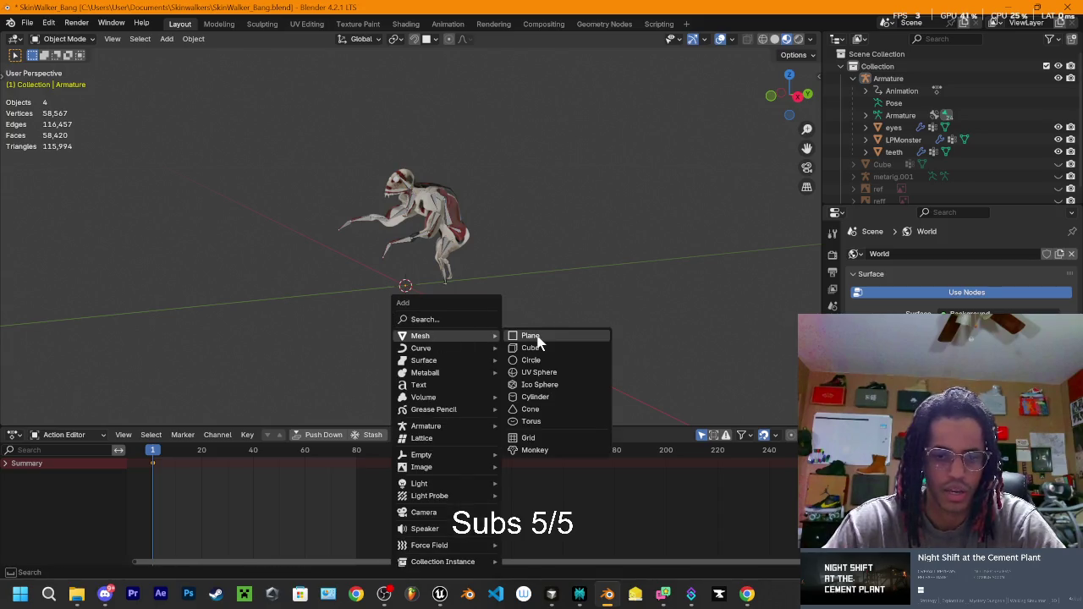
left_click(533, 349)
scroll(512, 292, "down", 8)
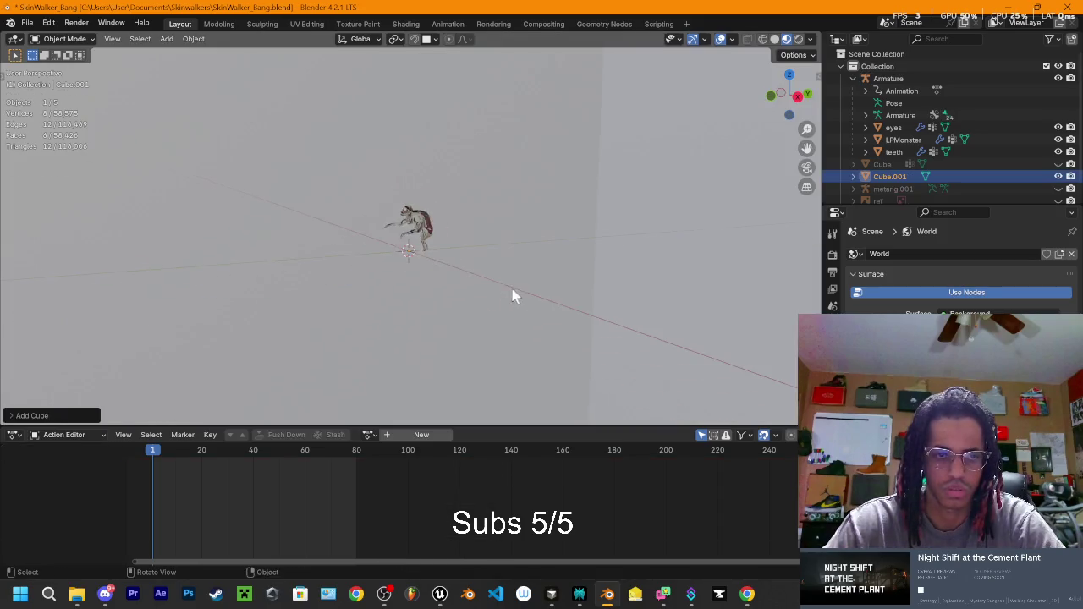
key("Tab")
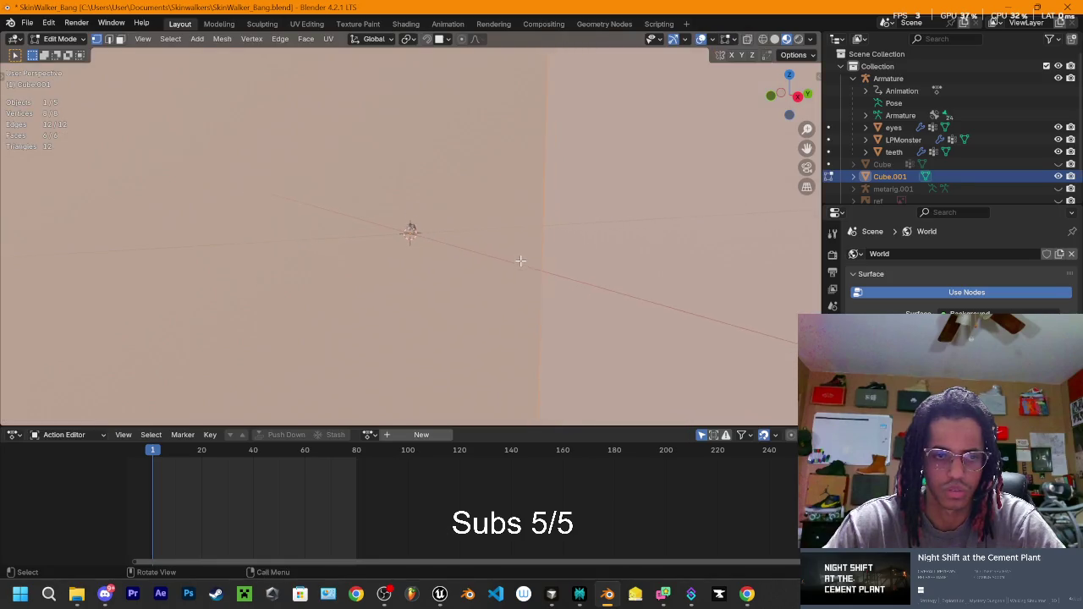
key("s")
left_click(440, 252)
key("s")
left_click(437, 242)
key("s")
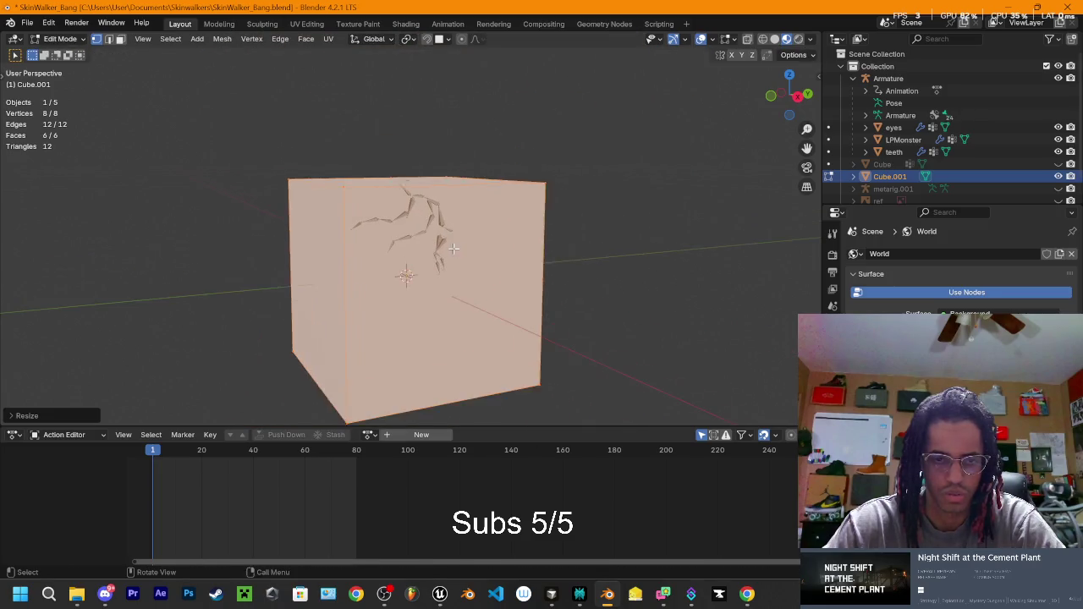
left_click(426, 251)
Step: In the right view, slide the box along Y to stand in front of the monster
scroll(456, 253, "up", 2)
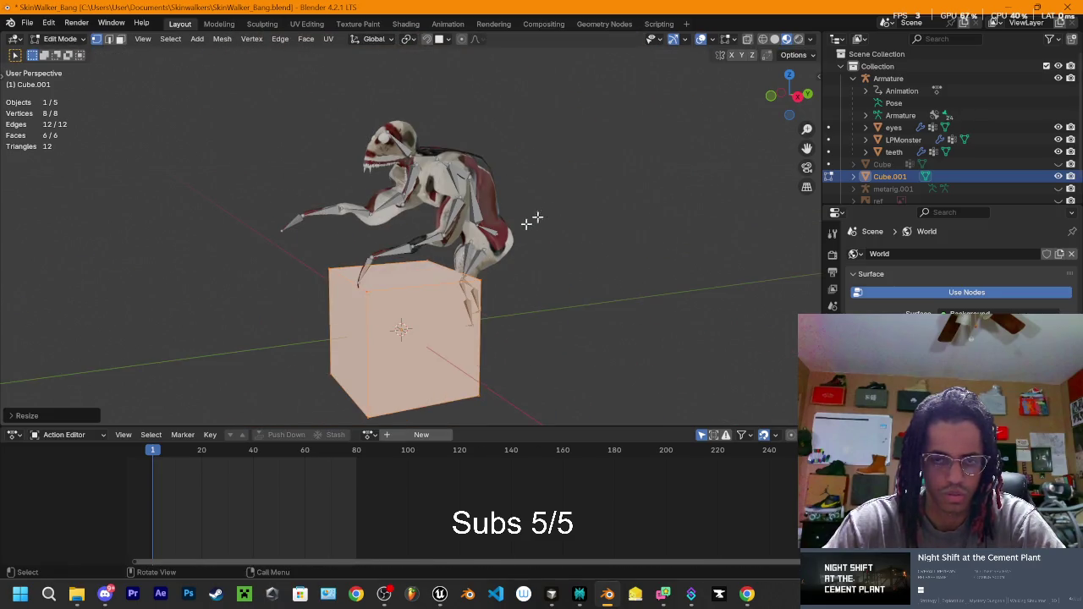
left_click(797, 103)
key("g")
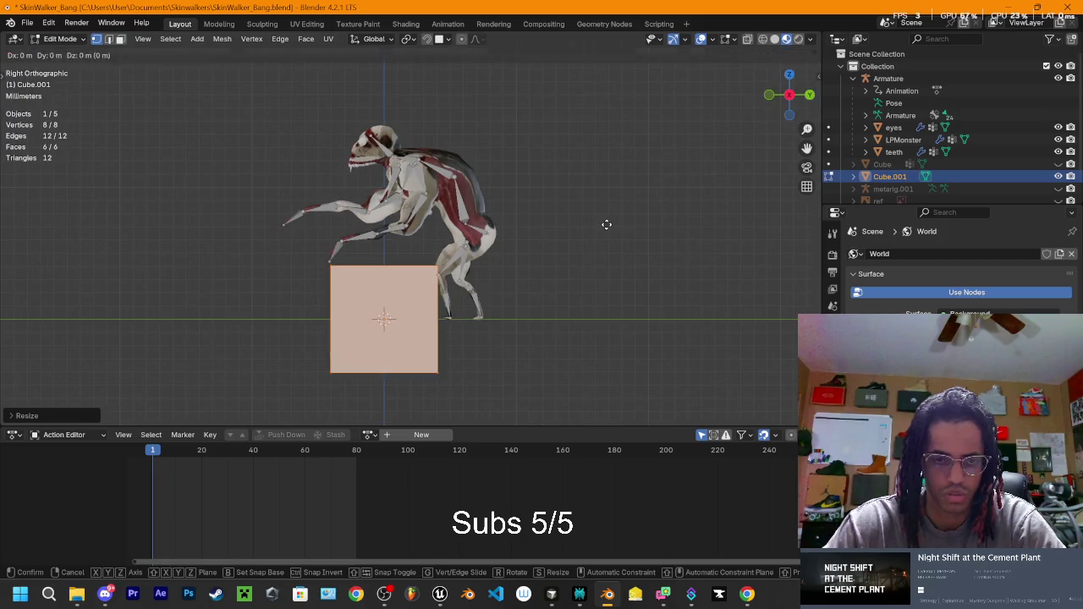
key("x")
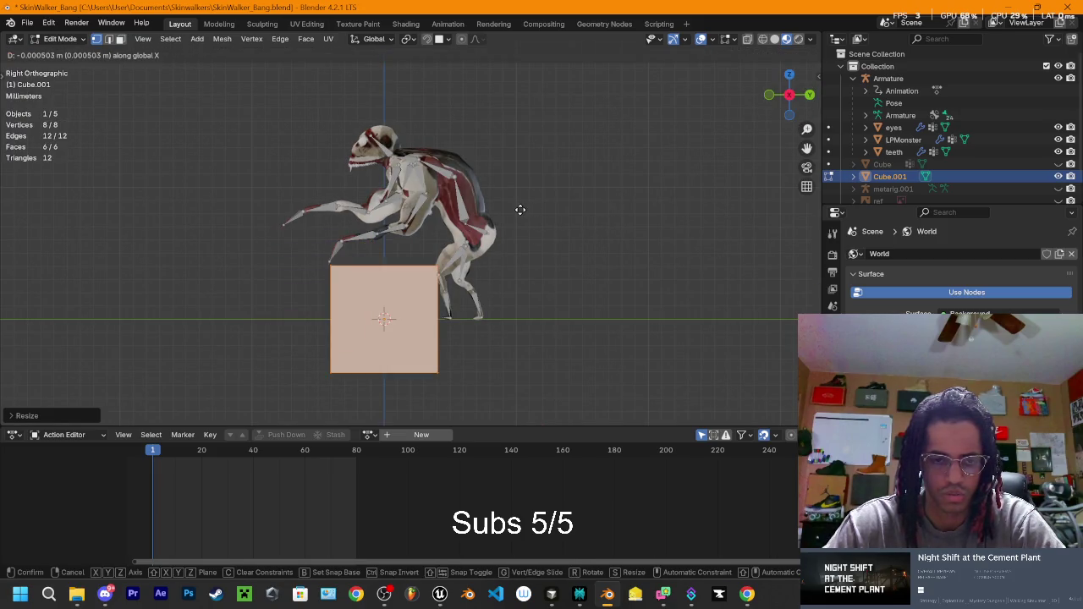
key("x")
key("x")
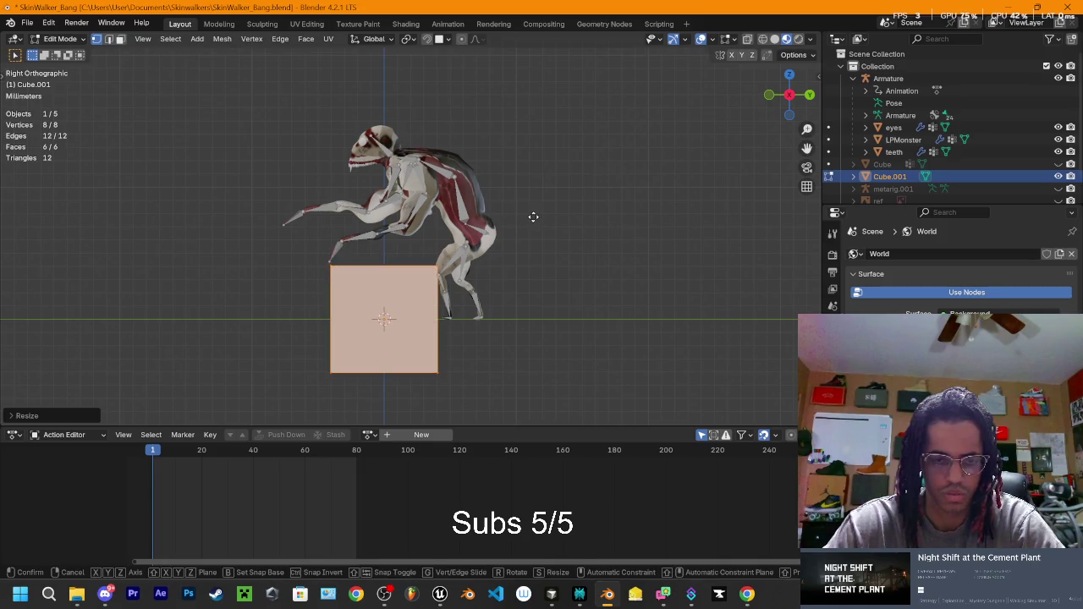
key("y")
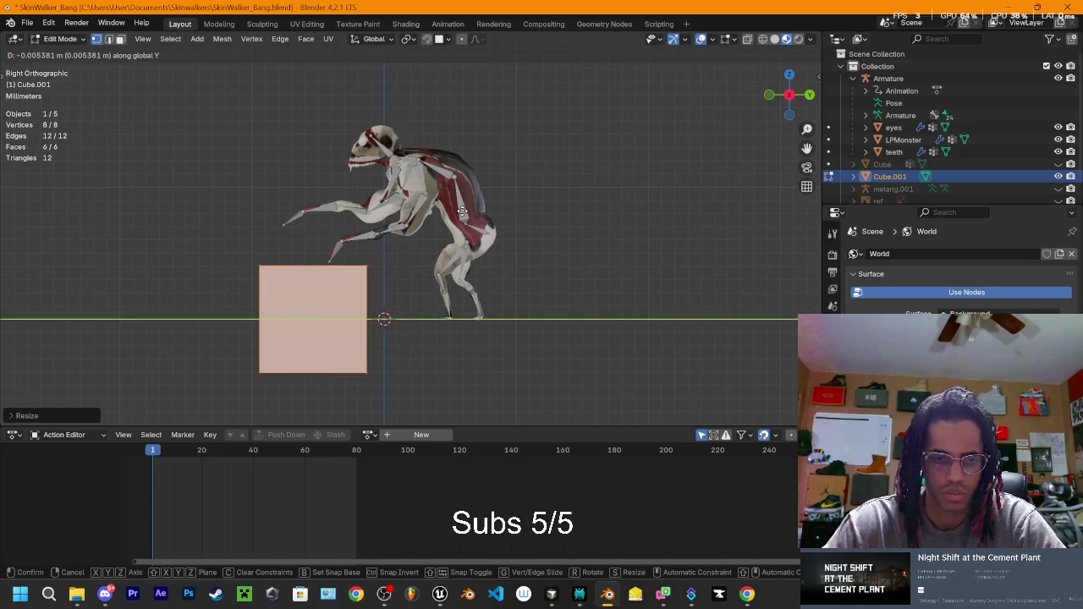
left_click(461, 210)
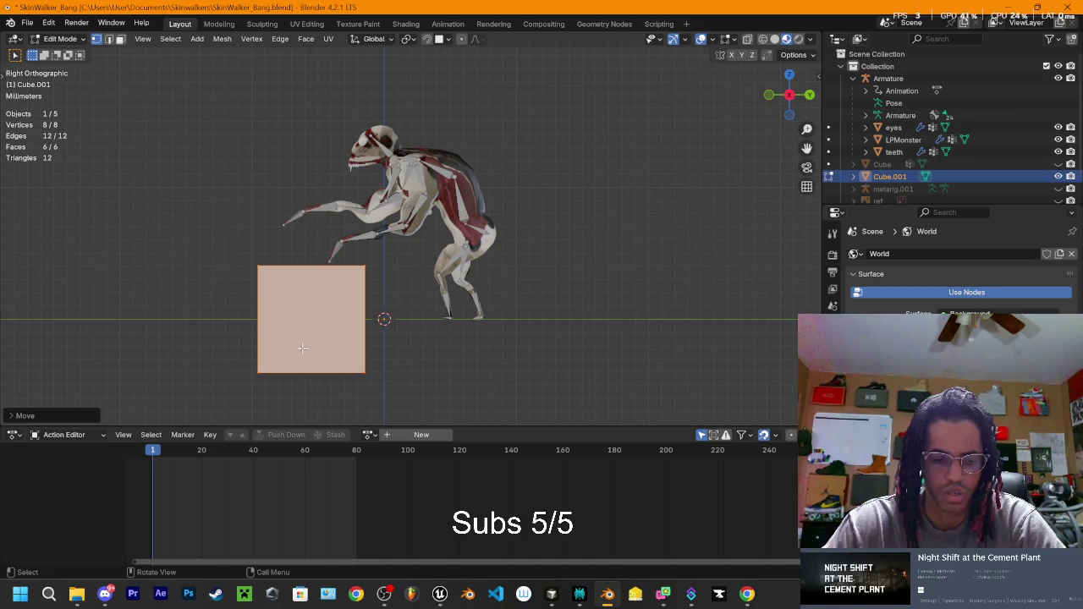
Step: Stretch the box vertically into a tall slab and set its height on the ground
key("s")
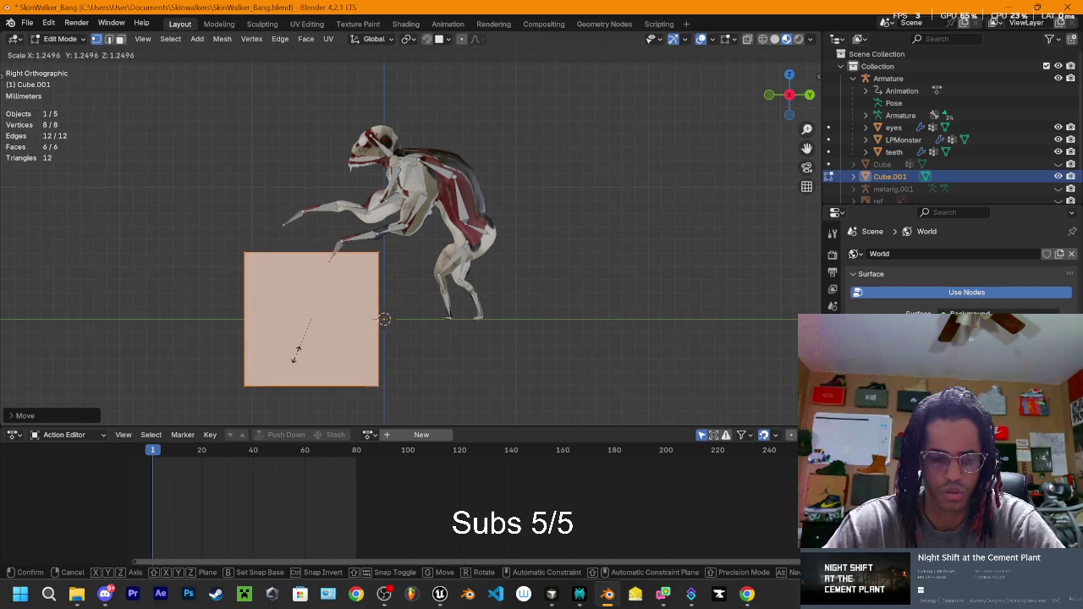
key("z")
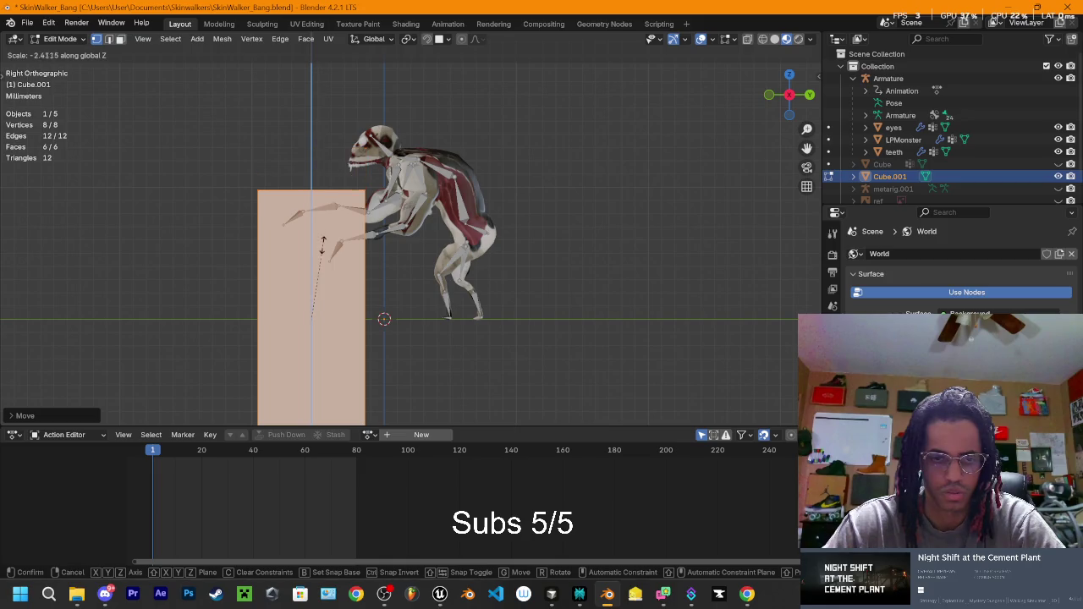
left_click(319, 262)
key("g")
key("z")
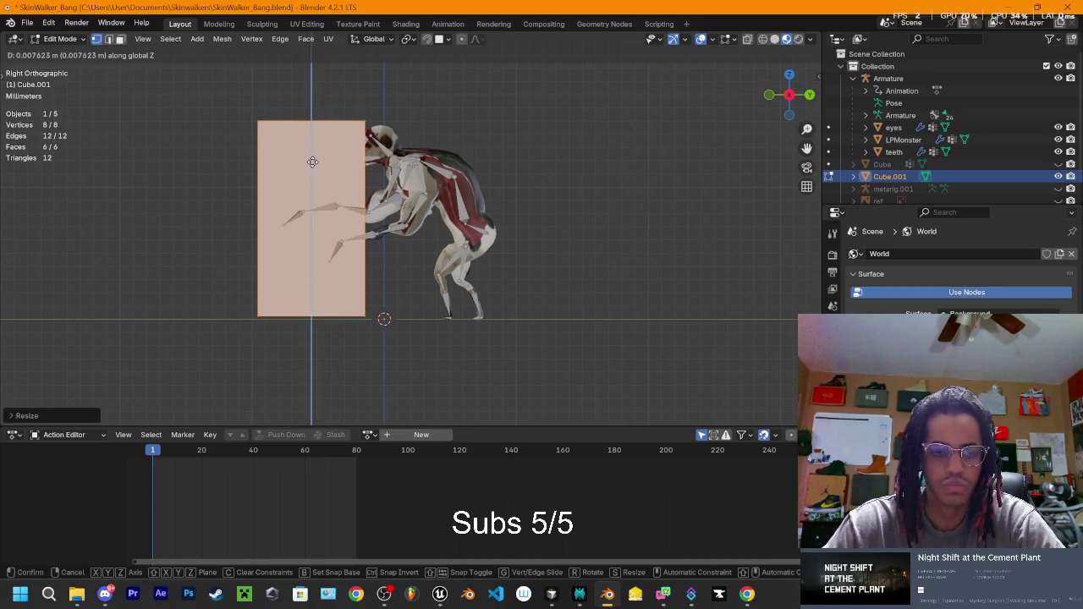
left_click(315, 166)
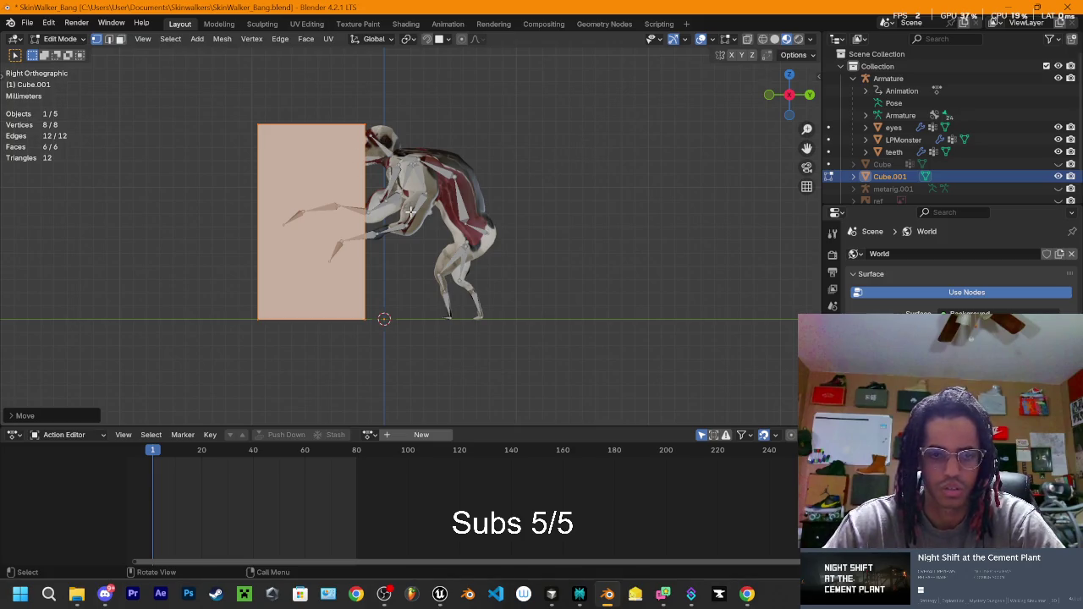
Step: Slide the box forward against the monster's arms and return to the Animation workspace
key("g")
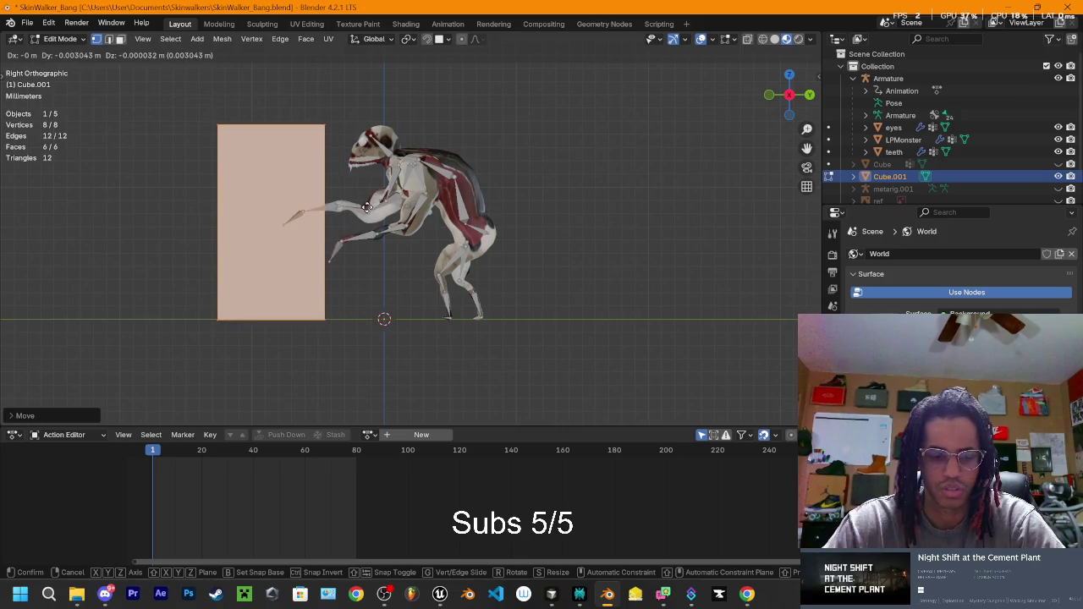
key("z")
key("y")
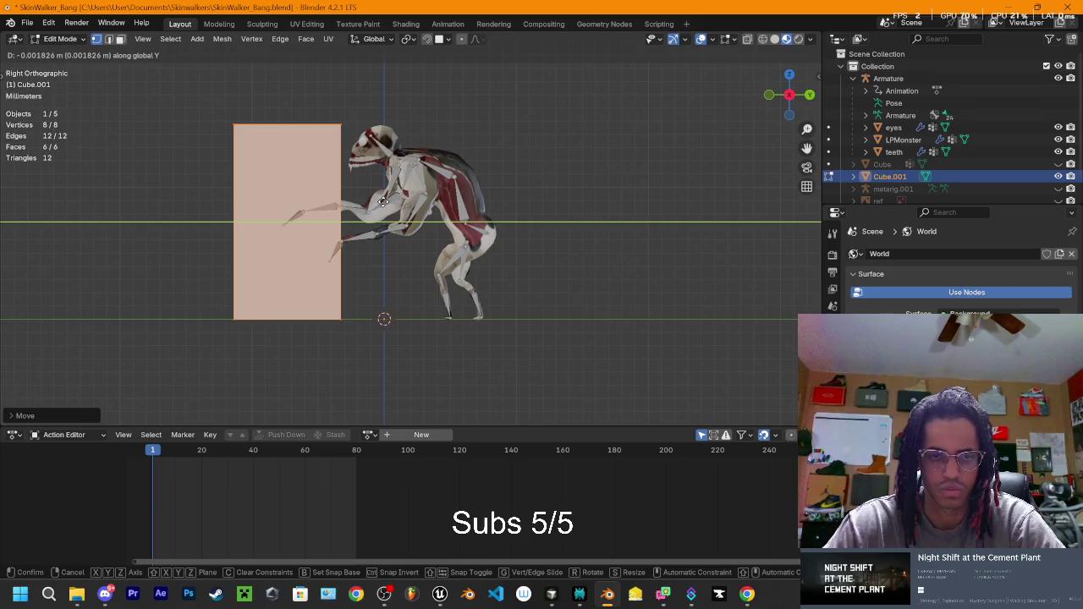
left_click(383, 201)
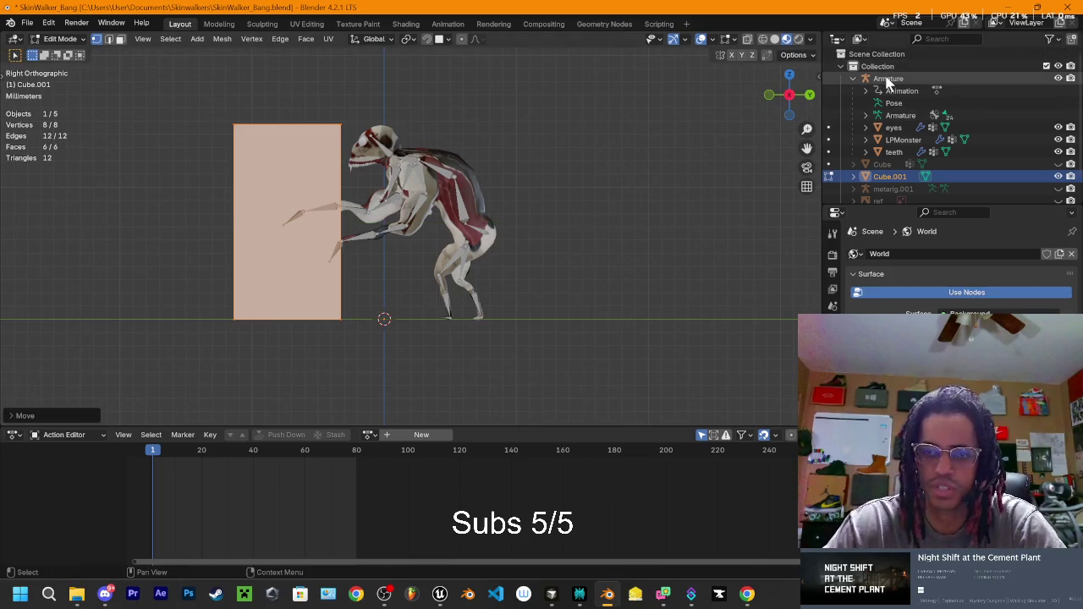
left_click(446, 24)
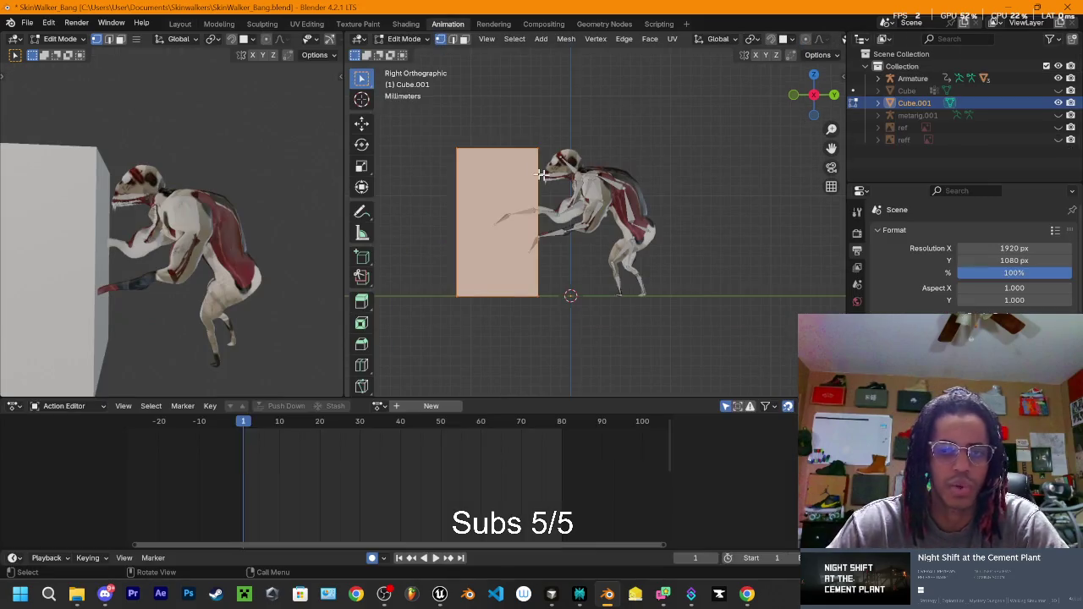
Step: Clear the box's face selection and select the monster's armature to load its Banging action
mouse_move(762, 143)
left_mouse_down()
mouse_move(640, 150)
mouse_move(706, 124)
left_mouse_up()
left_click(705, 123)
scroll(702, 144, "up", 1)
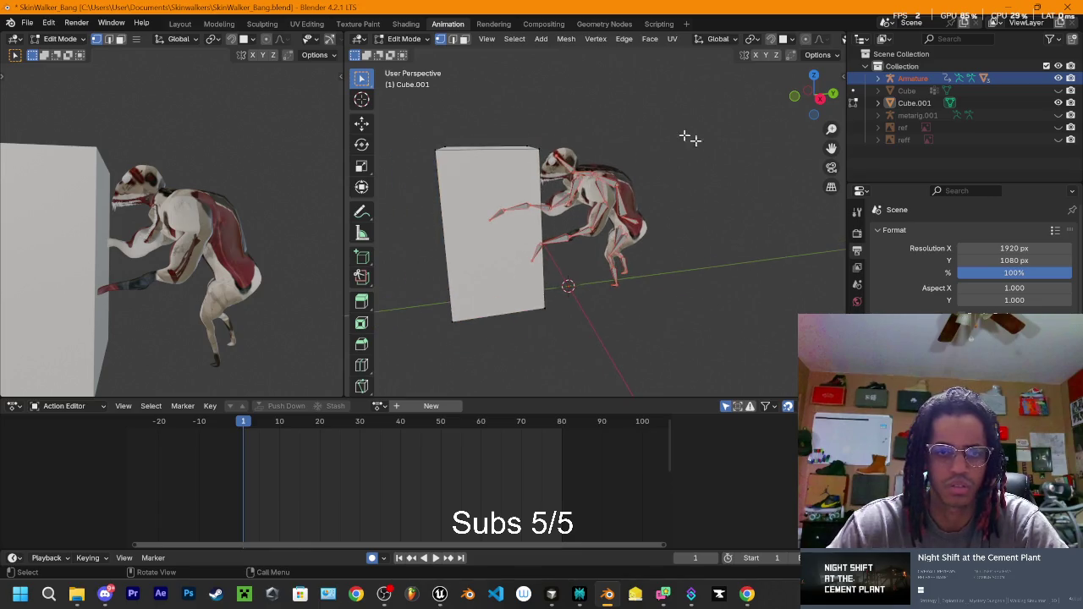
scroll(686, 131, "down", 2)
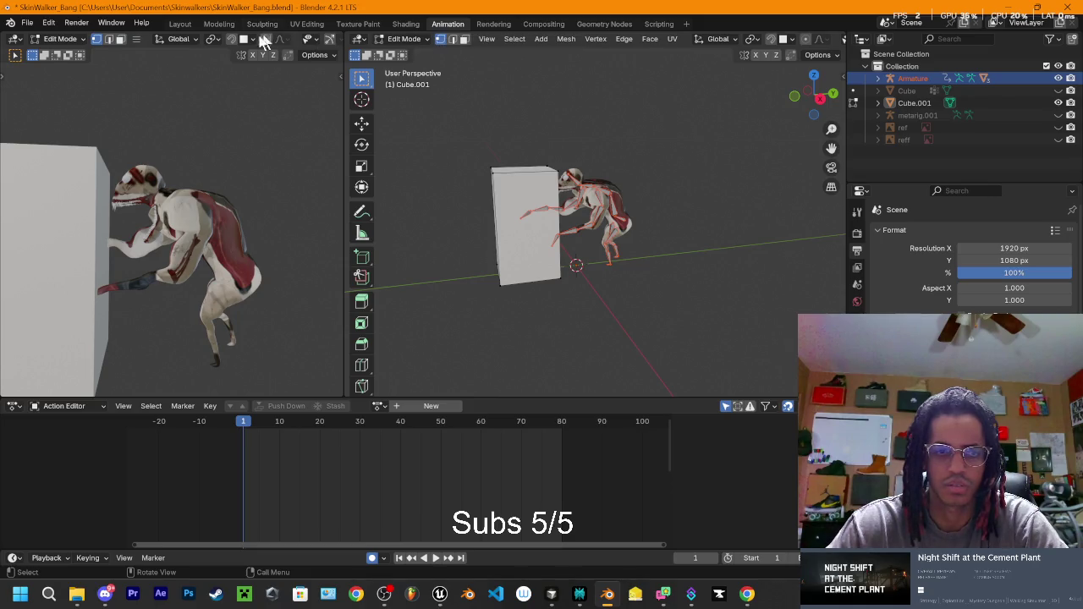
left_click(179, 23)
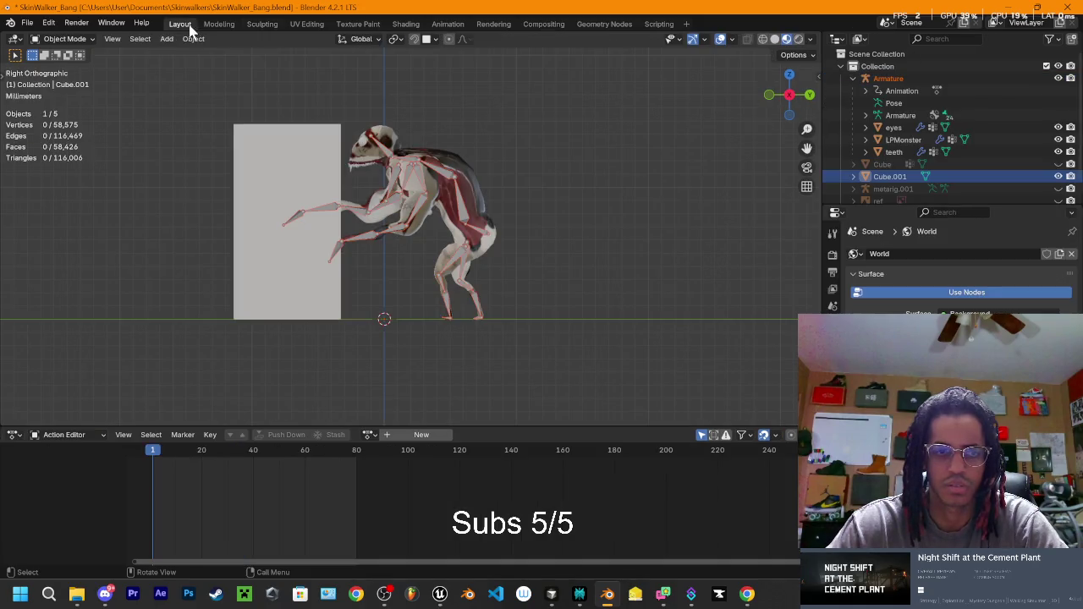
left_click(312, 180)
left_click(591, 134)
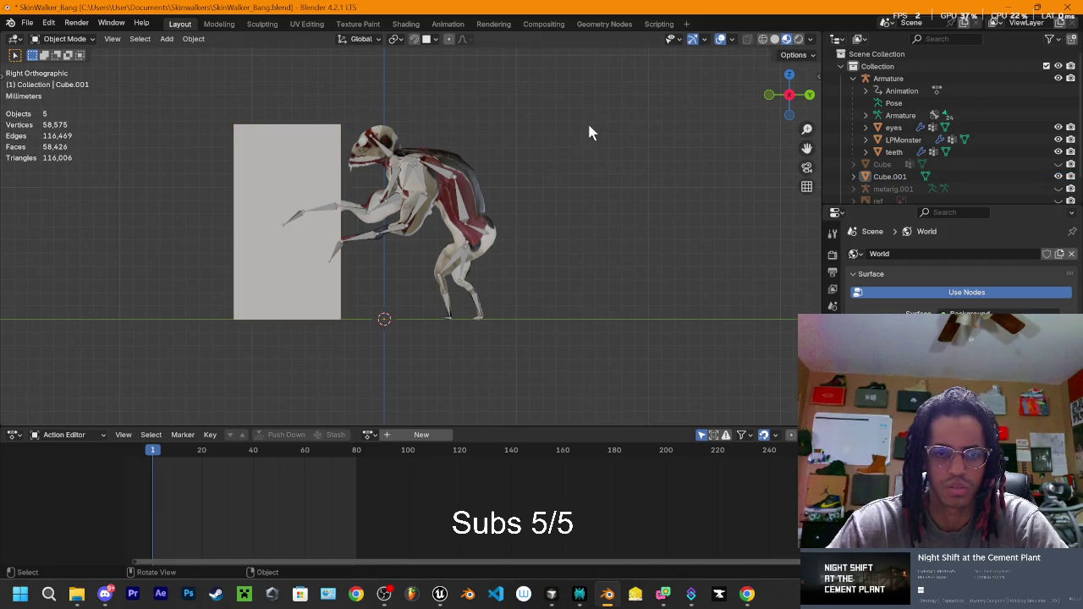
left_click(442, 25)
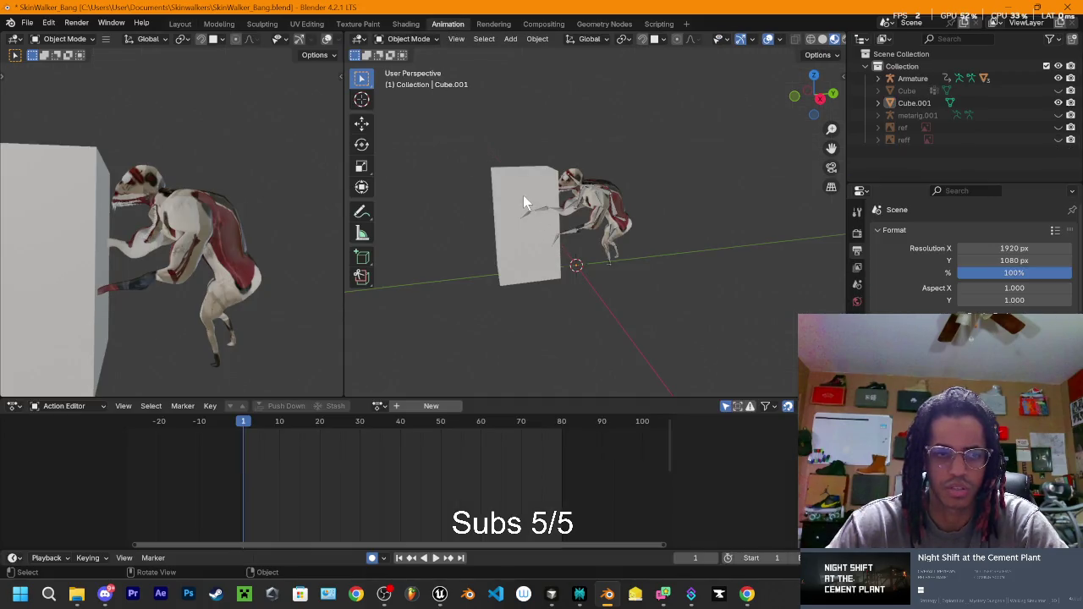
left_click(923, 78)
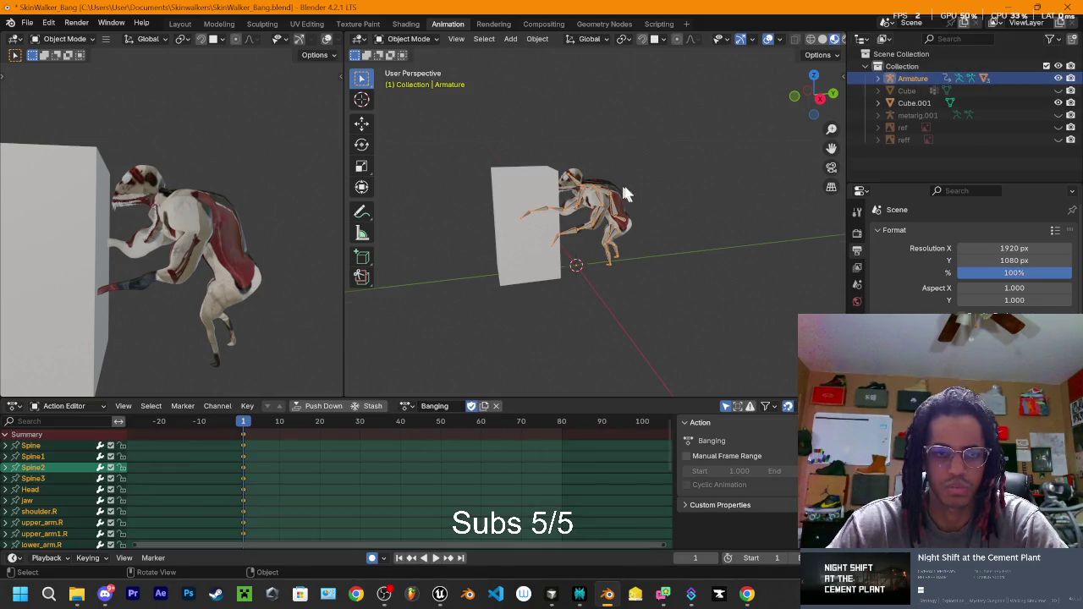
Step: Frame the armature in Right Orthographic view and set the current frame to 10
key("KP_Decimal")
scroll(626, 193, "down", 3)
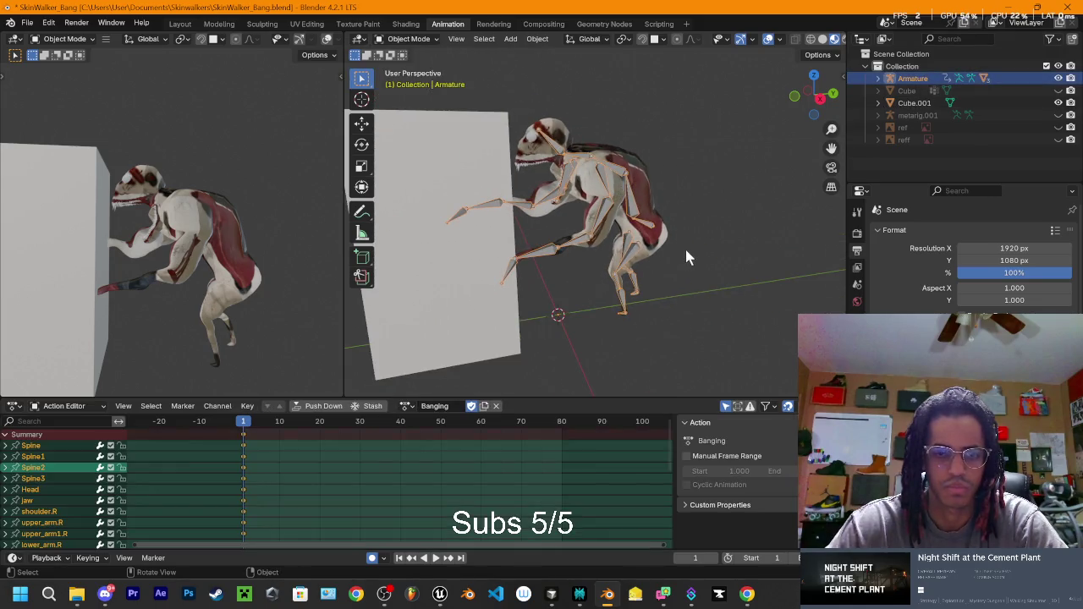
left_click(820, 97)
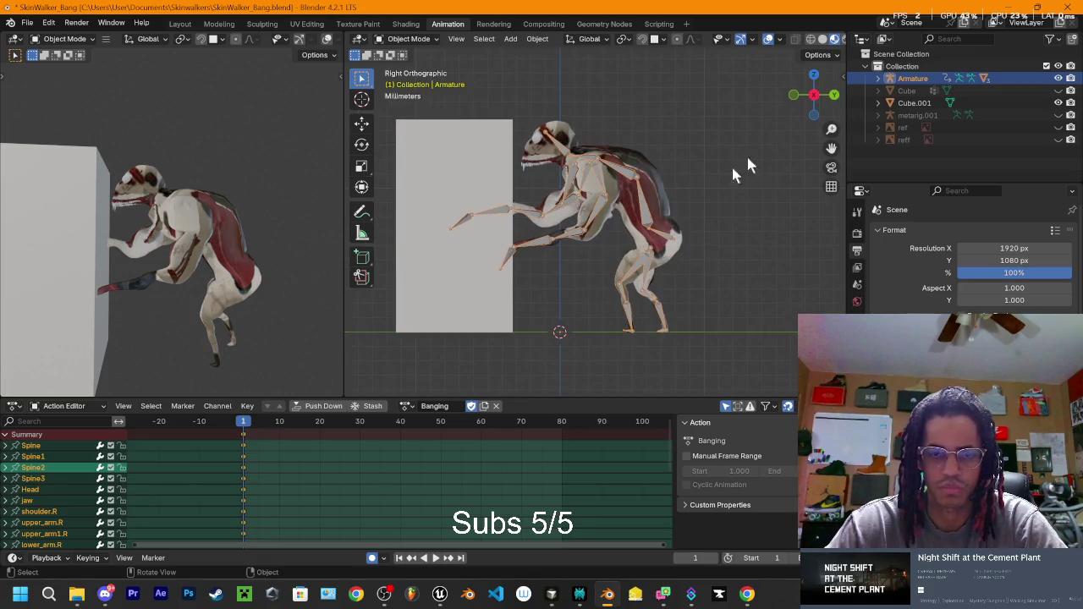
left_click(794, 95)
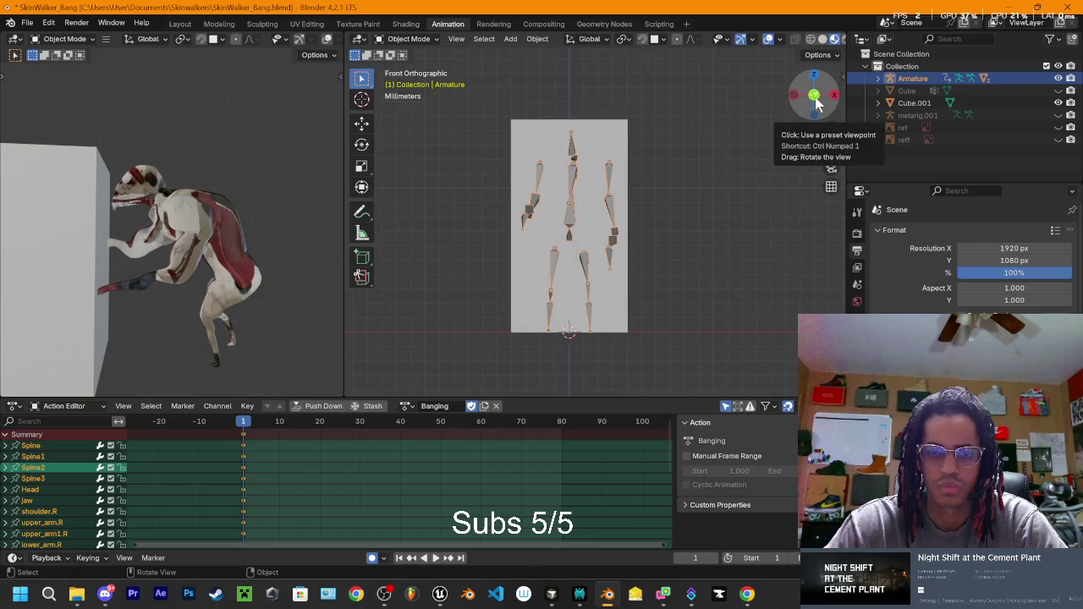
left_click(814, 96)
mouse_move(770, 145)
left_mouse_down()
mouse_move(754, 193)
mouse_move(796, 182)
mouse_move(667, 199)
left_mouse_up()
left_click(815, 98)
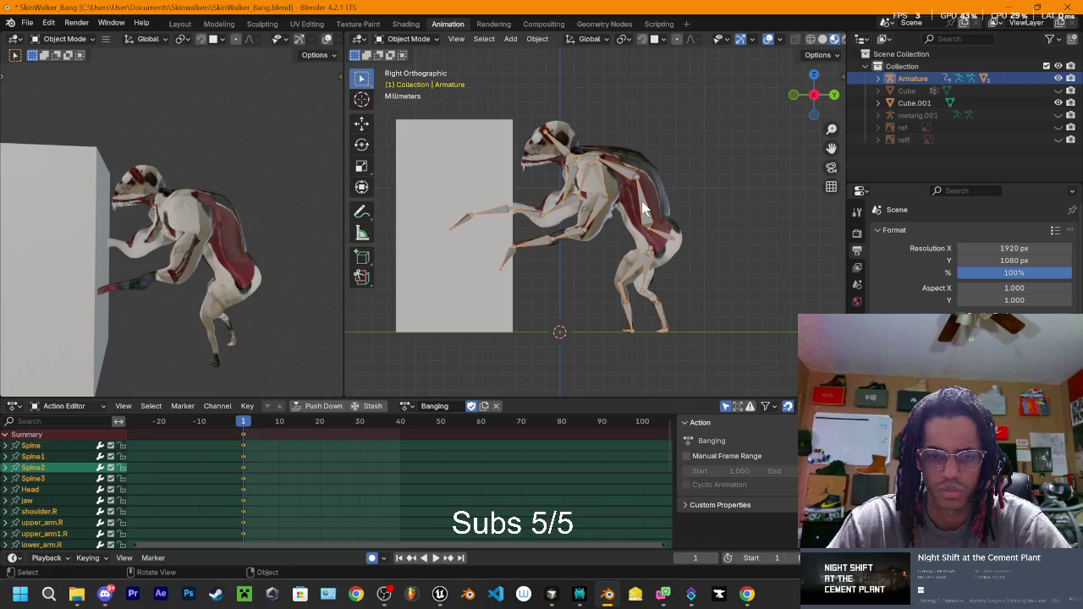
left_click(278, 423)
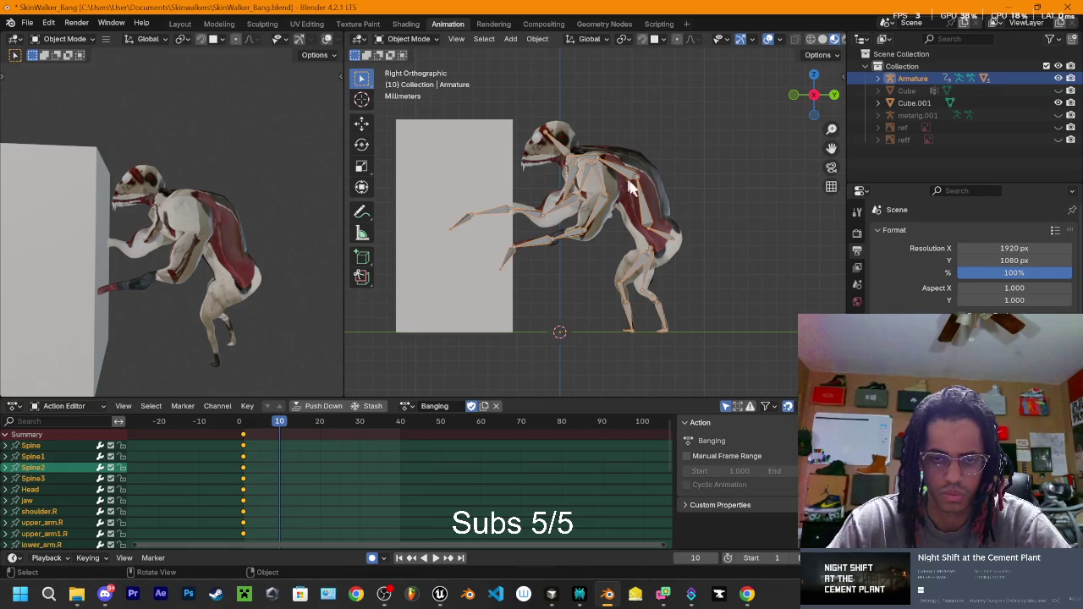
Step: Switch the monster's armature into Pose Mode
left_click(668, 336)
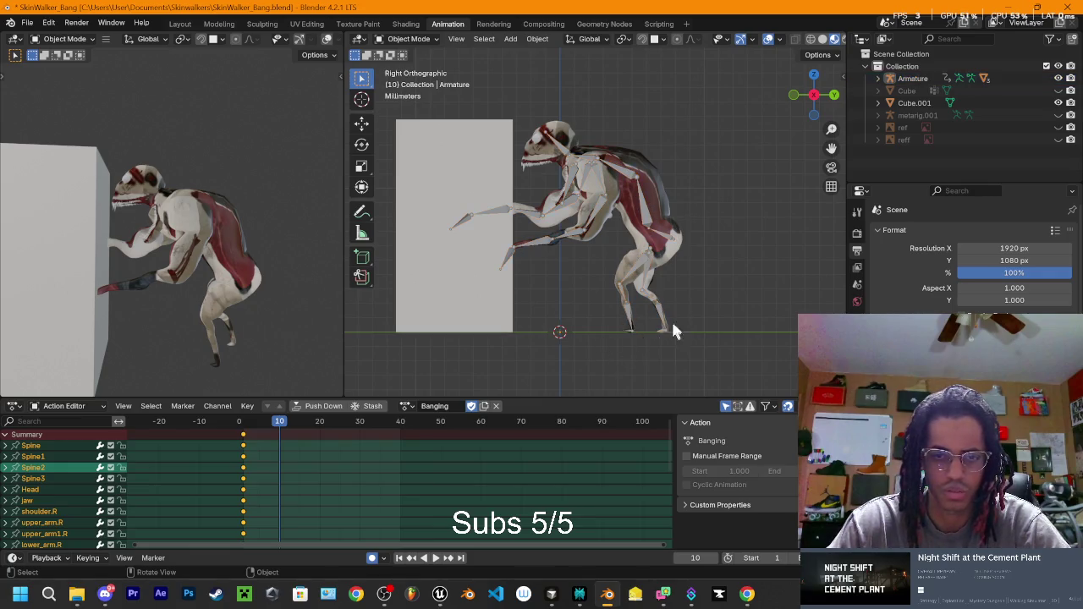
left_click(645, 222)
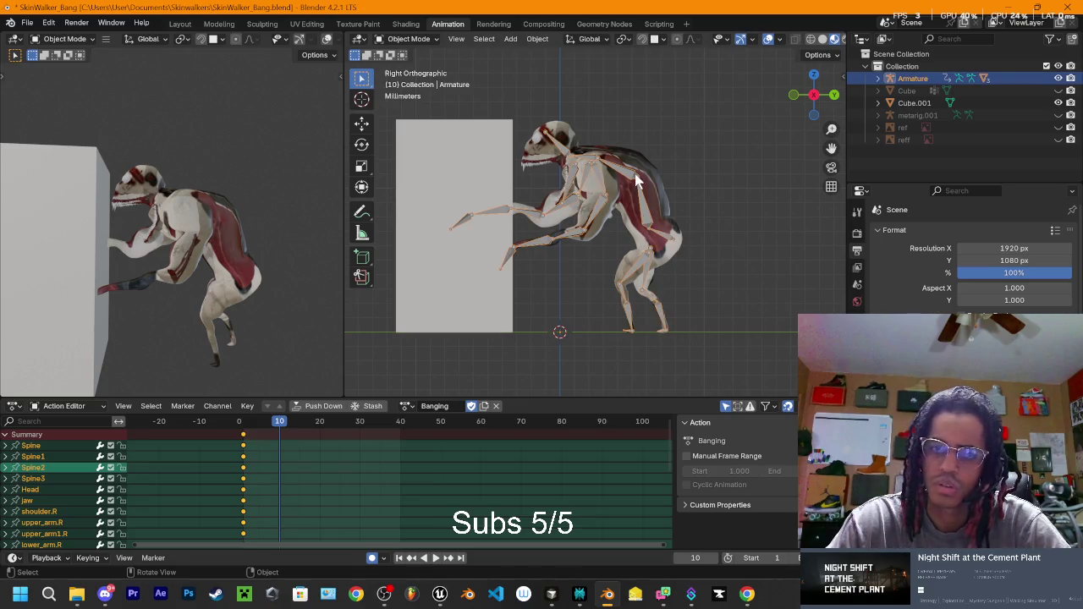
key("Tab")
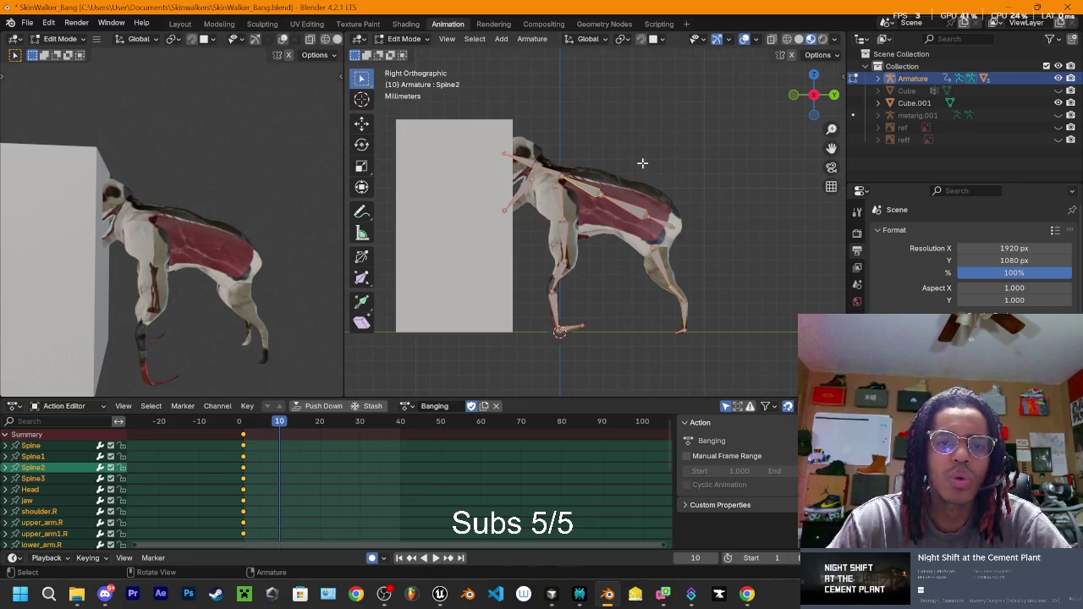
key("Tab")
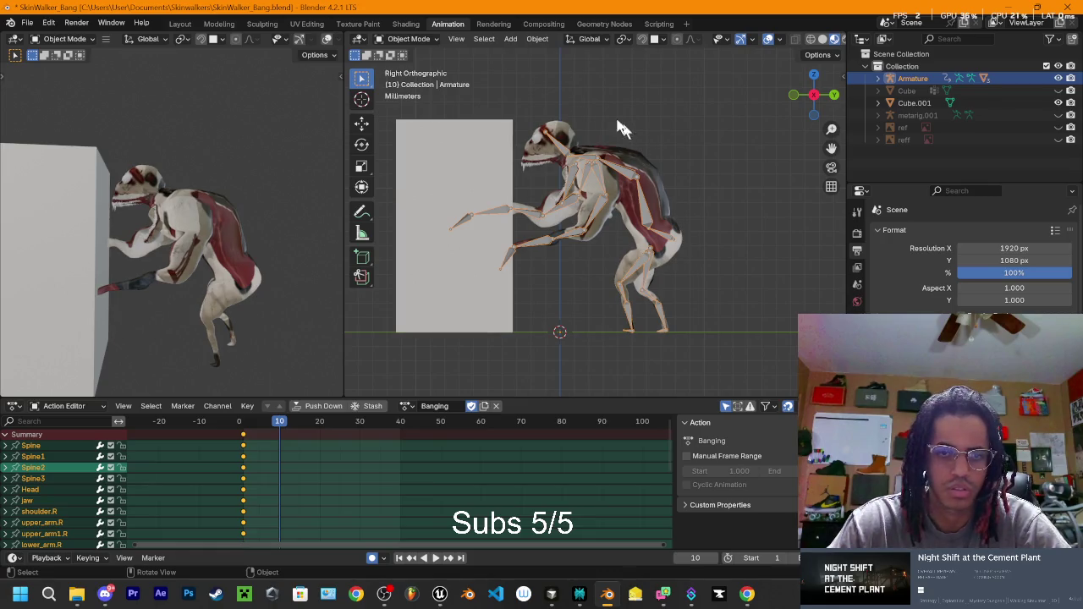
left_click(409, 39)
left_click(410, 81)
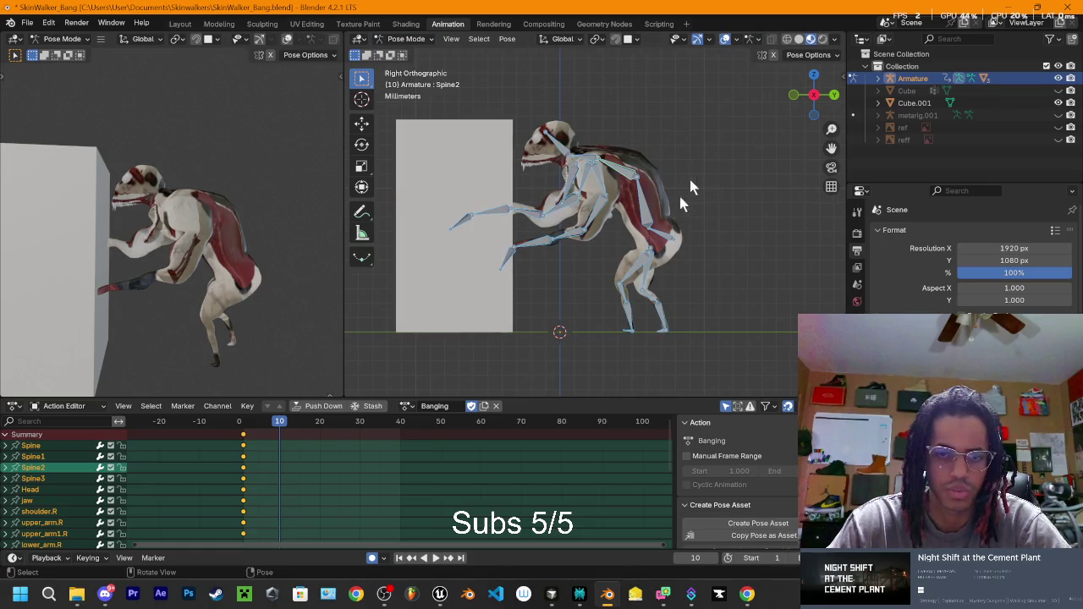
Step: Rotate Spine1 to straighten the torso upright at frame 10
left_click(682, 181)
left_click(643, 218)
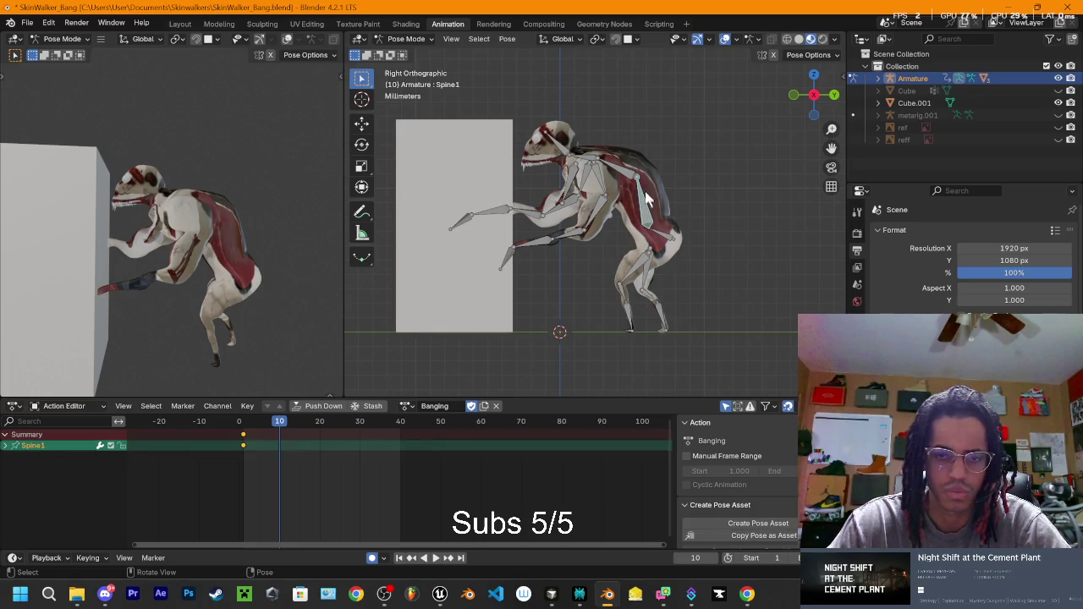
key("r")
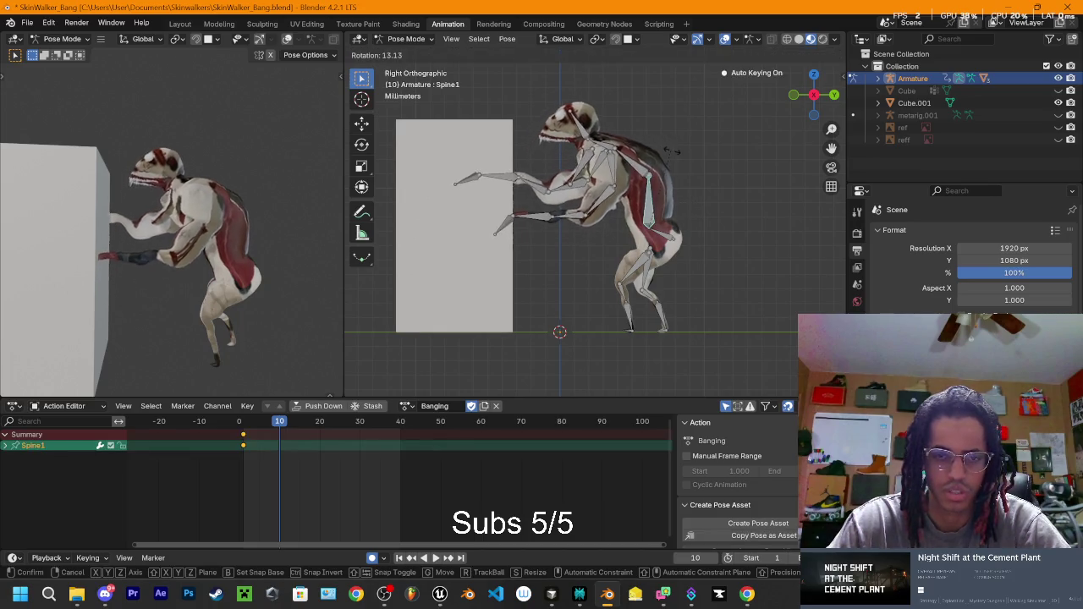
left_click(659, 175)
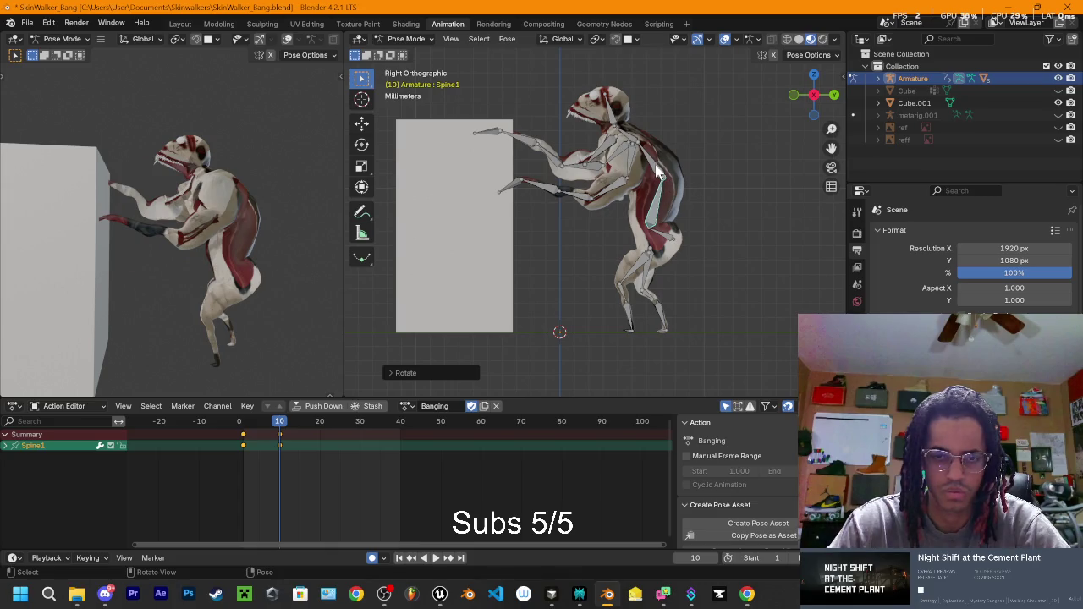
Step: Rotate Spine2 to raise the torso, undoing a first trial rotation
left_click(658, 173)
key("r")
left_click(665, 172)
key("ctrl+z")
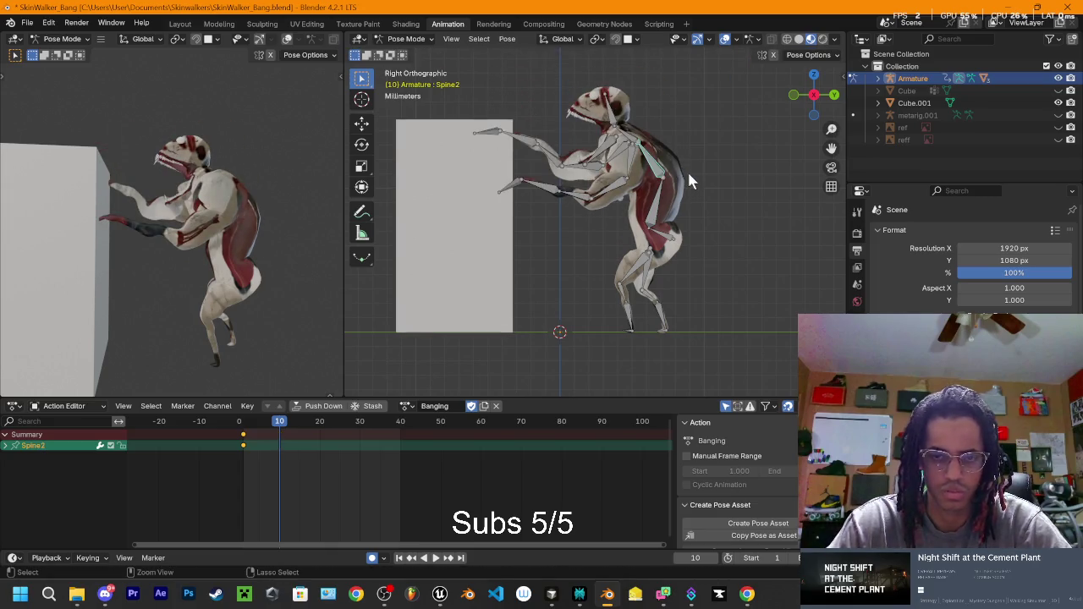
key("ctrl+z")
key("ctrl+z")
left_click(633, 176)
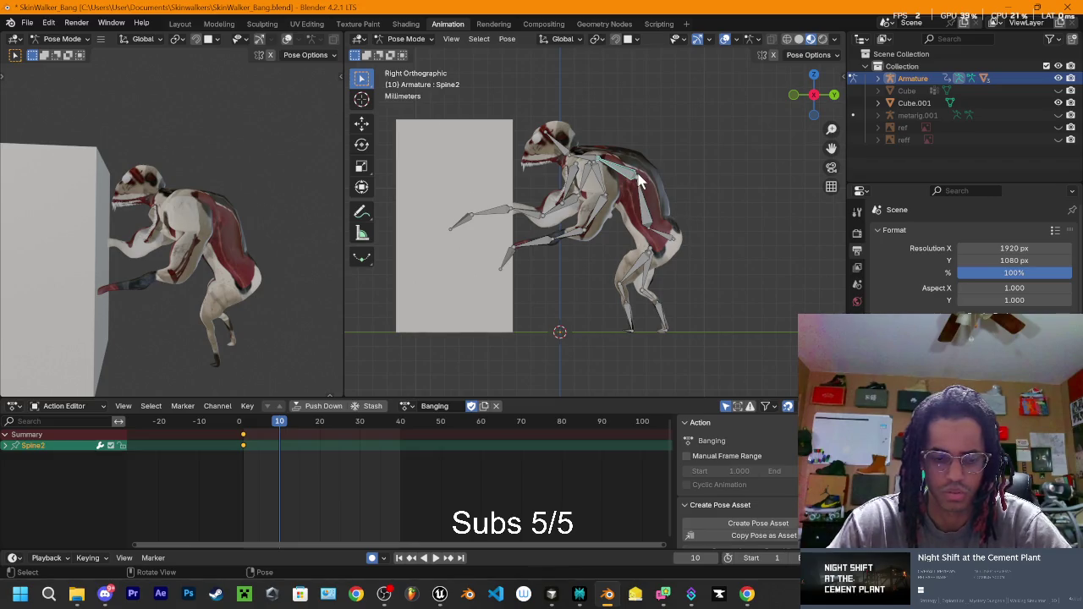
key("r")
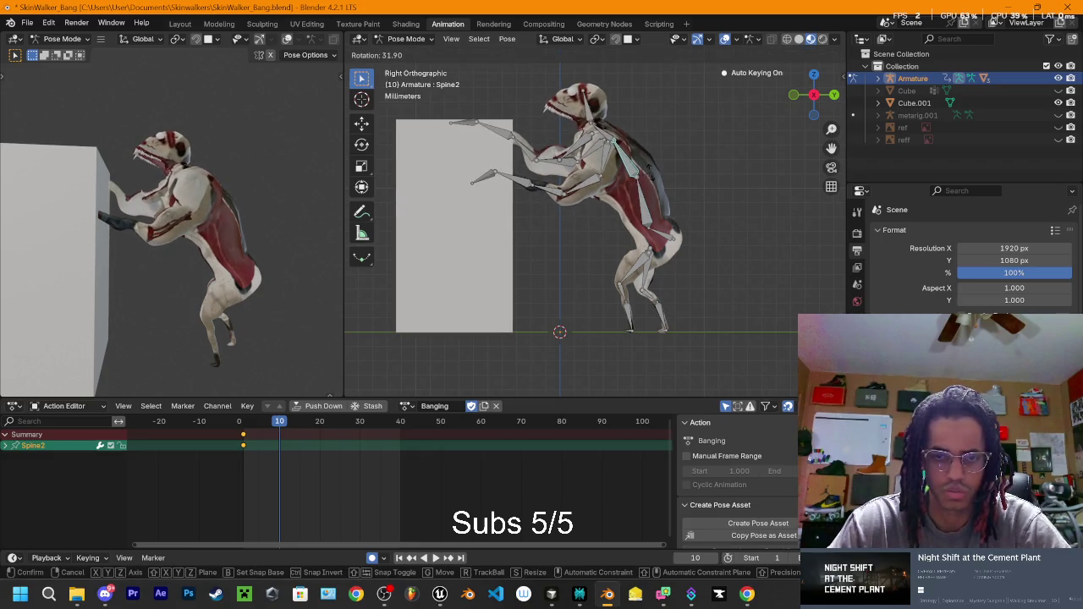
left_click(651, 177)
Step: Rotate Spine3 to lean the upper torso forward, then select both shoulder bones
left_click(605, 145)
key("r")
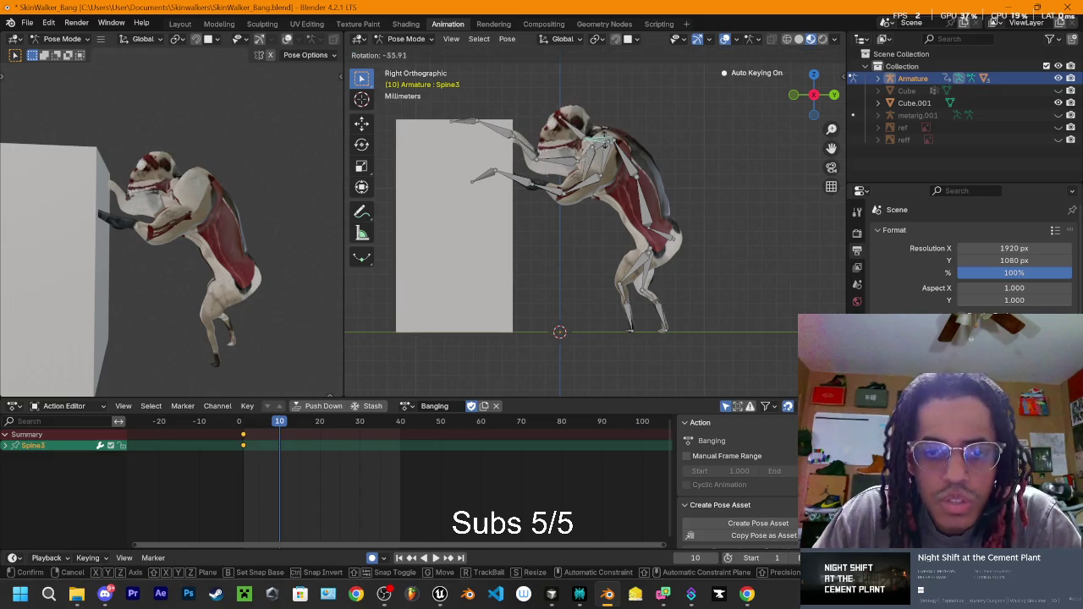
left_click(602, 159)
mouse_move(604, 153)
left_mouse_down()
mouse_move(642, 108)
mouse_move(730, 176)
mouse_move(616, 166)
mouse_move(694, 158)
mouse_move(561, 180)
mouse_move(582, 141)
mouse_move(452, 117)
mouse_move(427, 85)
mouse_move(491, 79)
left_mouse_up()
left_click(616, 167, "shift")
left_click(548, 188, "shift")
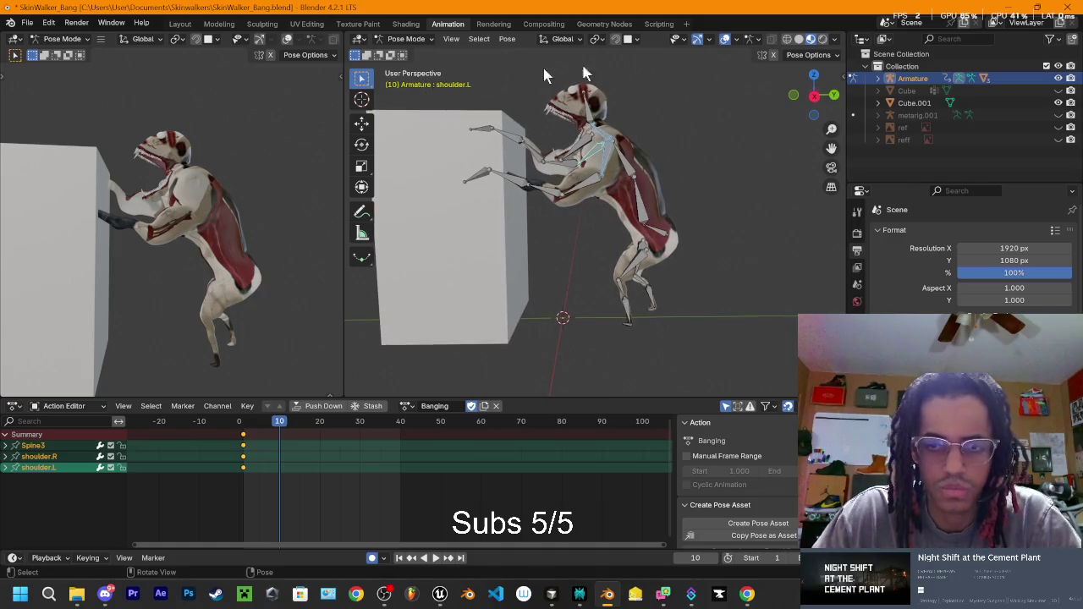
Step: Rotate both shoulders to swing the arms, keying frame 10
left_click(814, 95)
key("r")
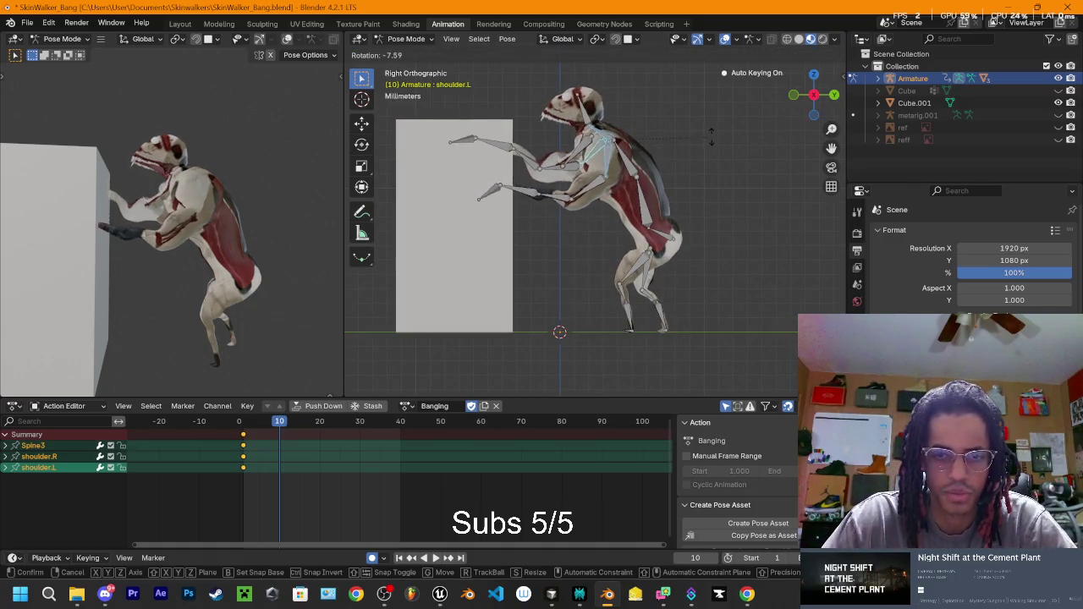
left_click(681, 101)
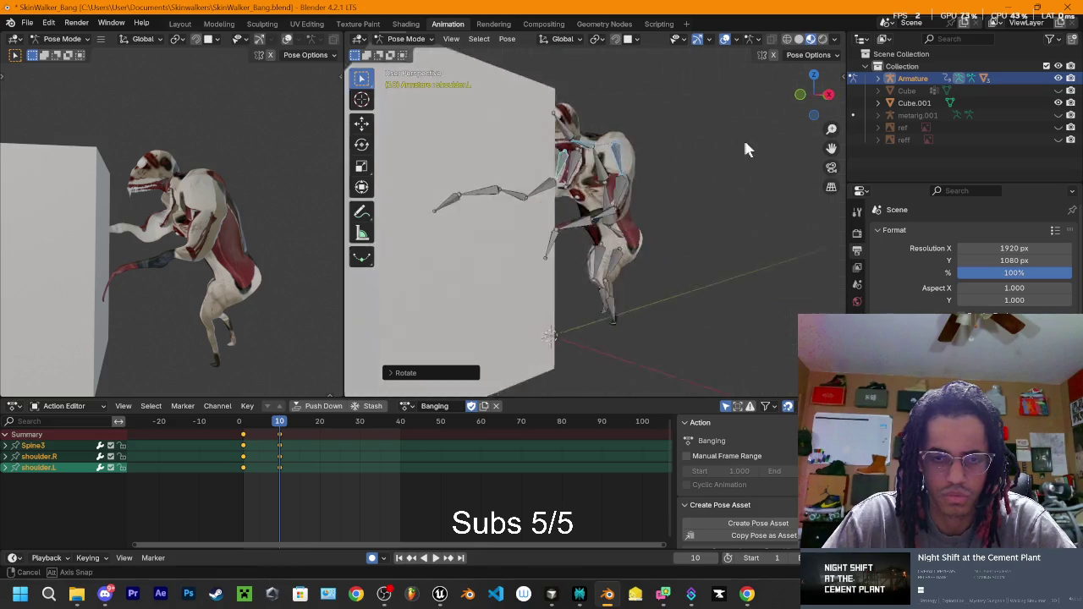
scroll(592, 211, "up", 6)
mouse_move(595, 39)
left_mouse_down()
mouse_move(673, 73)
mouse_move(364, 91)
mouse_move(720, 164)
mouse_move(733, 69)
left_mouse_up()
left_click(823, 100)
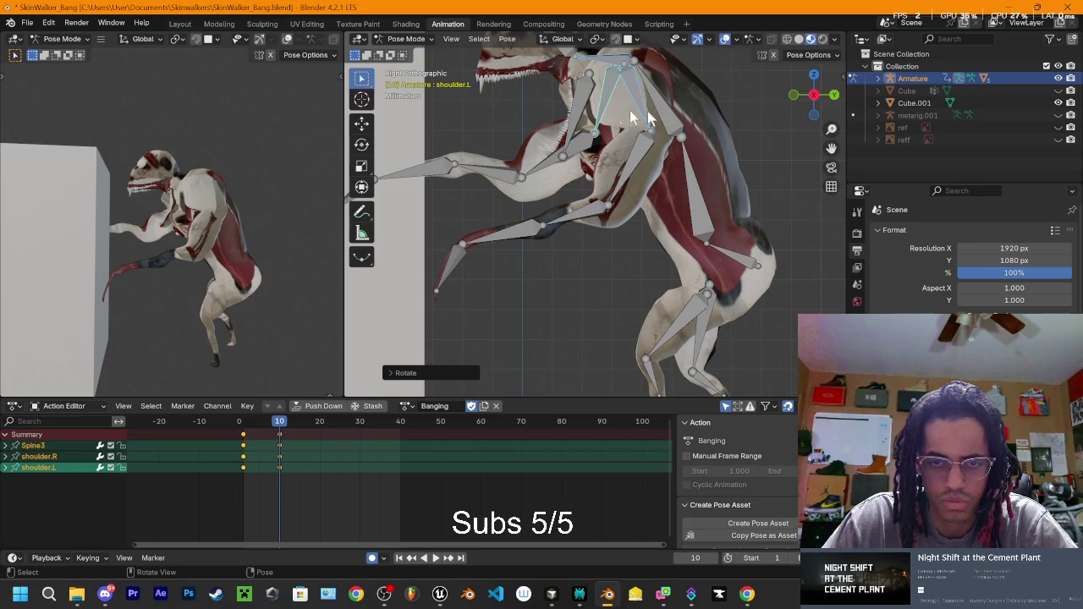
Step: Rotate the jaw bone open at frame 10
left_click(581, 97)
scroll(649, 131, "down", 6)
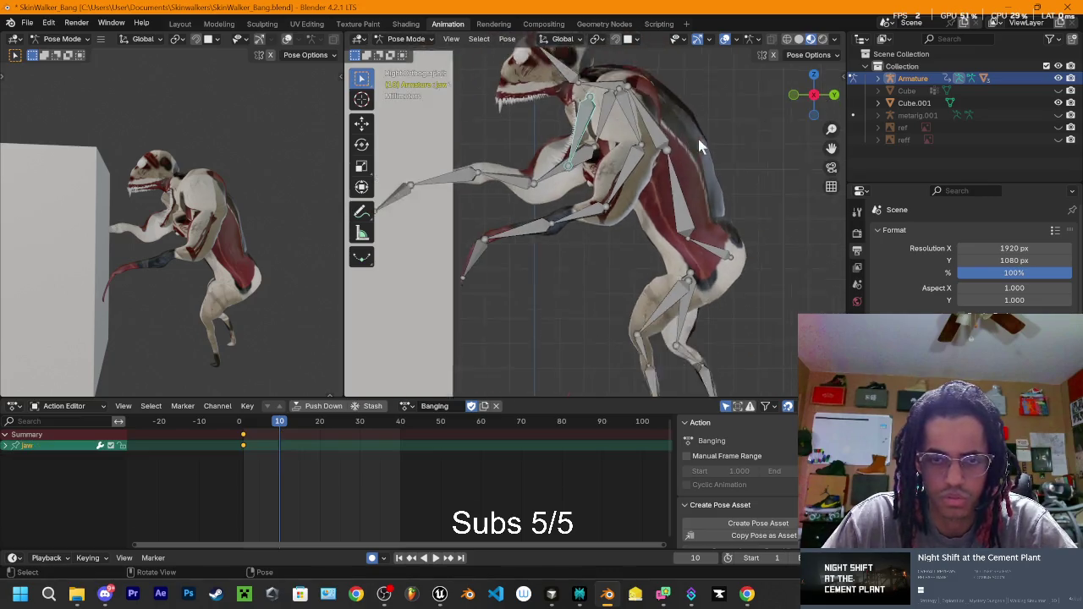
left_click_drag(649, 131, 667, 150)
scroll(786, 118, "up", 3)
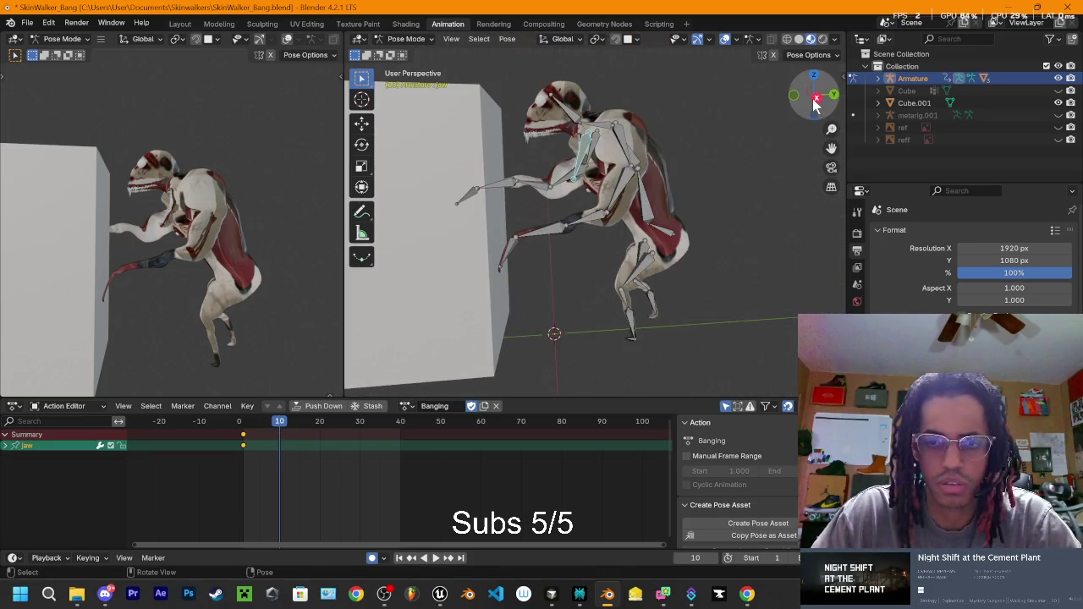
left_click(821, 103)
key("r")
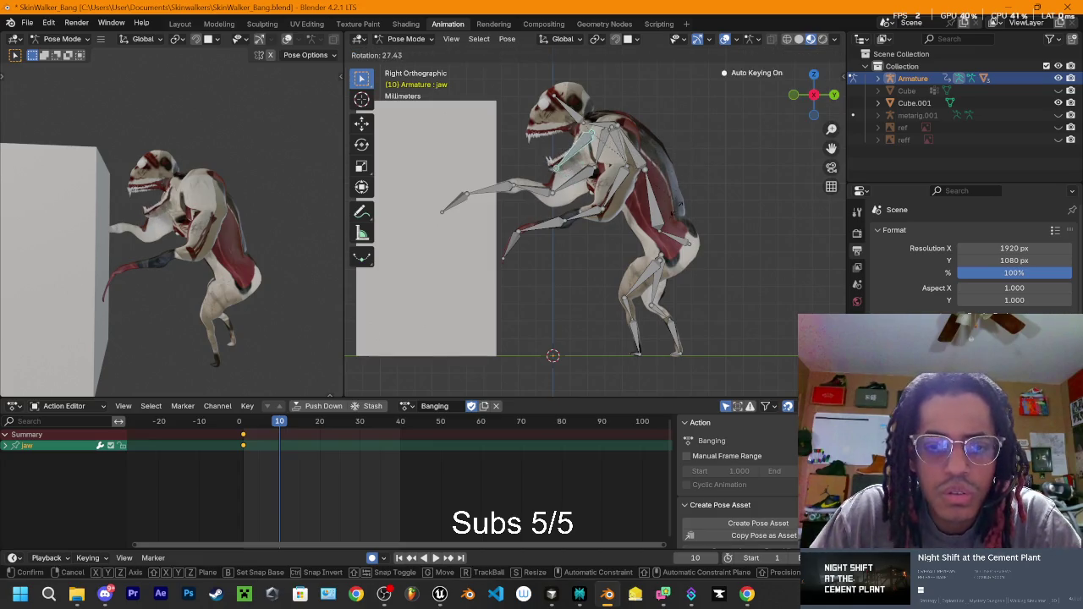
left_click(578, 125)
Step: Rotate the Head bone, then adjust the jaw rotation again
left_click(578, 124)
key("r")
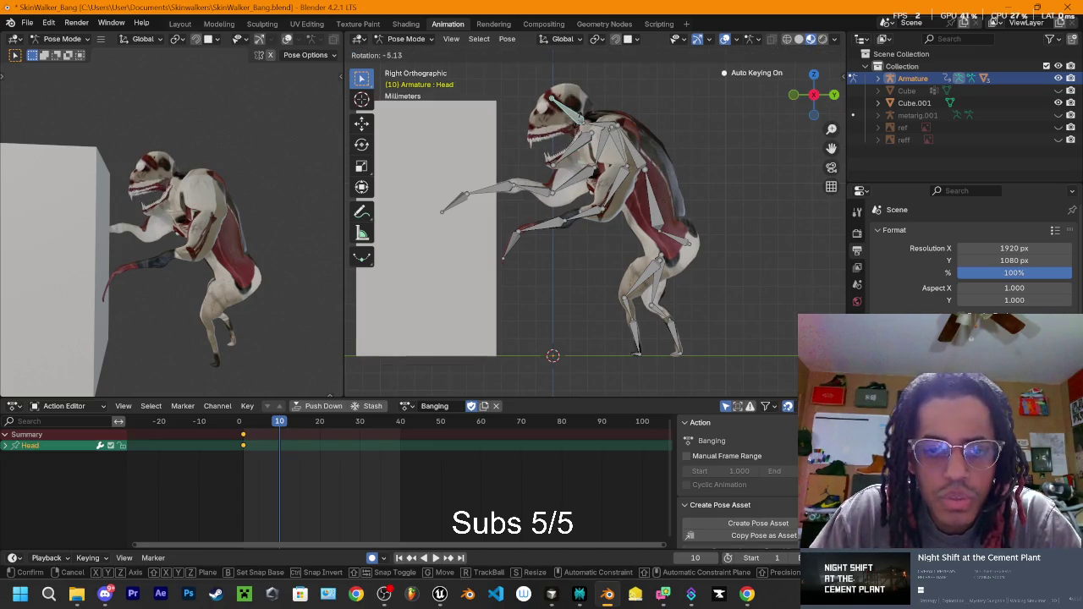
left_click(581, 127)
left_click(585, 152)
key("r")
left_click(581, 145)
Step: Cancel a trial head rotation, then play the Banging action from frame 0
left_click(573, 127)
mouse_move(573, 127)
left_mouse_down()
mouse_move(684, 206)
mouse_move(708, 194)
left_mouse_up()
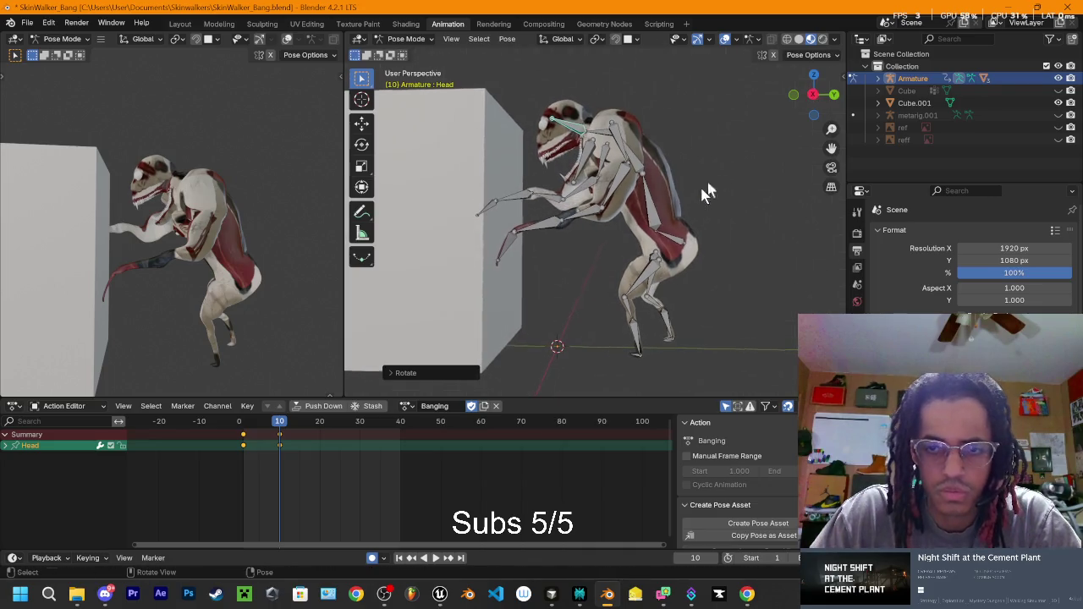
left_click(815, 95)
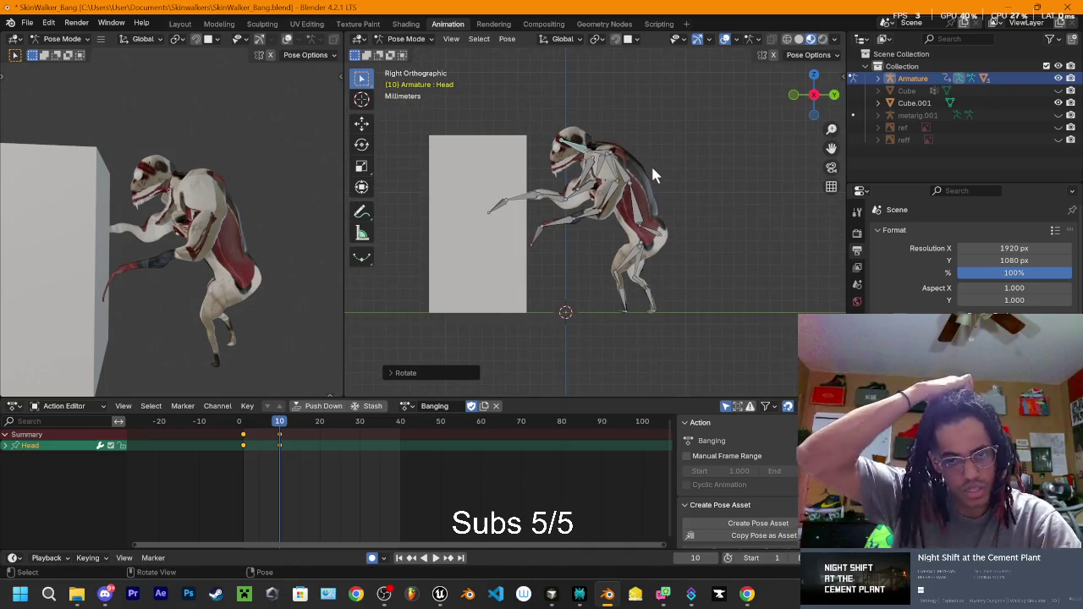
key("r")
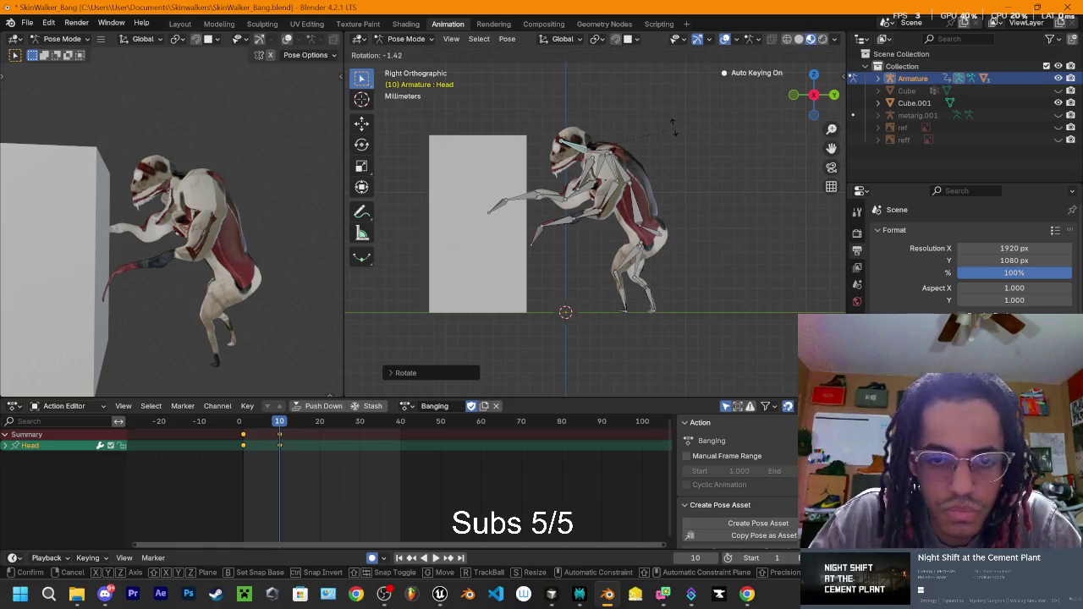
key("Escape")
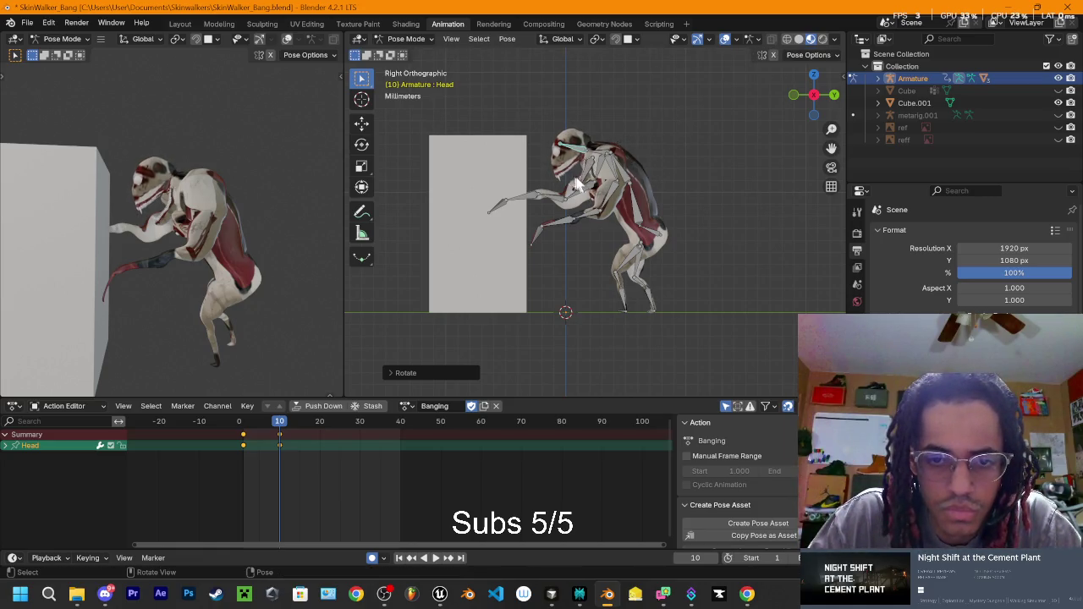
left_click(575, 181)
left_click_drag(285, 421, 201, 427)
key("space")
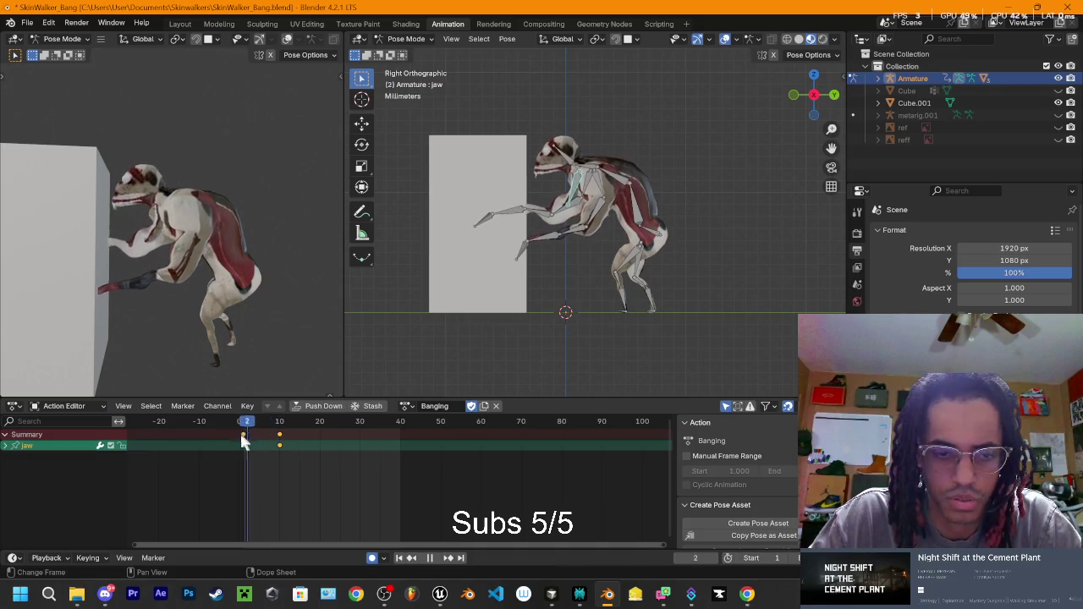
Step: Stop playback and lean Spine1 forward, keying frame 10
key("space")
left_click(645, 225)
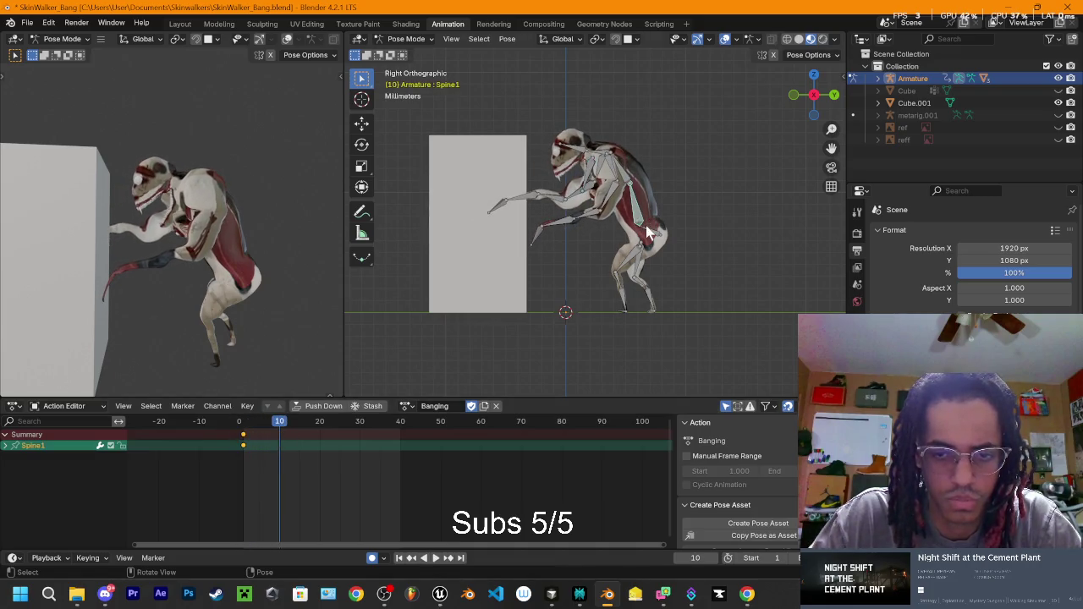
key("r")
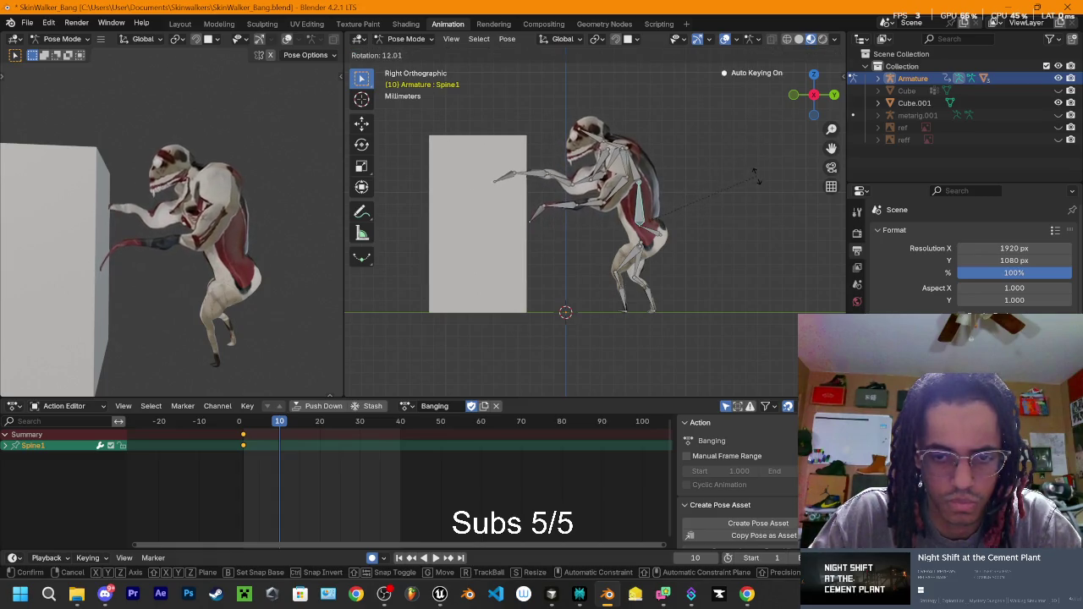
left_click(709, 189)
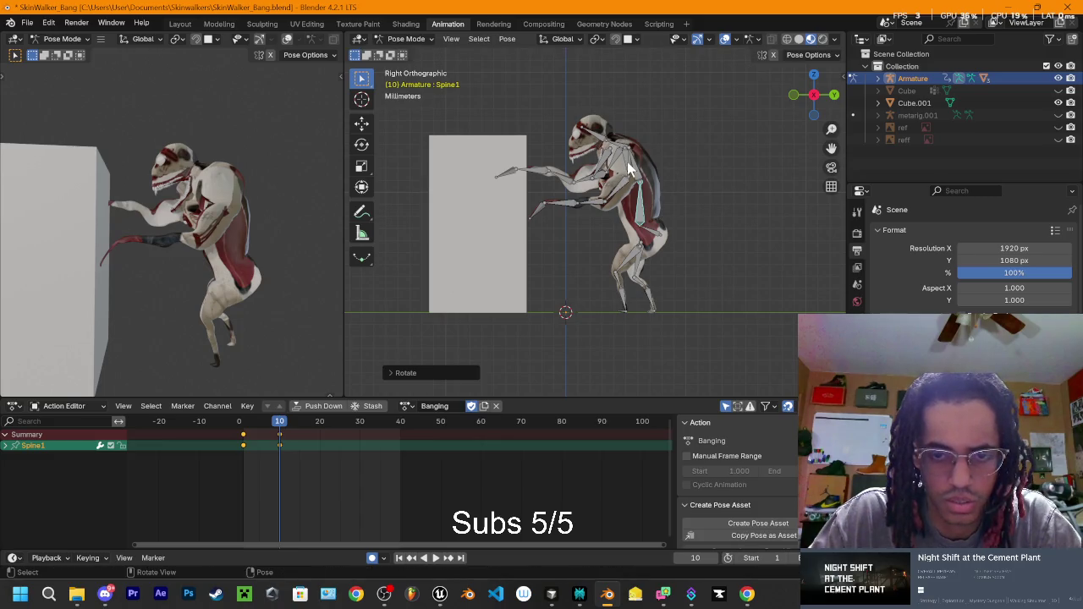
Step: Select the right upper arm and move the playhead to frame 15
left_click(594, 203)
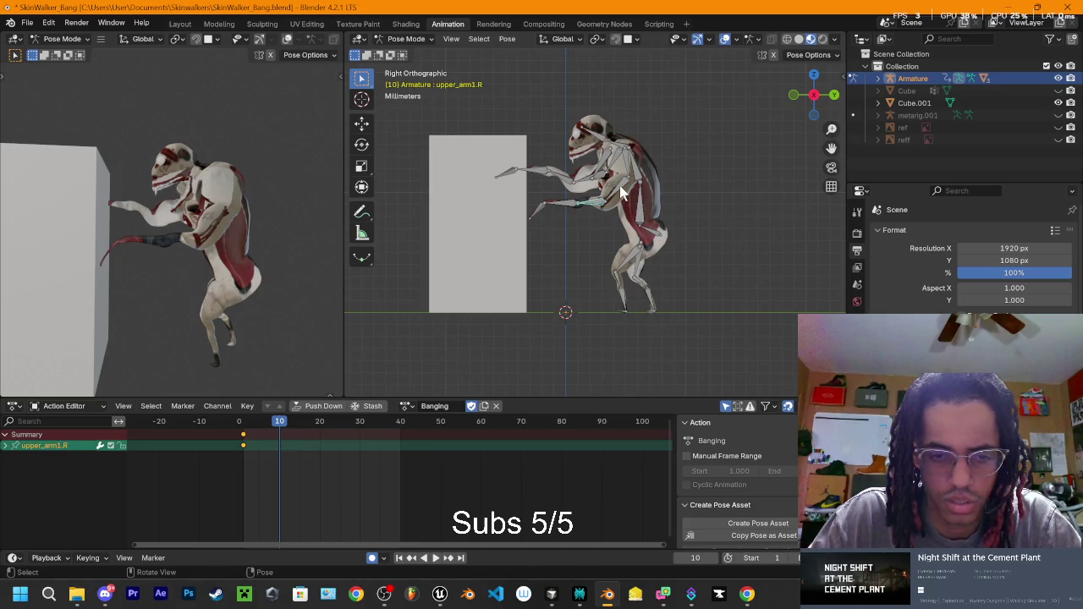
key("space")
mouse_move(279, 421)
left_mouse_down()
mouse_move(270, 423)
mouse_move(299, 429)
mouse_move(281, 440)
left_mouse_up()
key("space")
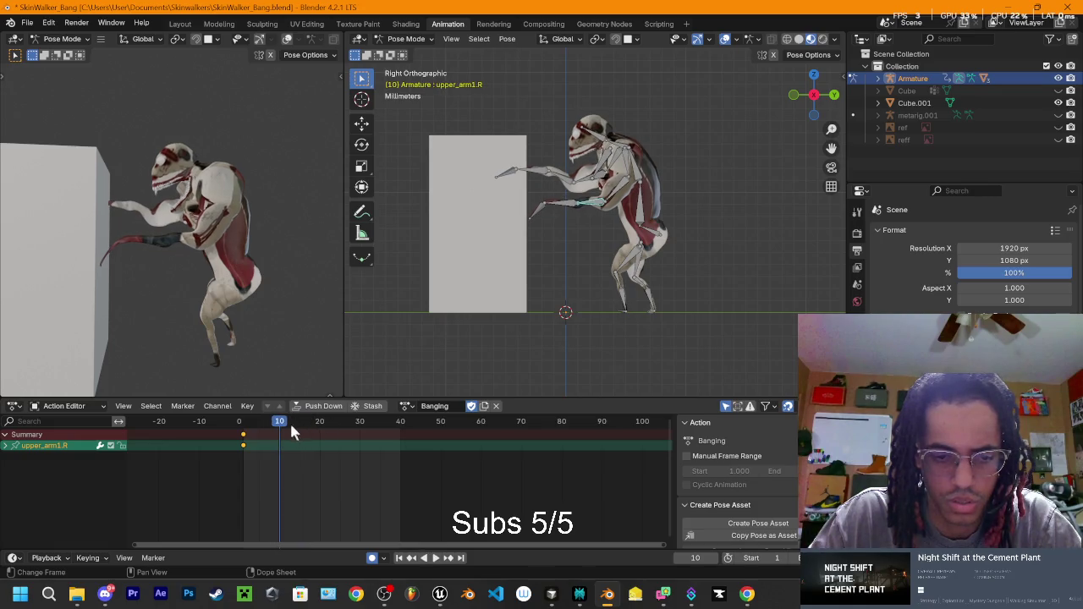
key("space")
mouse_move(282, 423)
left_mouse_down()
mouse_move(309, 424)
mouse_move(290, 427)
mouse_move(299, 430)
left_mouse_up()
key("space")
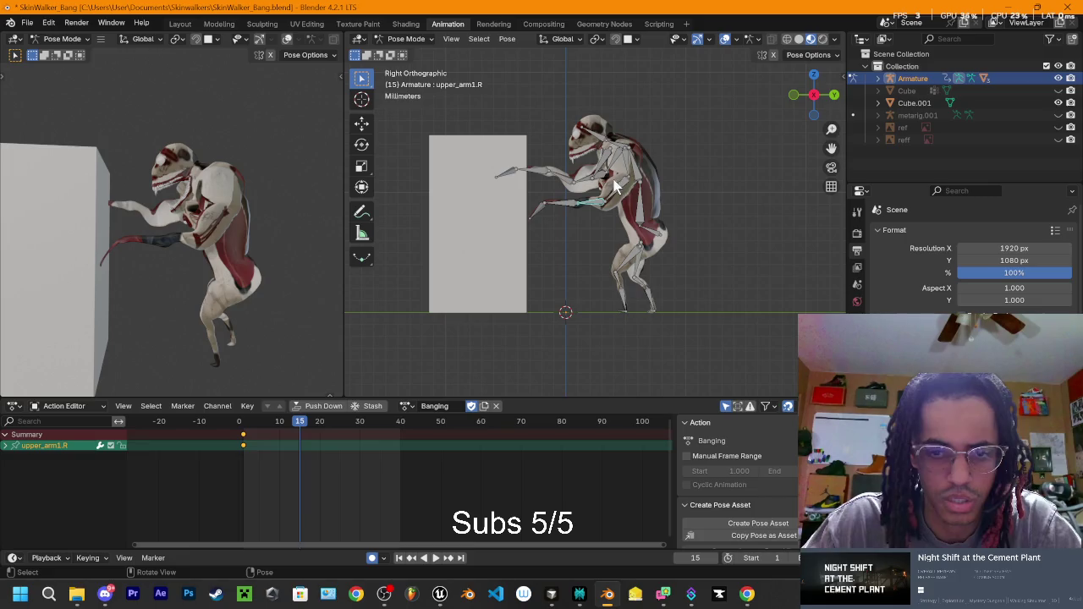
Step: Raise the right upper arm and bend the right forearm at frame 15
key("r")
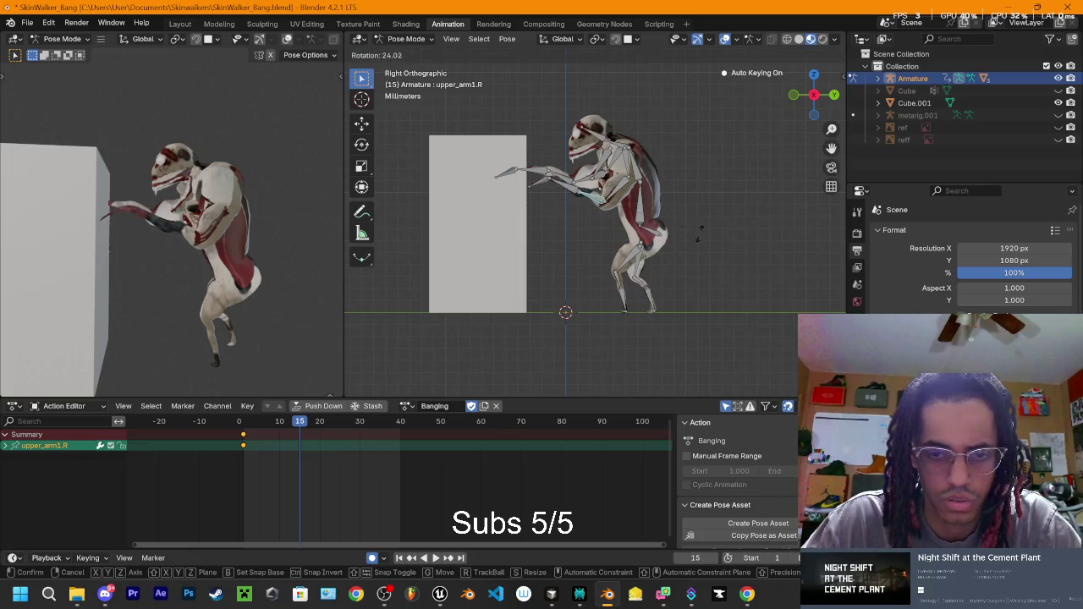
left_click(552, 204)
left_click(574, 188)
key("r")
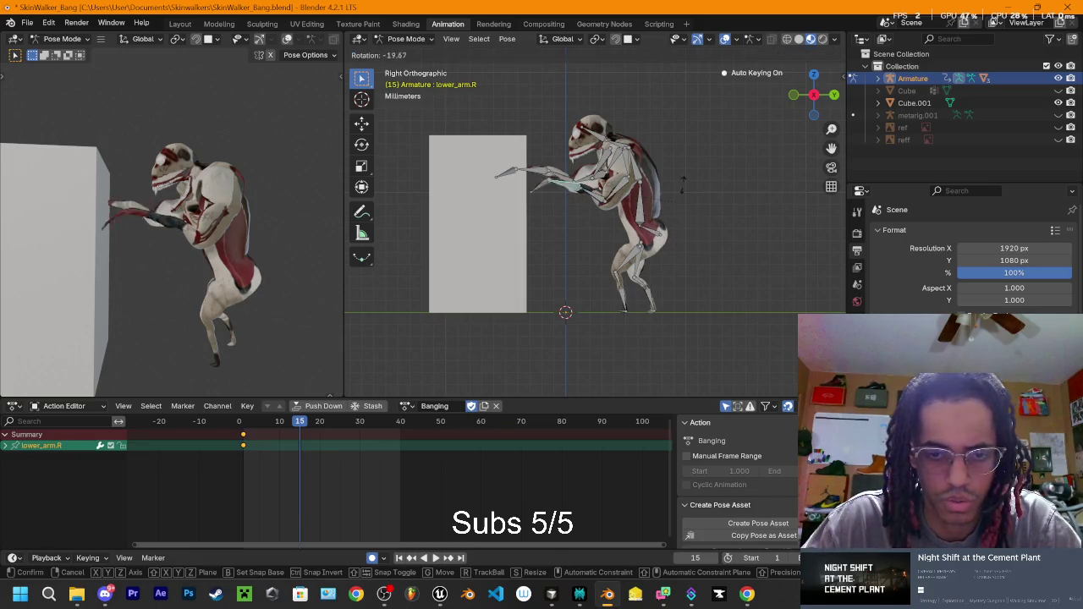
left_click(598, 187)
key("r")
left_click(584, 219)
key("r")
left_click(597, 208)
key("r")
left_click(584, 193)
Step: Rotate the left forearm down and raise the left upper arm at frame 15
left_click(551, 174)
key("r")
left_click(551, 174)
left_click(559, 169)
key("r")
left_click(549, 211)
key("r")
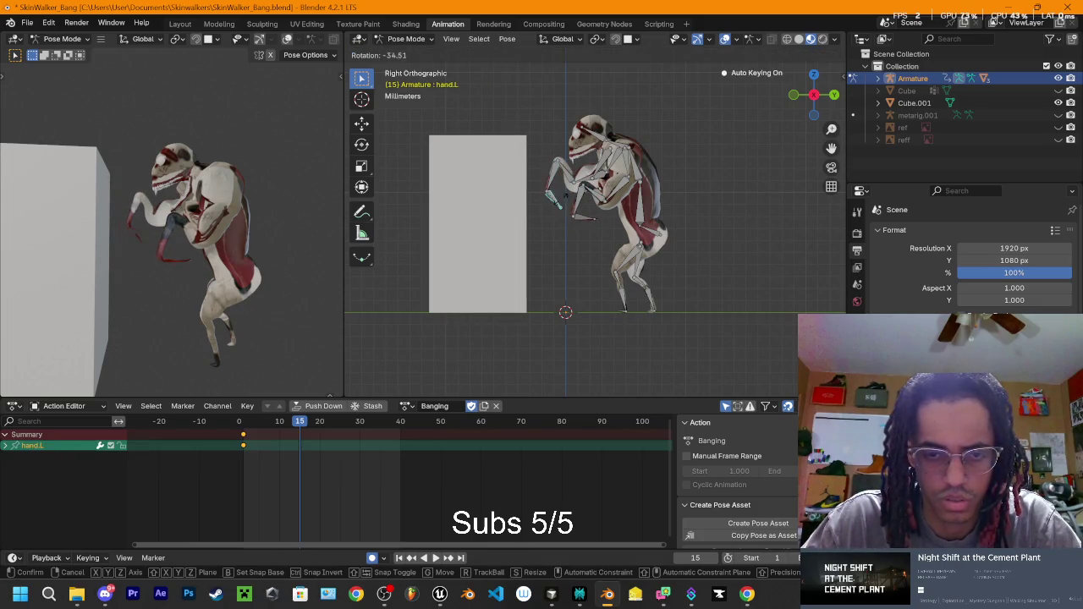
left_click(563, 193)
left_click(593, 188)
key("r")
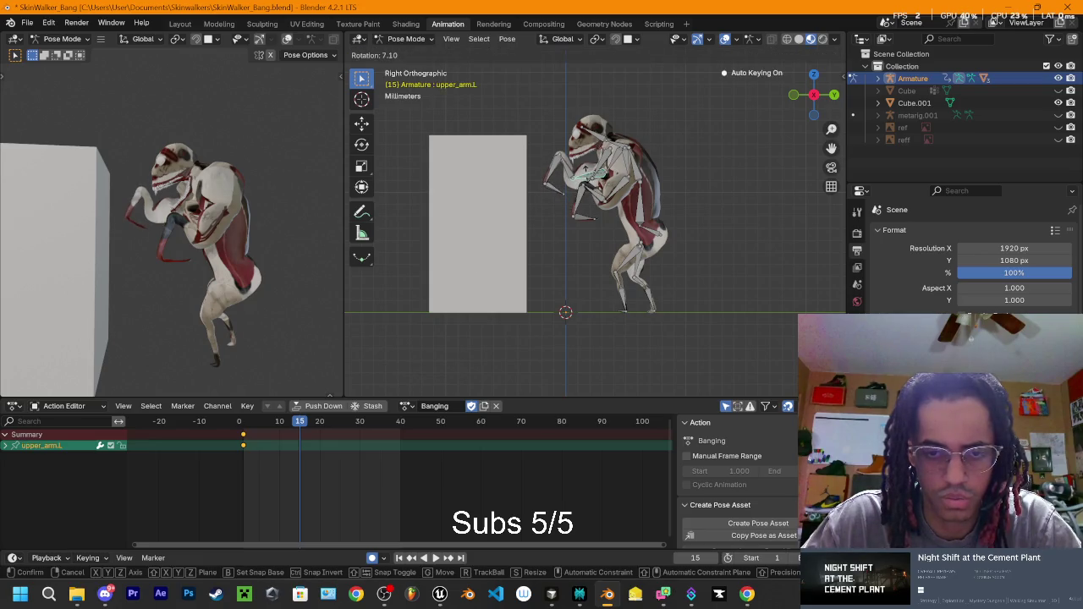
left_click(592, 182)
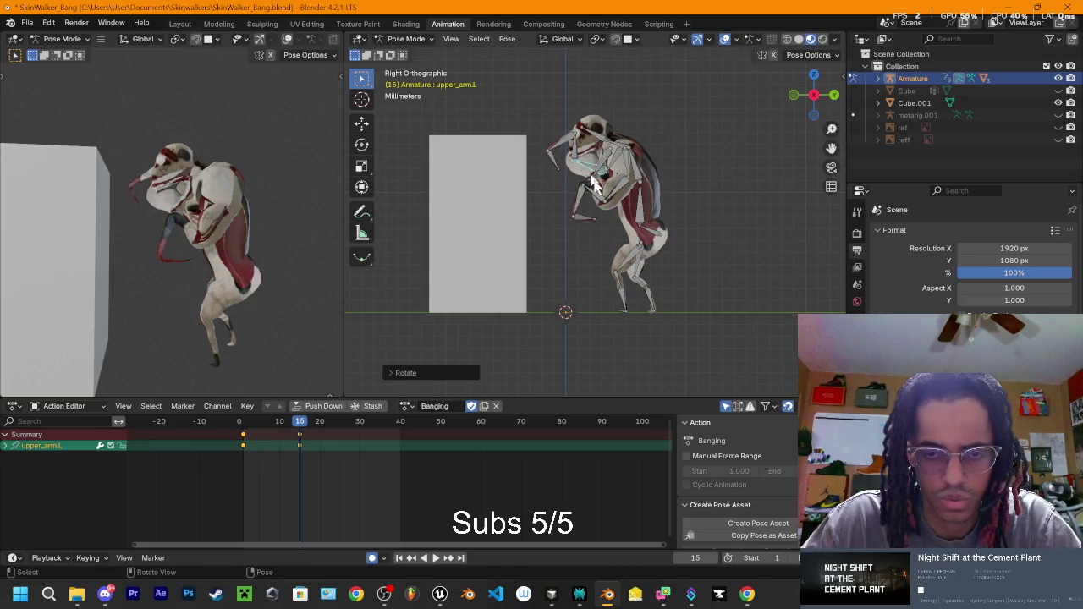
Step: Readjust the right upper arm and bend Spine1 and Spine2 at frame 15
left_click(616, 194)
key("r")
left_click(608, 173)
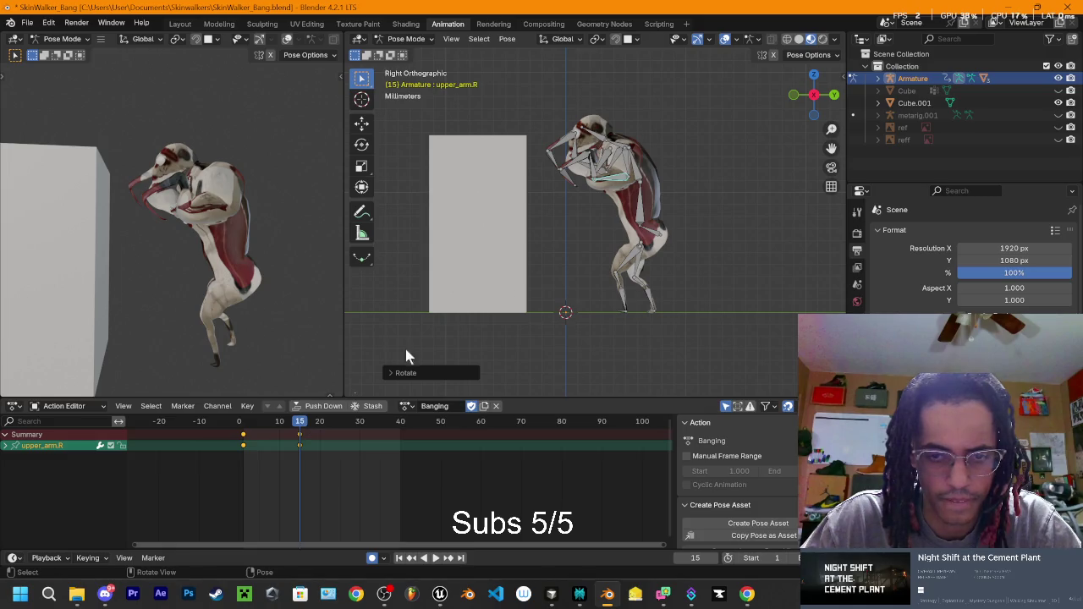
left_click(643, 219)
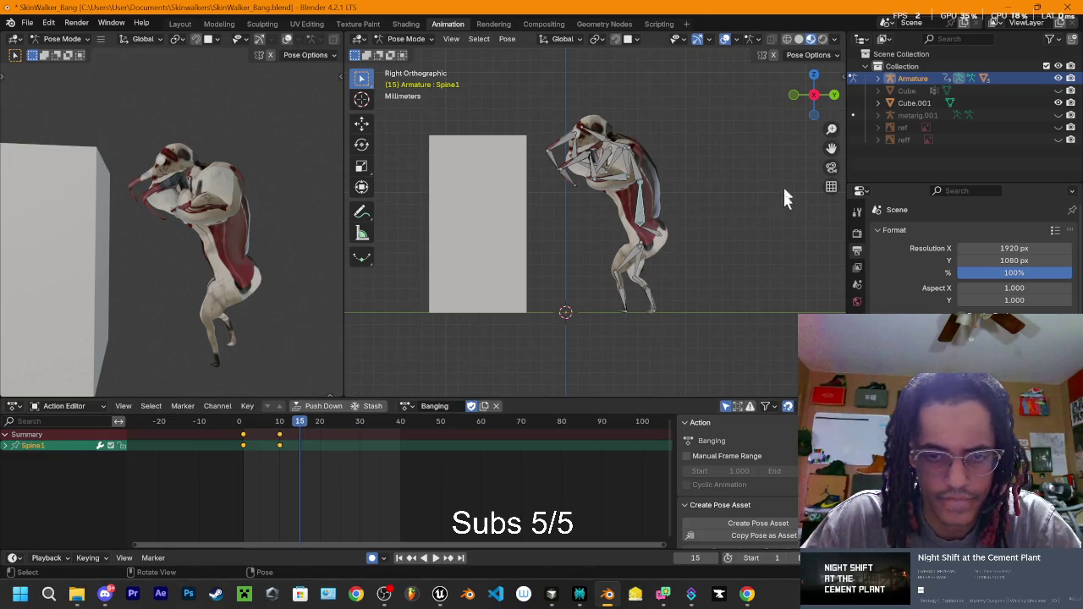
key("r")
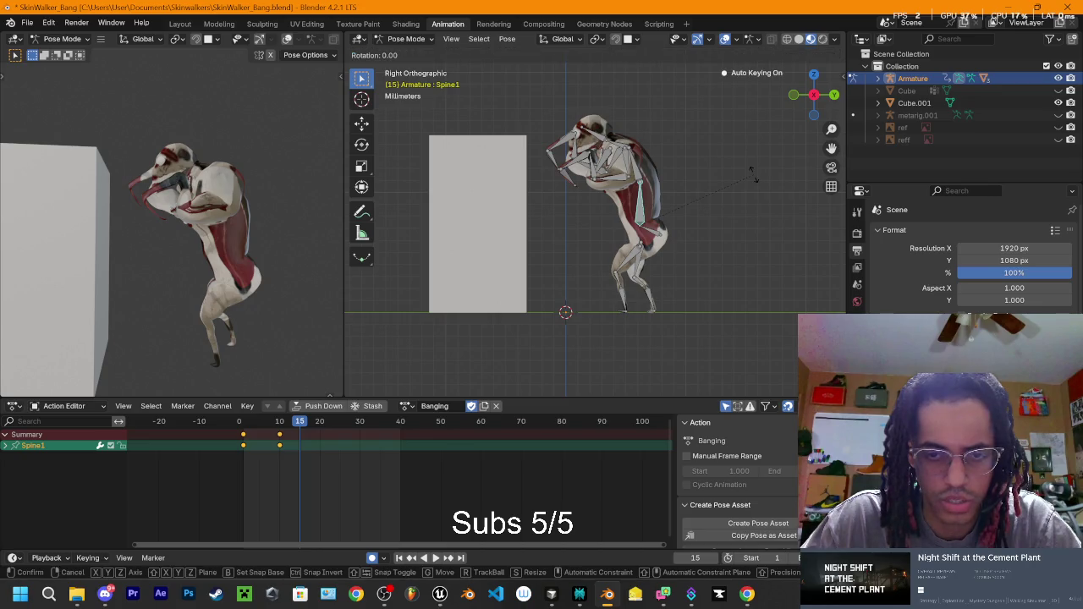
left_click(657, 161)
left_click(640, 174)
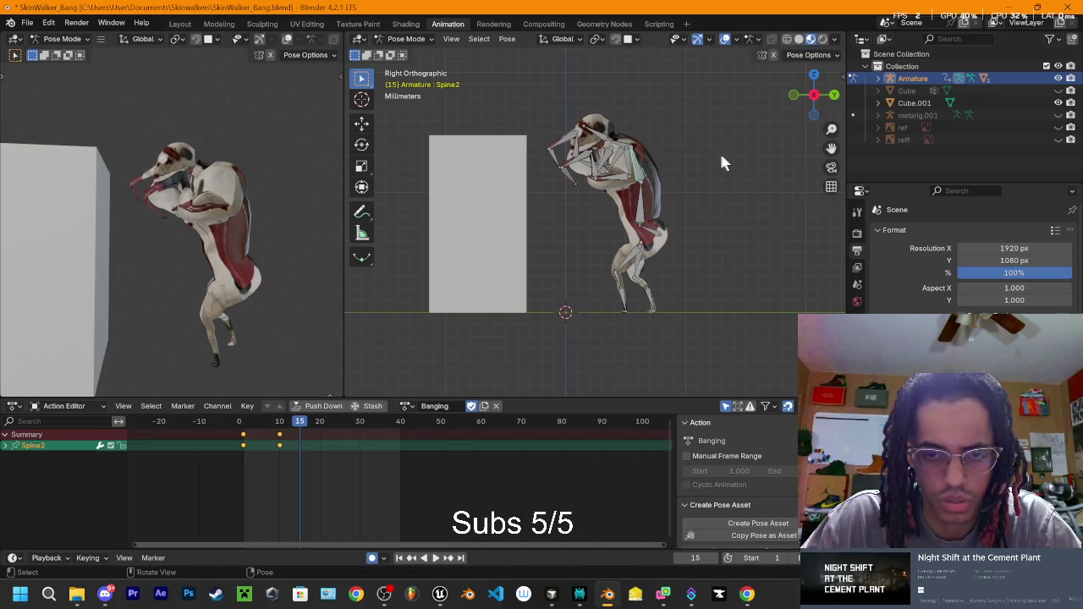
key("r")
left_click(718, 165)
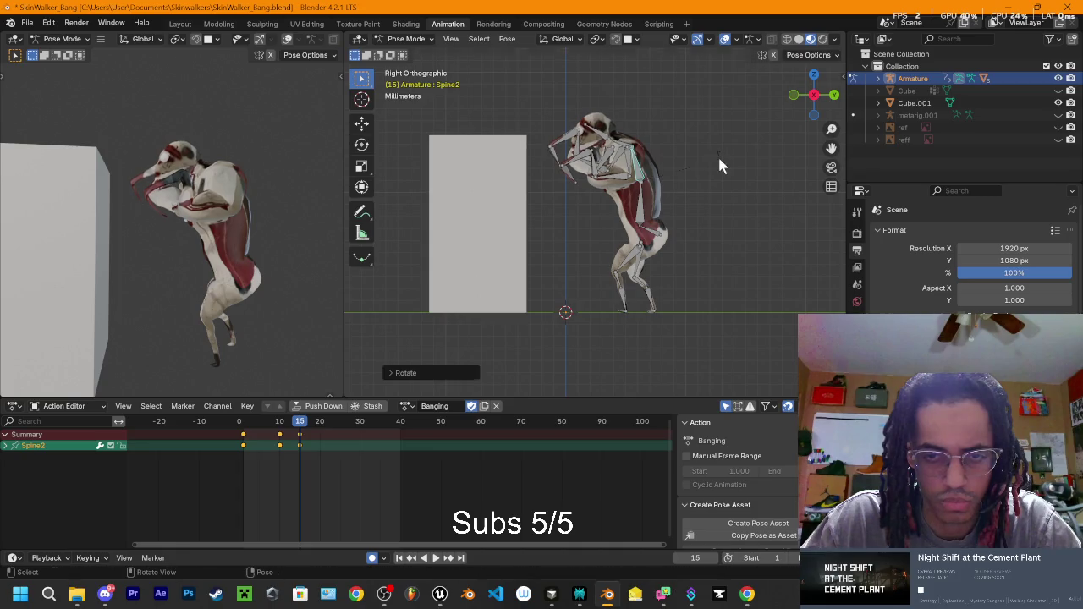
Step: Hunch the right and left shoulders at frame 15, checking from the left view
left_click(627, 155)
key("r")
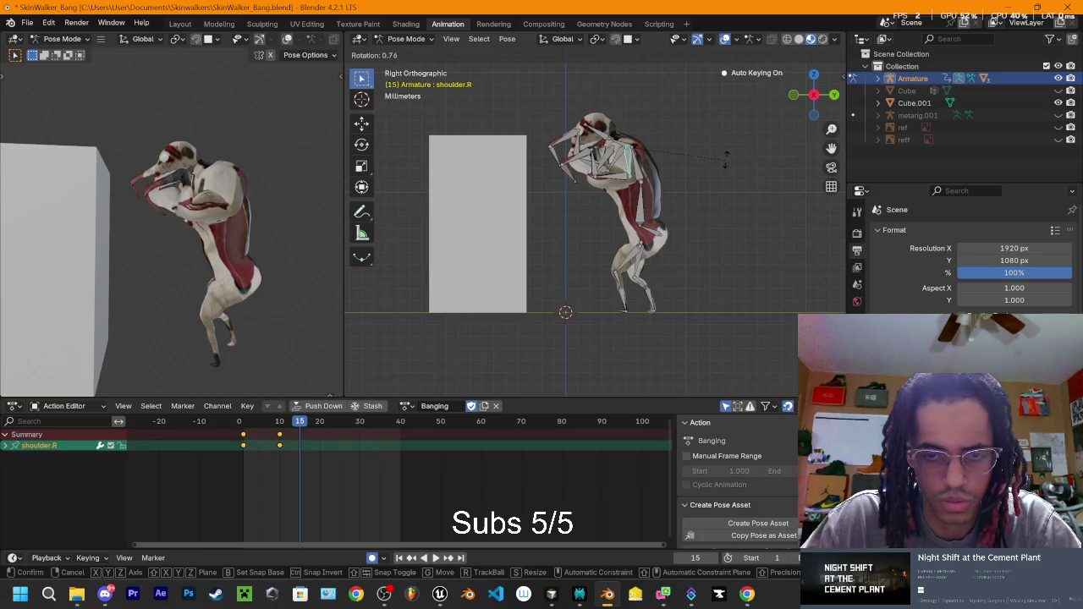
left_click(689, 121)
mouse_move(688, 121)
left_mouse_down()
mouse_move(805, 131)
mouse_move(438, 119)
left_mouse_up()
left_click(806, 103)
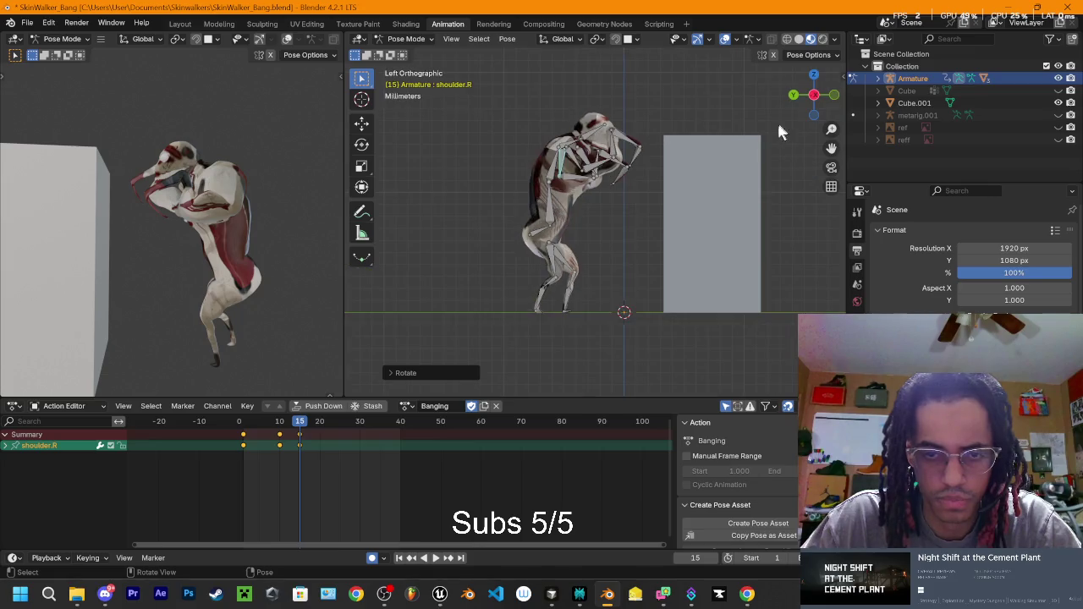
key("r")
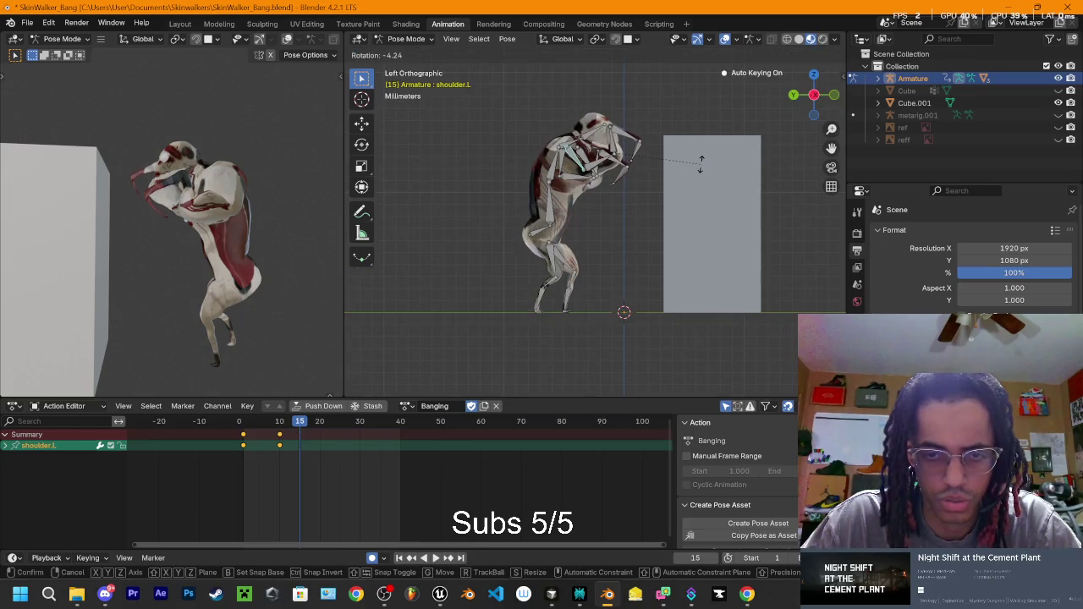
left_click(706, 165)
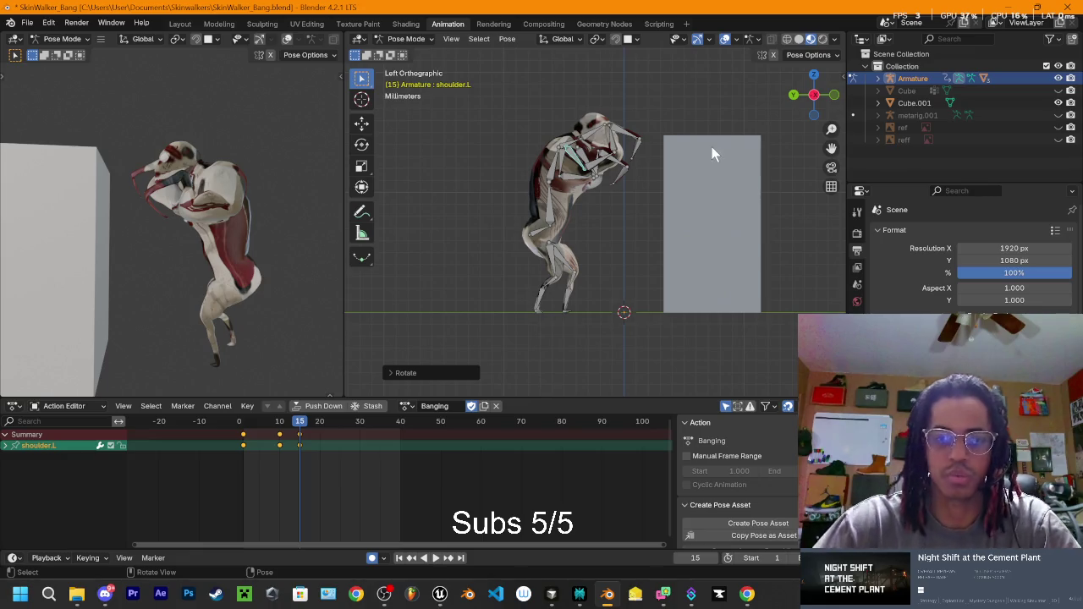
Step: View the monster from the right side and play through the Banging action to check the pose
left_click_drag(835, 108, 818, 103)
left_click(829, 95)
scroll(593, 220, "up", 3)
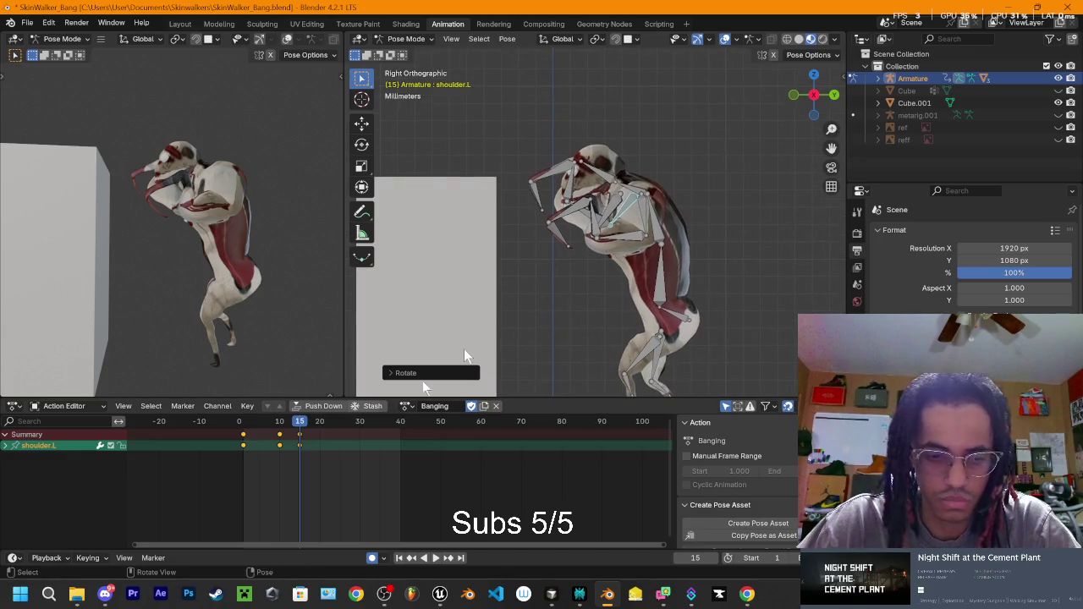
mouse_move(300, 426)
left_mouse_down()
mouse_move(237, 422)
mouse_move(311, 426)
mouse_move(232, 431)
left_mouse_up()
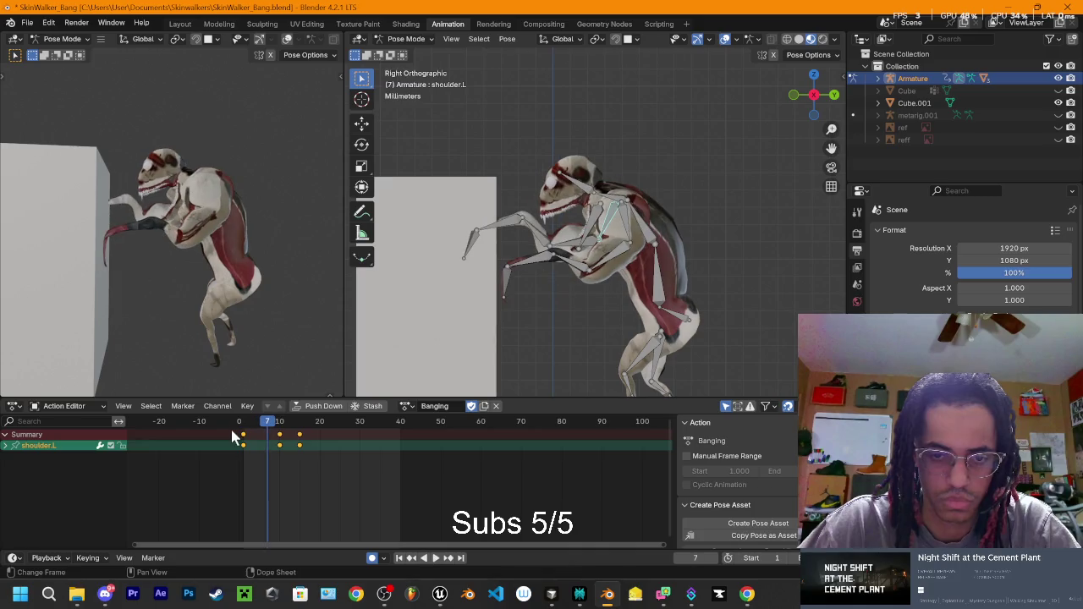
key("space")
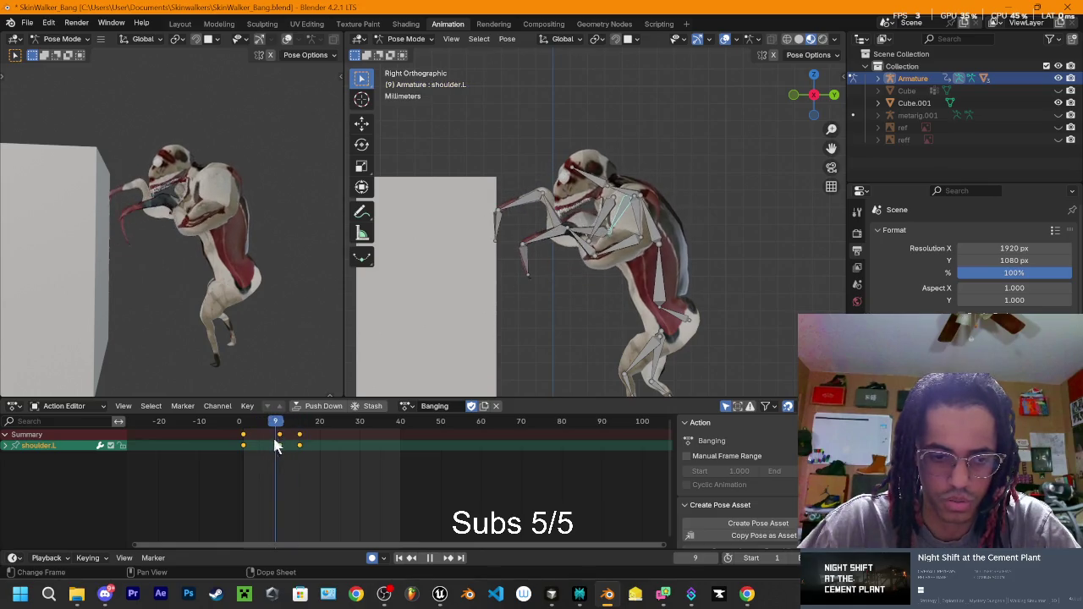
key("space")
Step: Tilt the Head bone and open the jaw about 26.37 degrees, then replay frames 0–10
left_click(606, 188)
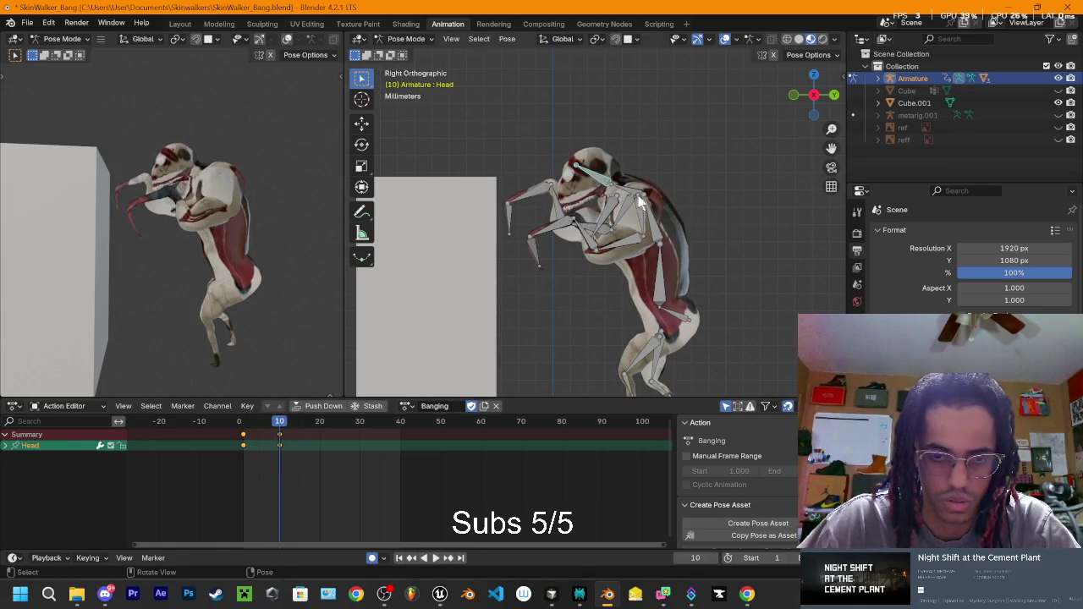
key("r")
left_click(622, 212)
left_click(624, 212)
key("r")
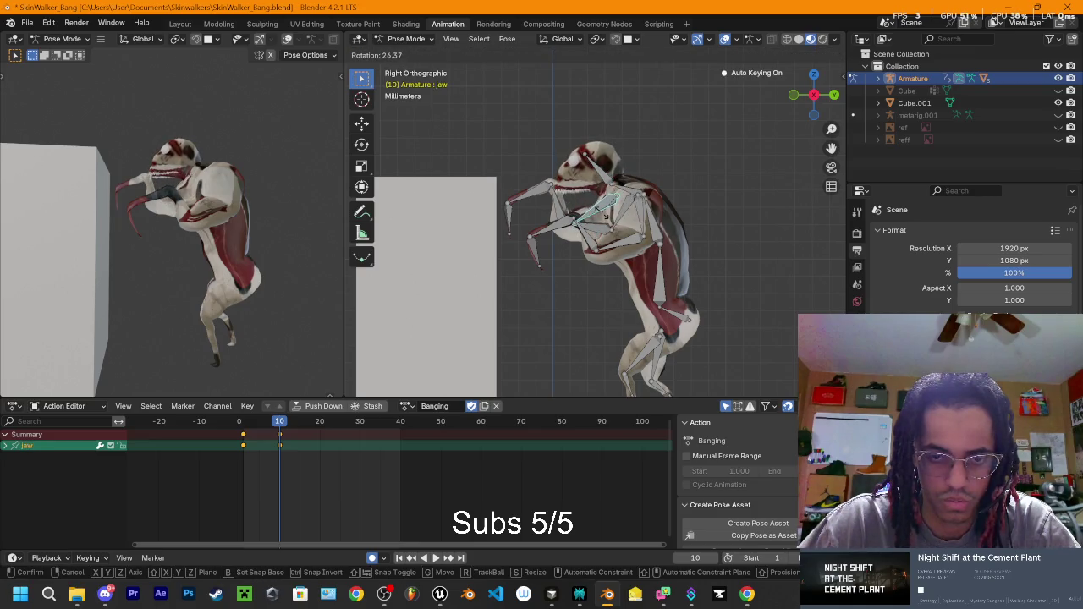
left_click(603, 227)
mouse_move(279, 427)
left_mouse_down()
mouse_move(242, 430)
mouse_move(290, 430)
mouse_move(251, 440)
mouse_move(300, 443)
mouse_move(297, 431)
left_mouse_up()
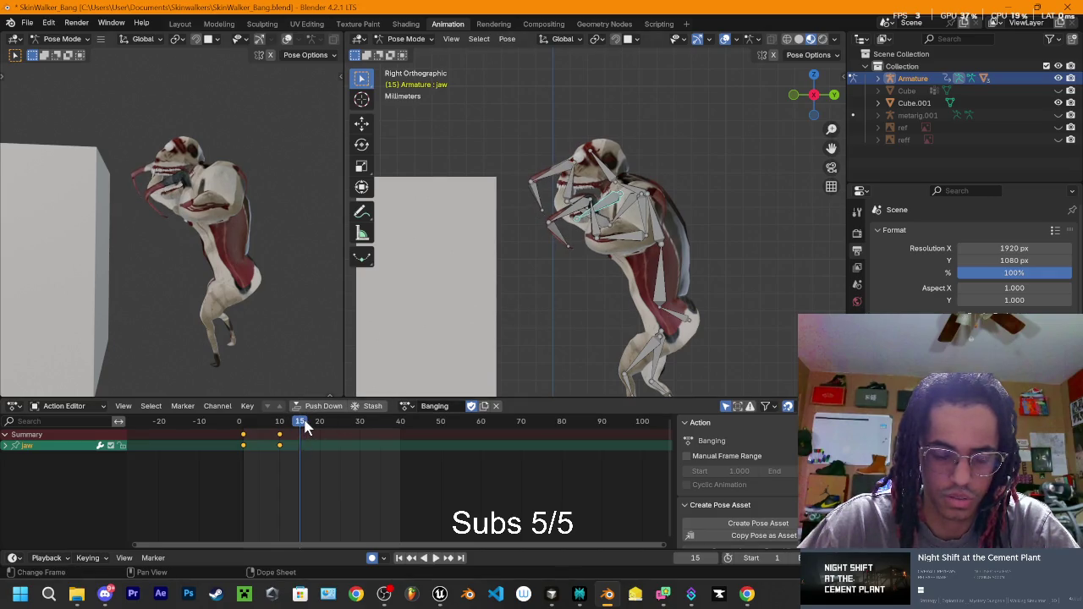
key("space")
key("space")
Step: At frame 20, rotate the left forearm and left hand to raise the left arm
left_click_drag(334, 426, 320, 426)
left_click(565, 175)
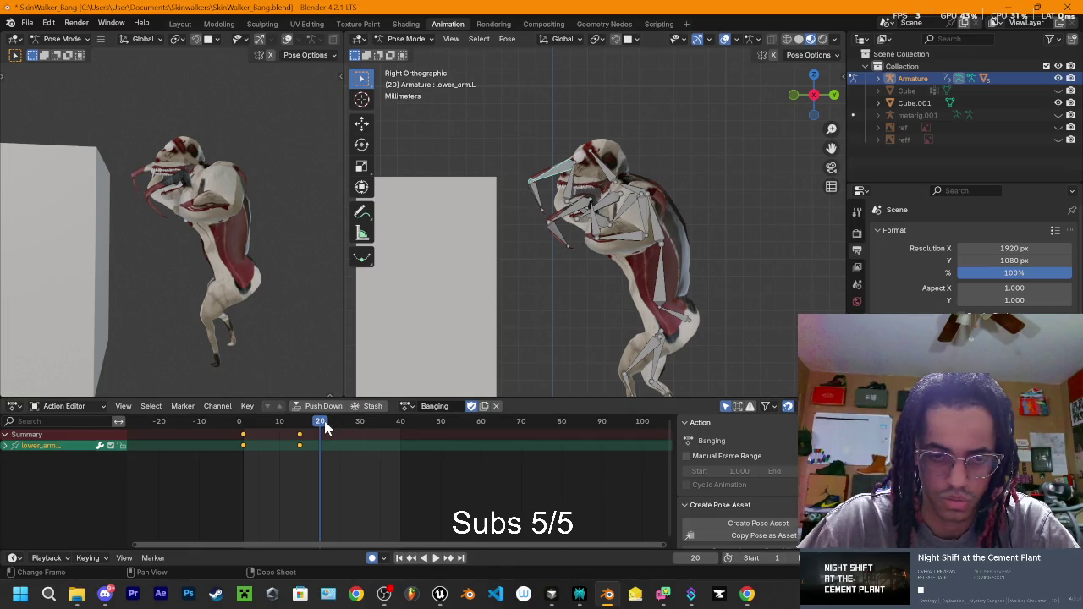
key("r")
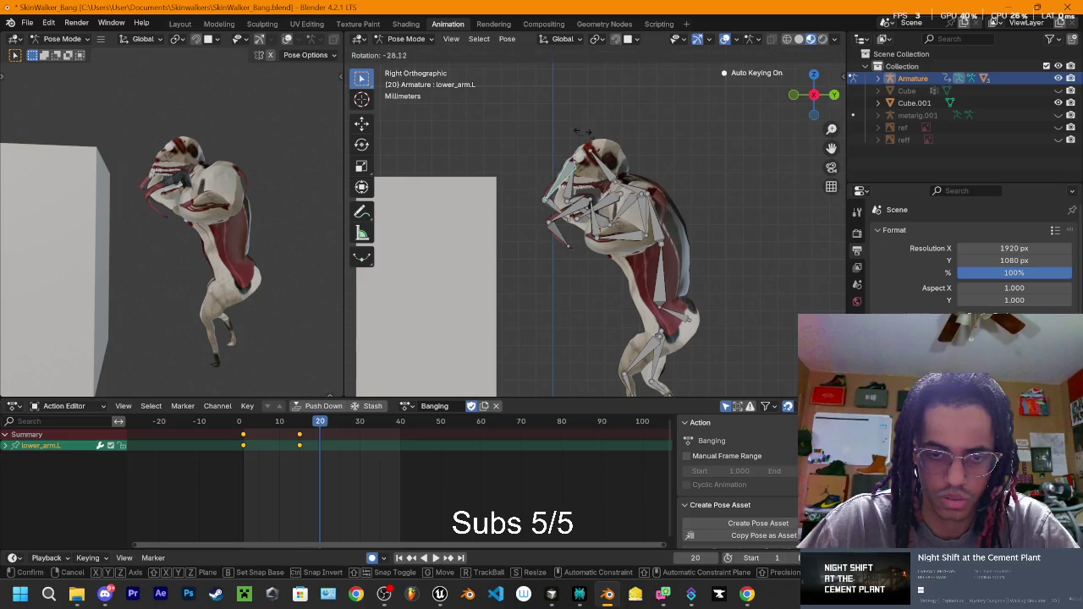
left_click(601, 167)
left_click(531, 161)
key("r")
left_click(567, 166)
left_click(565, 167)
key("r")
left_click(565, 166)
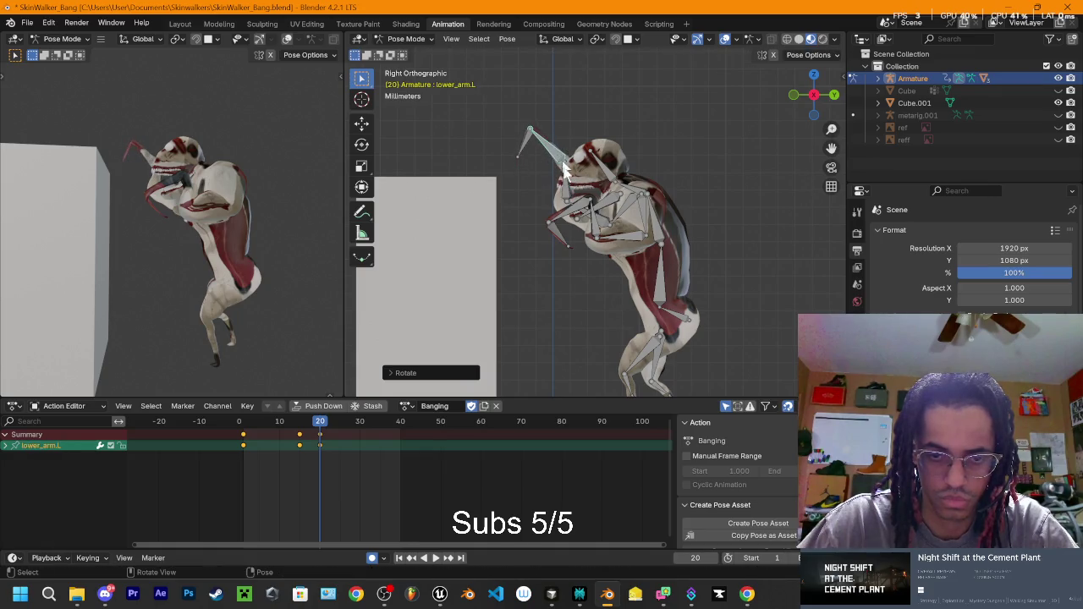
Step: Rotate the right forearm, right upper arm and right hand toward the box
left_click(578, 211)
key("r")
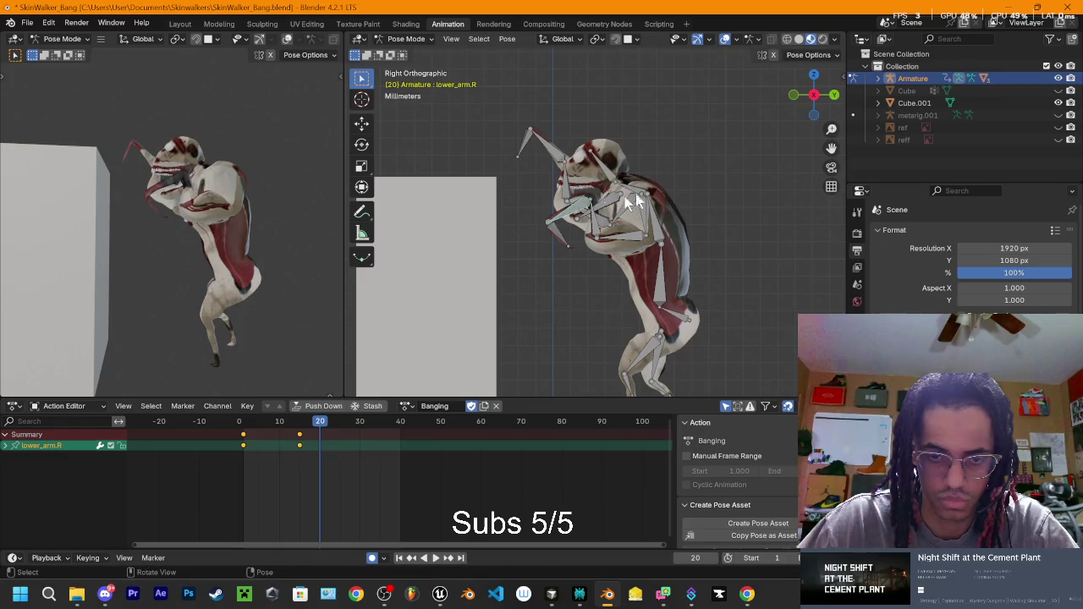
left_click(687, 200)
left_click(588, 208)
key("r")
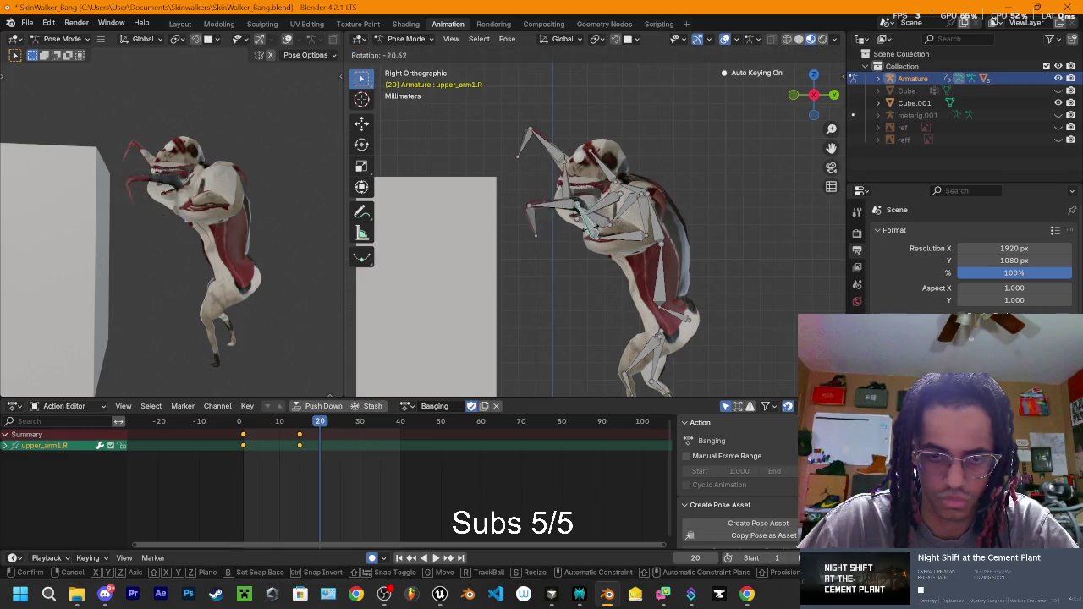
left_click(530, 211)
left_click(530, 211)
key("r")
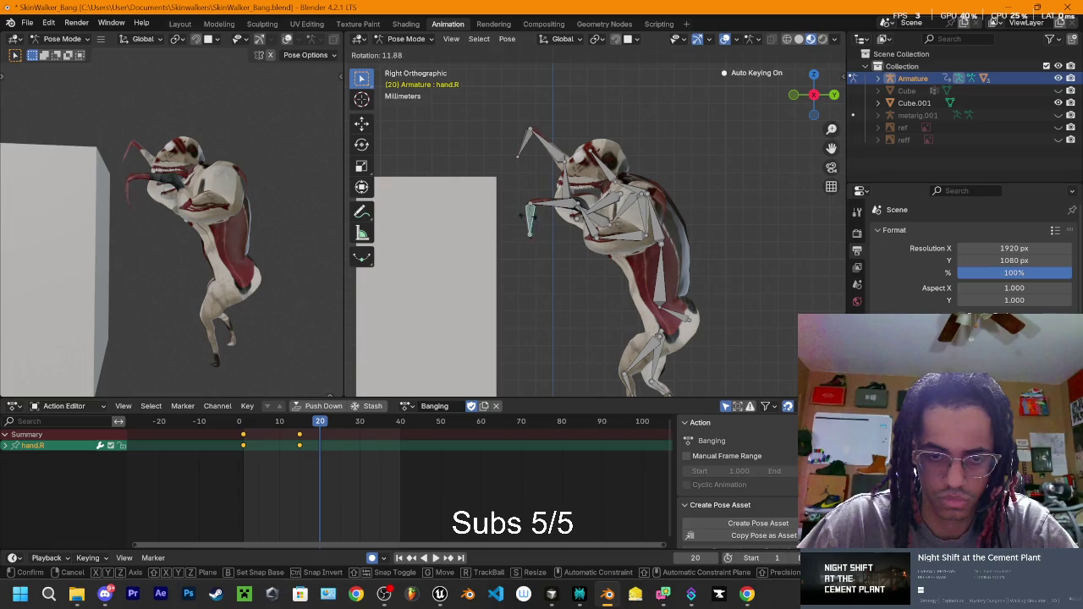
left_click(515, 211)
Step: Raise the right forearm further, match the right hand to it, and play the action
left_click(563, 208)
key("r")
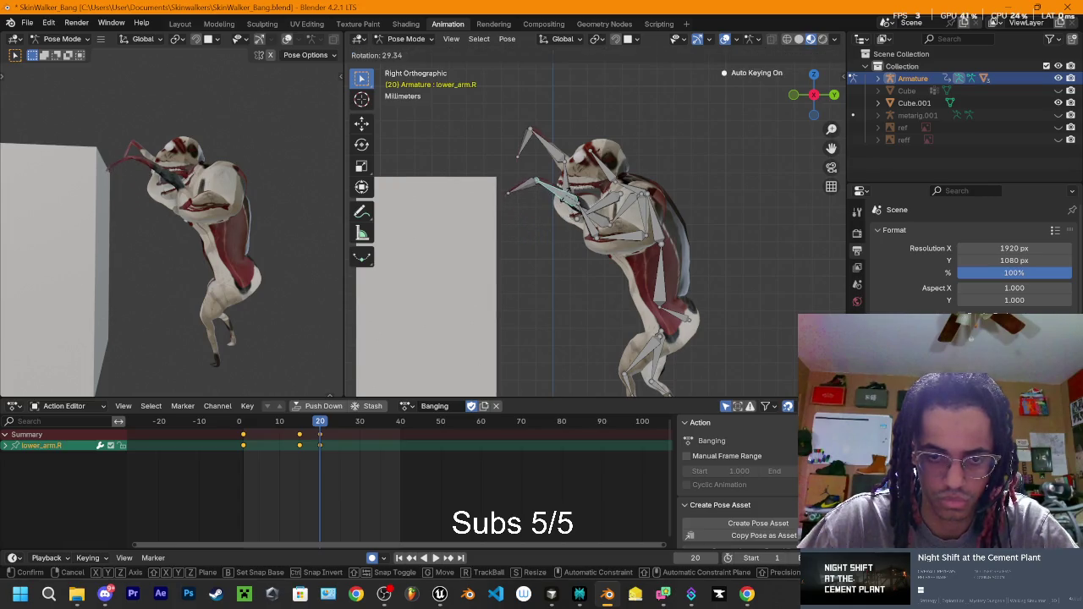
left_click(528, 183)
left_click(528, 176)
key("r")
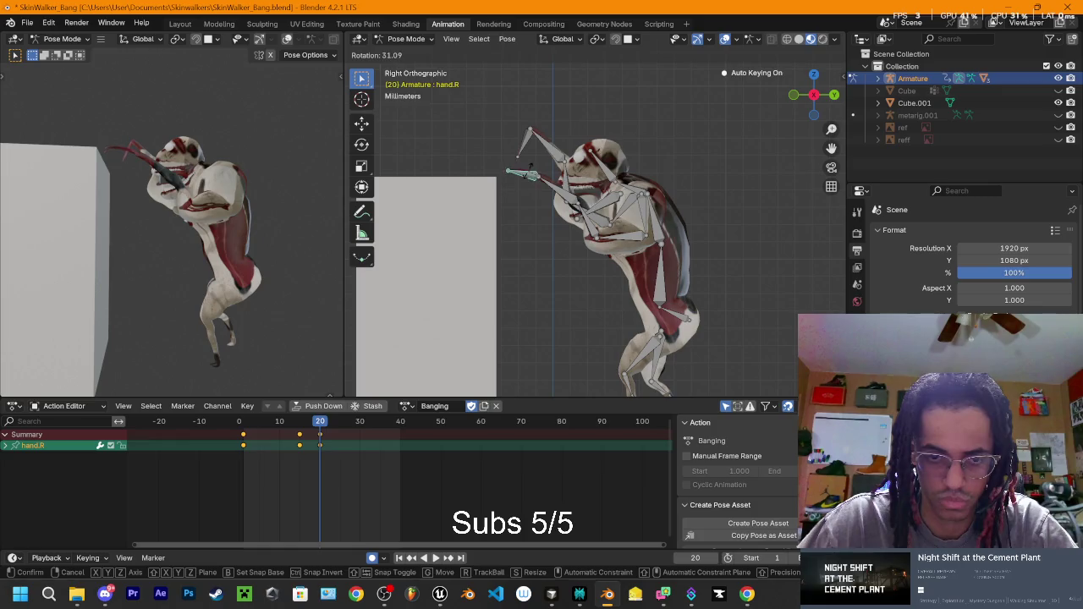
left_click(565, 198)
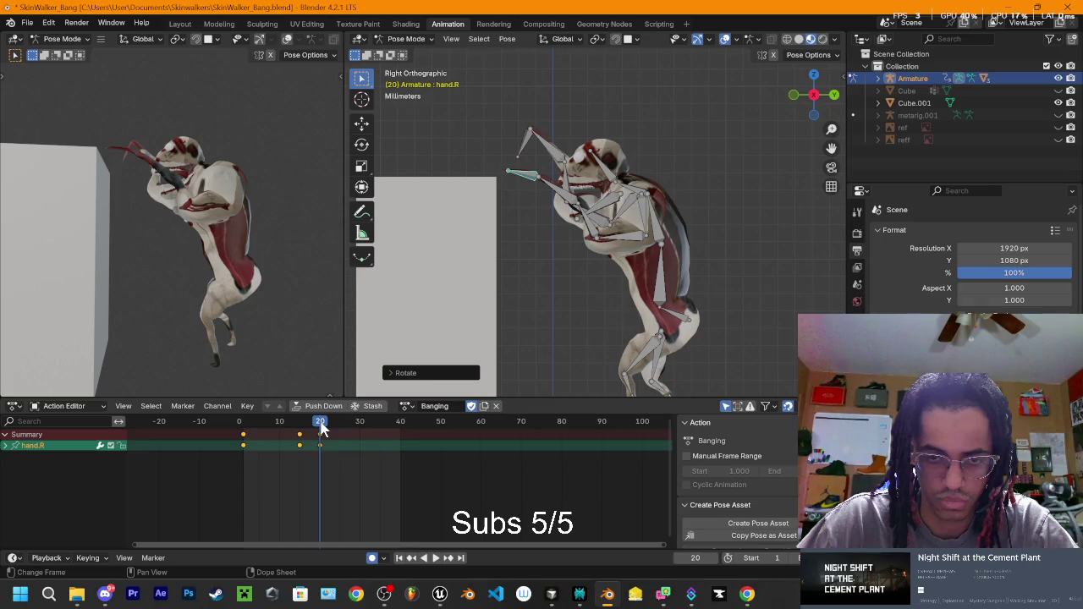
key("space")
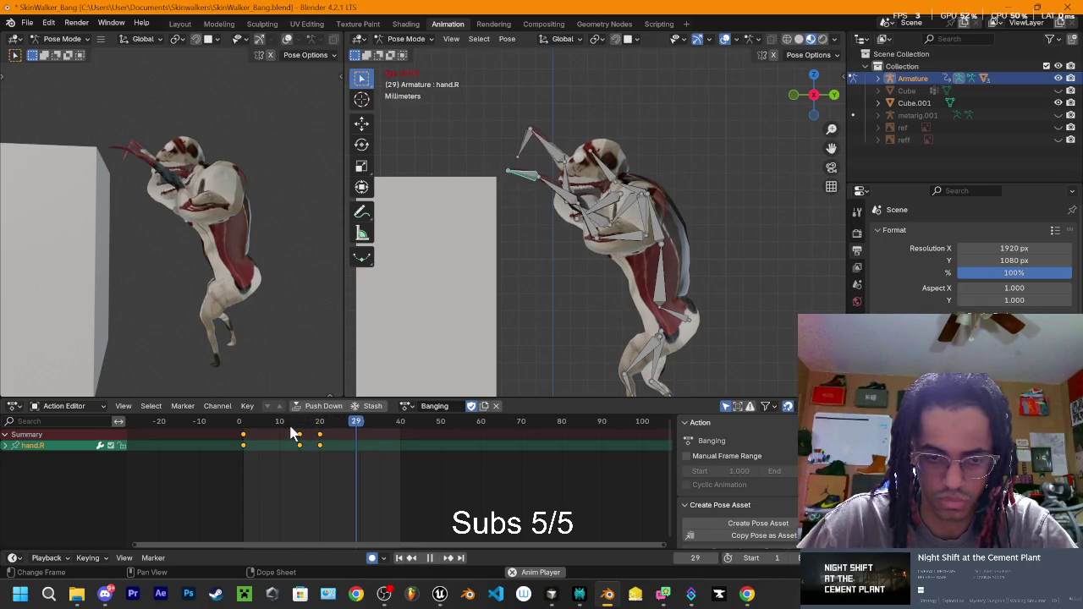
Step: Preview the arm motion and slide the right hand's frame-17 keys to frame 10
mouse_move(307, 425)
left_mouse_down()
mouse_move(273, 428)
mouse_move(339, 431)
left_mouse_up()
key("space")
left_click(309, 446)
key("space")
key("space")
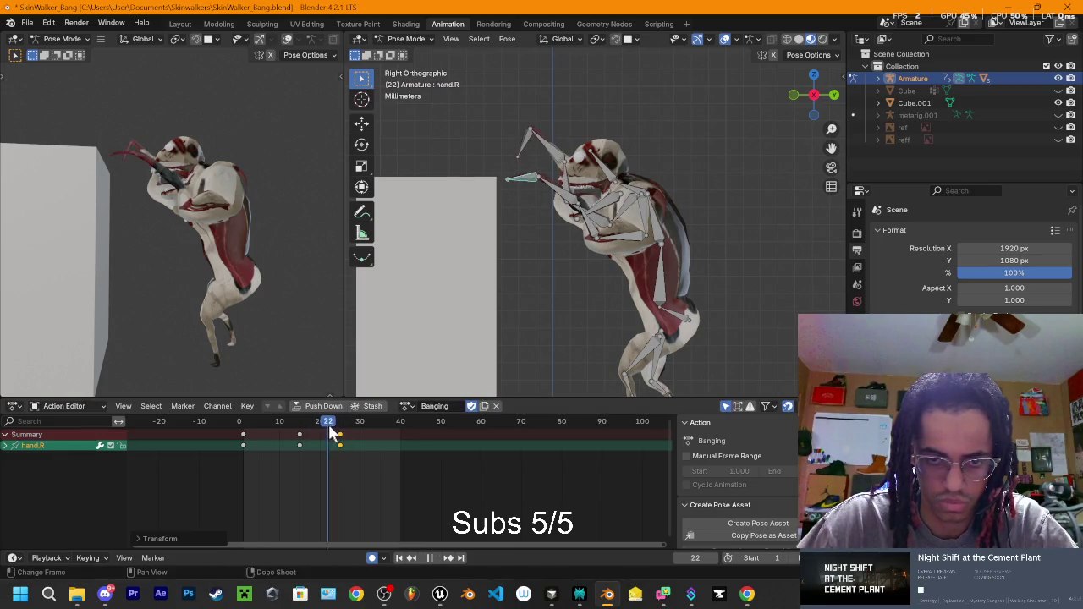
mouse_move(244, 423)
left_mouse_down()
mouse_move(237, 434)
mouse_move(285, 443)
mouse_move(242, 449)
mouse_move(230, 439)
mouse_move(309, 440)
mouse_move(293, 439)
mouse_move(303, 449)
mouse_move(298, 432)
mouse_move(306, 450)
left_mouse_up()
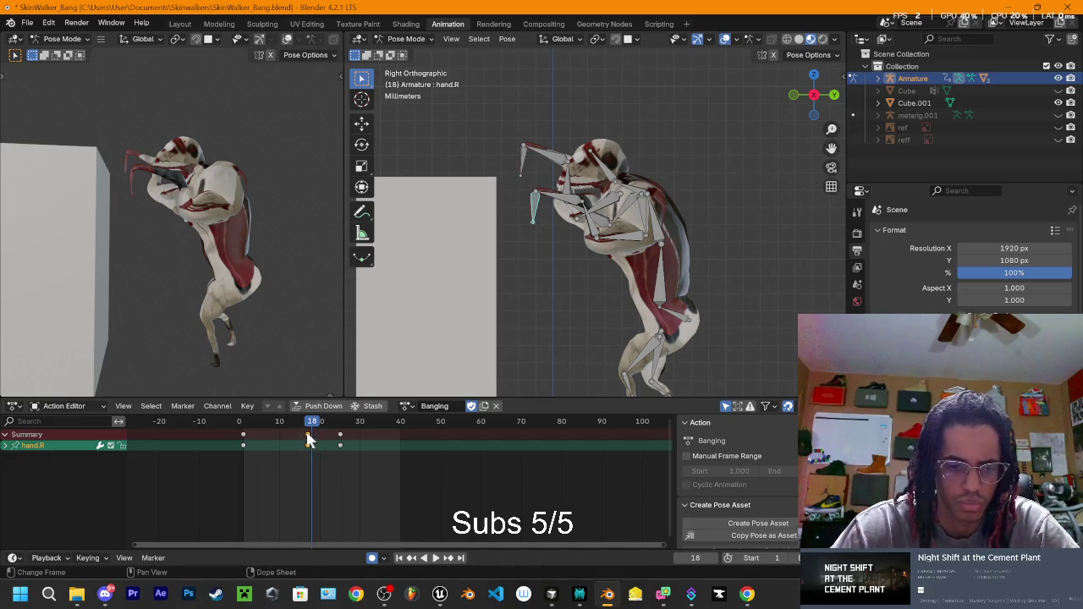
left_click_drag(305, 437, 279, 436)
left_click(275, 437)
Step: Replay from the start and move the last hand keys earlier to about frame 22
left_click(240, 442)
key("space")
key("space")
key("space")
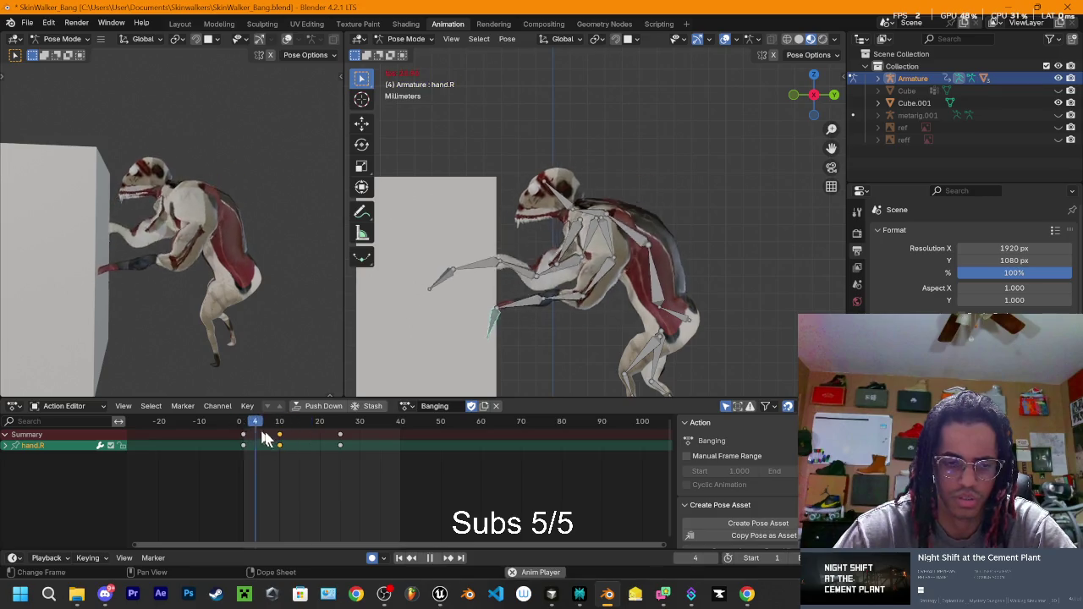
key("space")
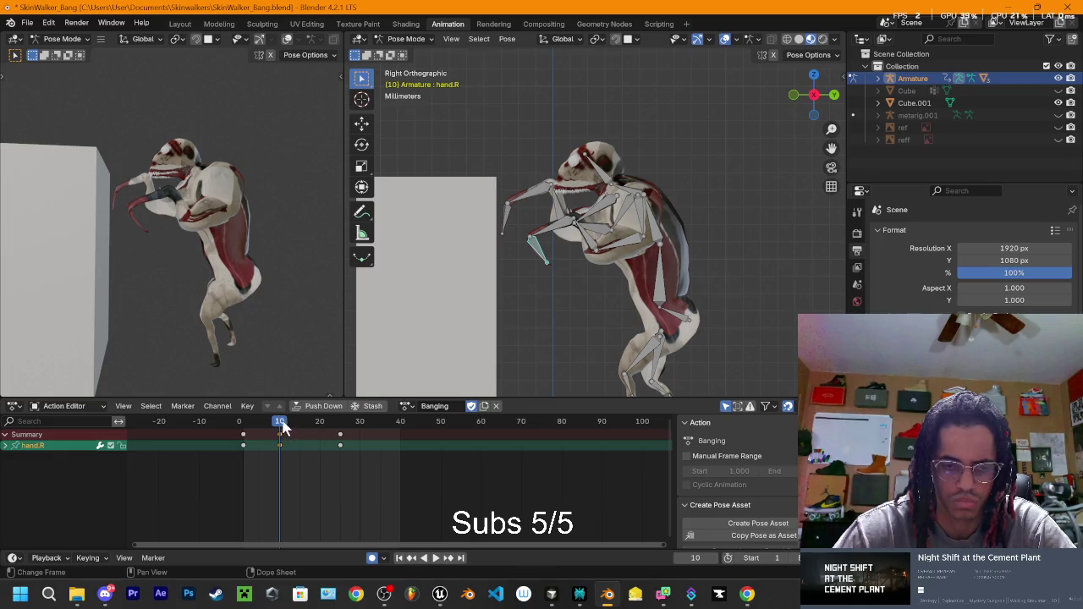
left_click_drag(338, 435, 318, 438)
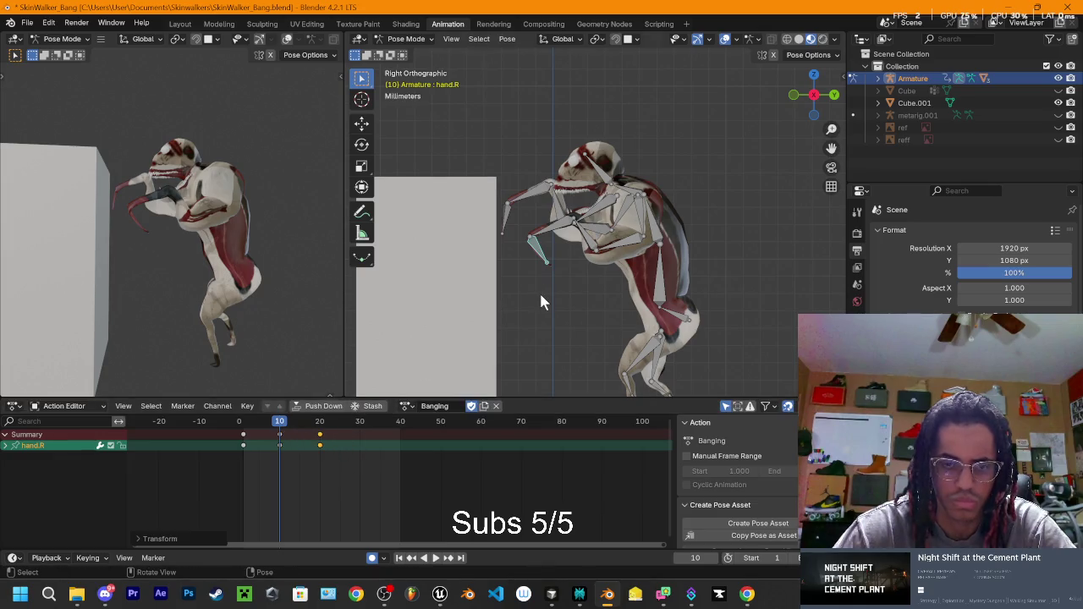
Step: Select all the forearm and upper-arm bones of both arms and play the action
left_click(561, 218)
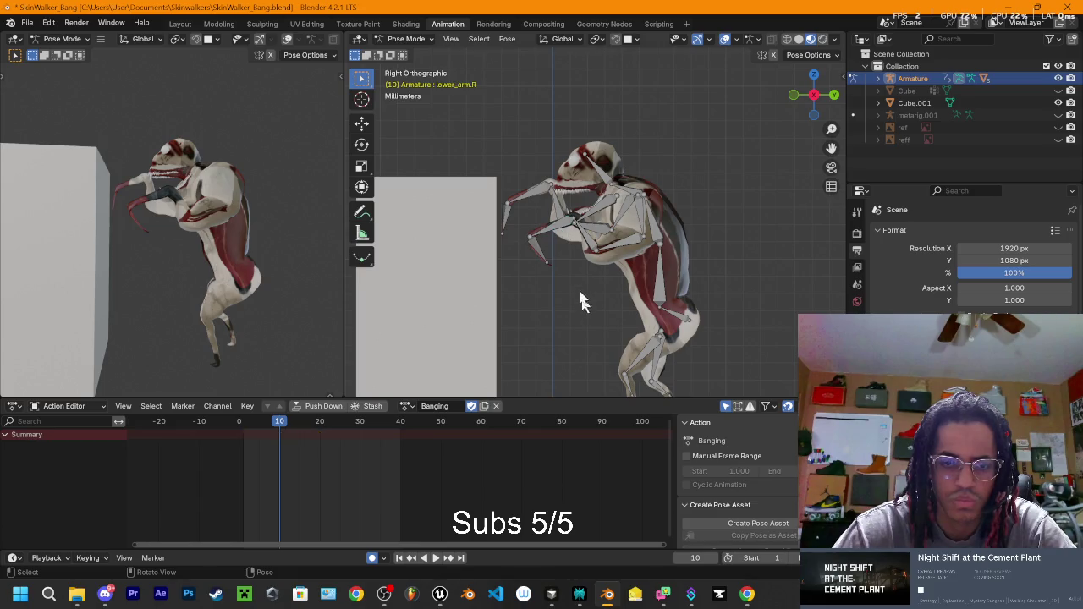
left_click(538, 186, "shift")
left_click(557, 216, "shift")
left_click(590, 245, "shift")
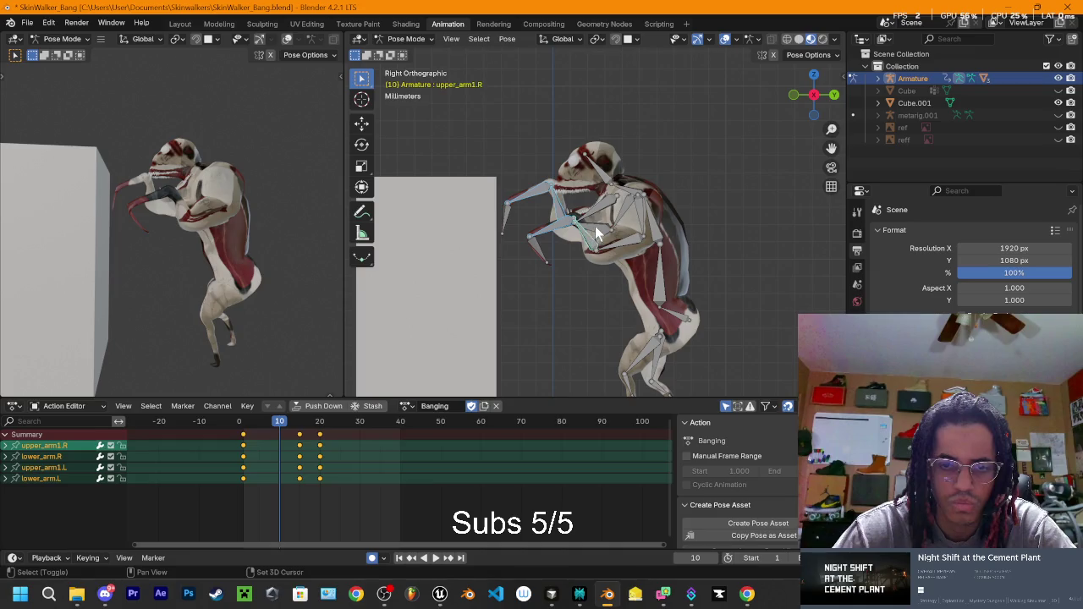
left_click(601, 239, "shift")
left_click(630, 247, "shift")
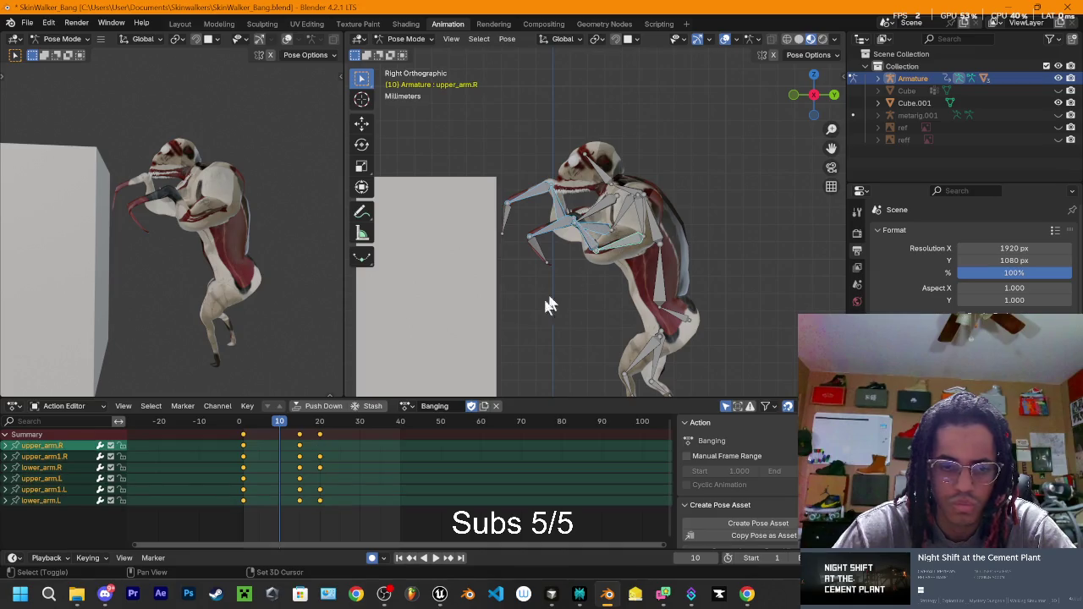
key("space")
Step: Slide the arms' later keys four frames earlier so they sit at frames 10 and 15
left_click_drag(280, 429, 338, 497)
mouse_move(298, 434)
left_mouse_down()
mouse_move(278, 437)
mouse_move(296, 493)
left_mouse_up()
left_click(277, 437)
left_click(322, 439)
key("space")
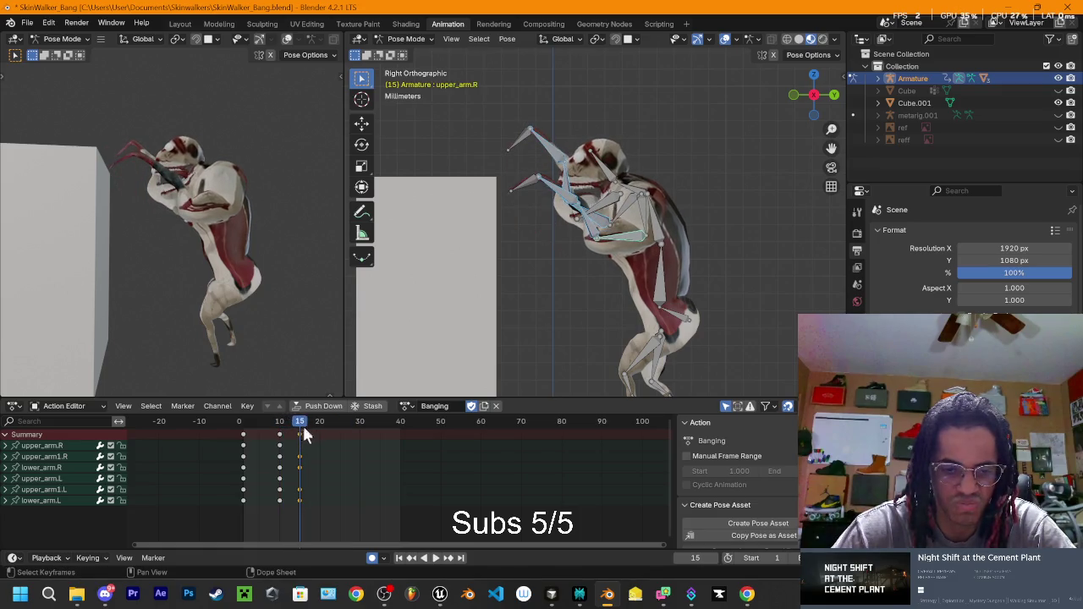
Step: Inspect the retimed arms against the box, select Spine1, and return to frame 0 in right view
mouse_move(607, 296)
left_mouse_down()
mouse_move(629, 310)
mouse_move(682, 282)
mouse_move(471, 392)
left_mouse_up()
mouse_move(297, 426)
left_mouse_down()
mouse_move(245, 423)
mouse_move(301, 435)
mouse_move(274, 442)
mouse_move(301, 442)
left_mouse_up()
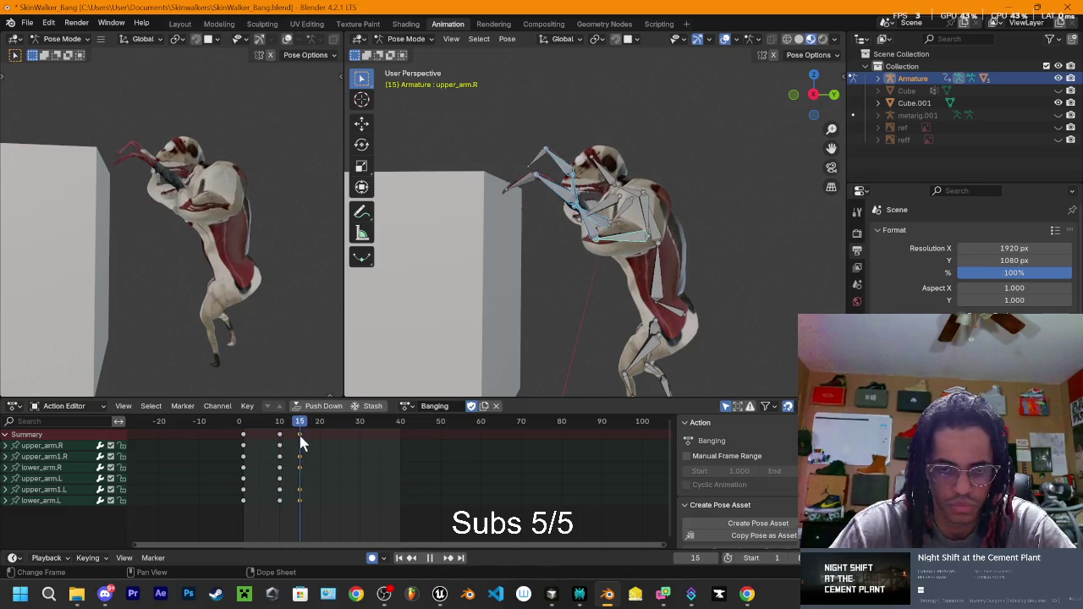
left_click(660, 285)
mouse_move(305, 423)
left_mouse_down()
mouse_move(231, 432)
mouse_move(279, 435)
left_mouse_up()
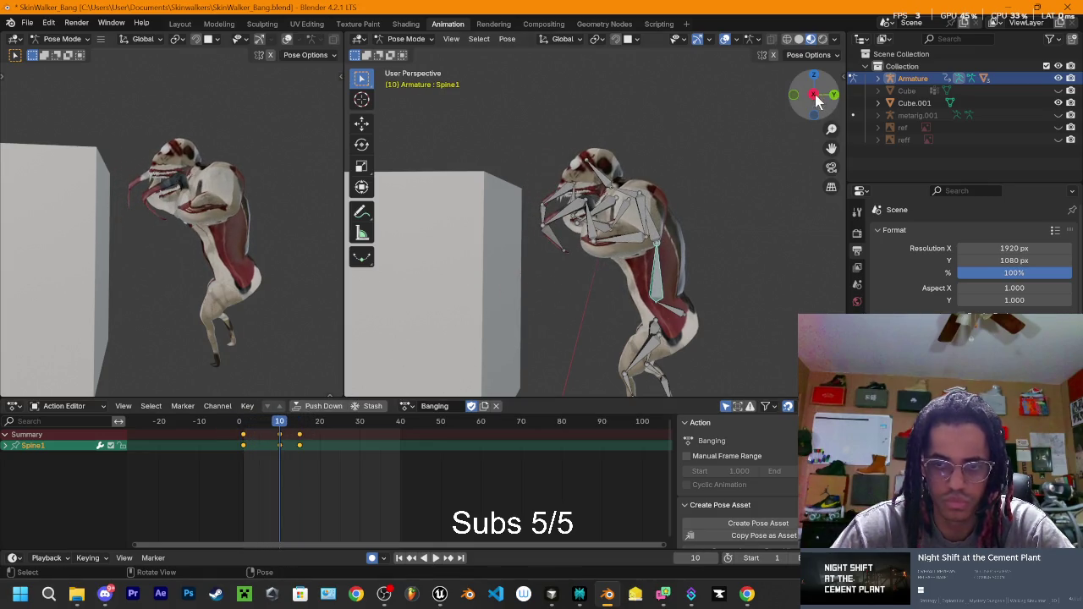
left_click(814, 96)
left_click(812, 95)
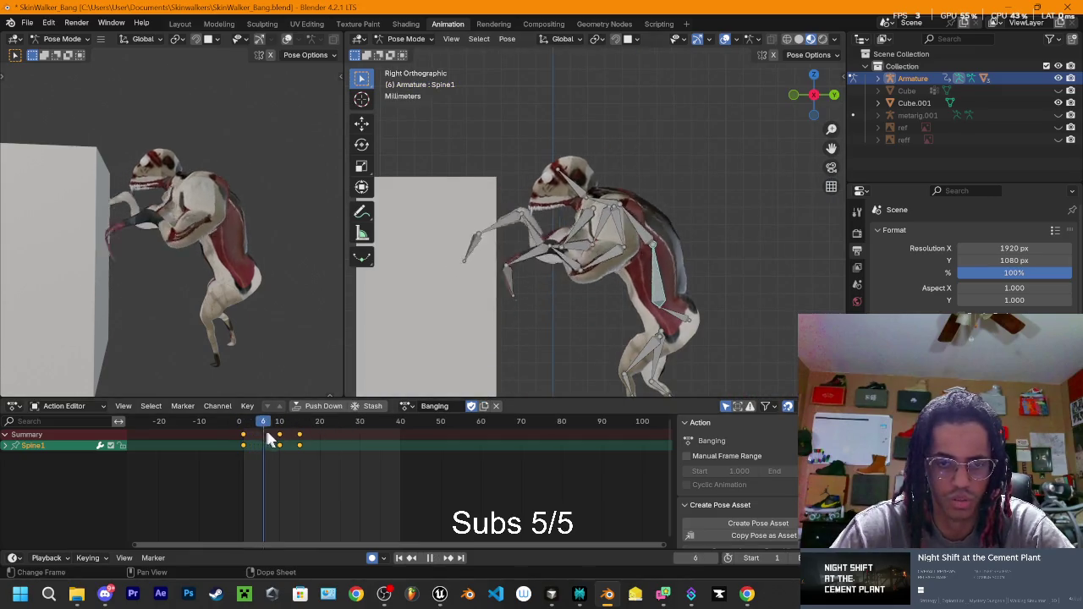
Step: Stop at frame 10 and review the head, jaw and Spine3 motion
mouse_move(294, 432)
left_mouse_down()
mouse_move(275, 436)
mouse_move(309, 442)
mouse_move(239, 440)
left_mouse_up()
key("space")
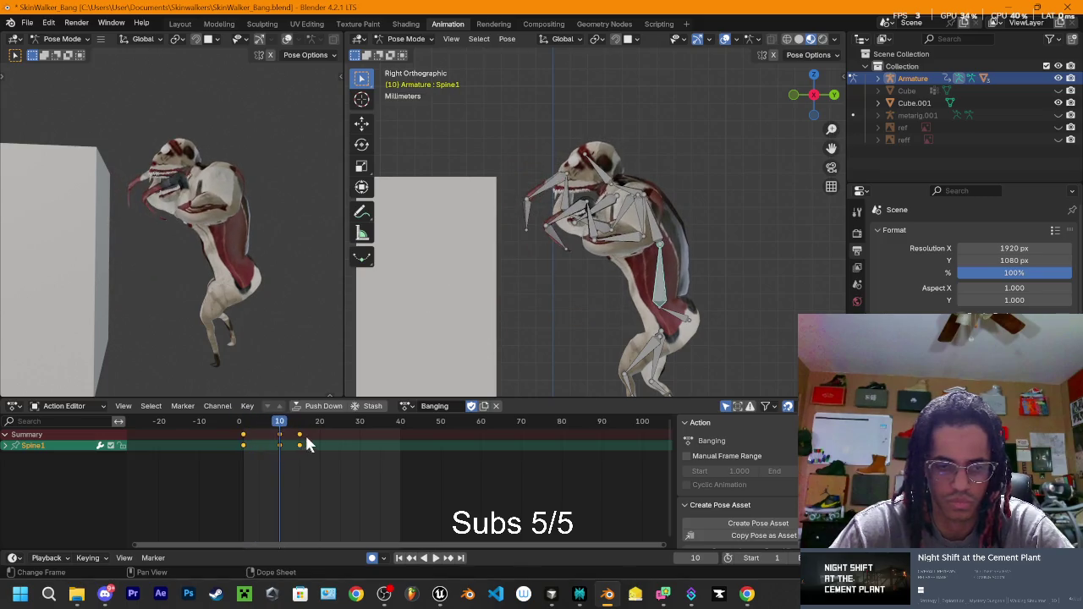
left_click(326, 468)
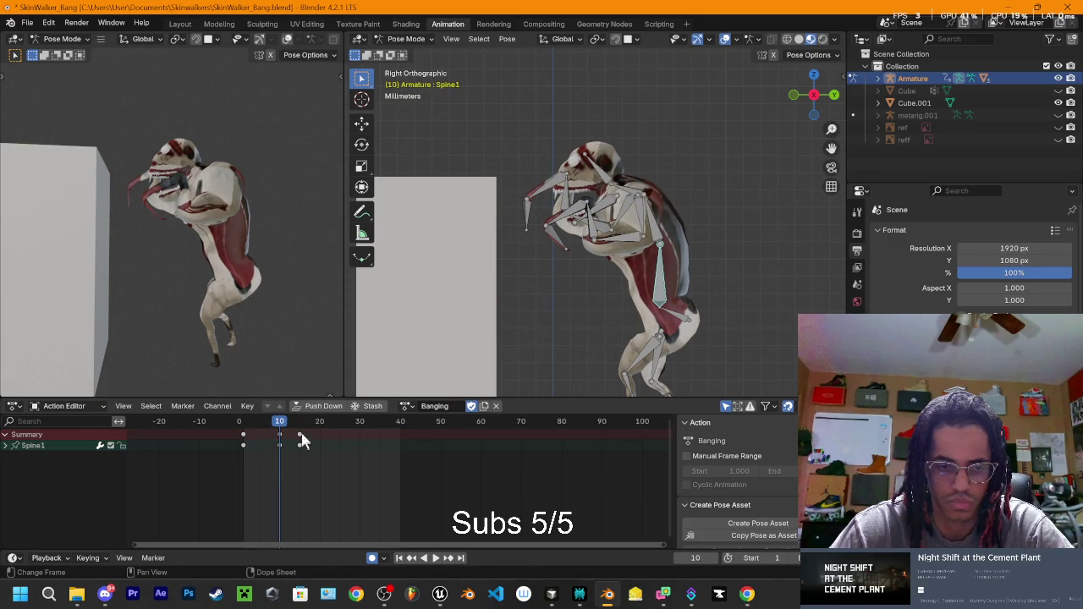
left_click(608, 193)
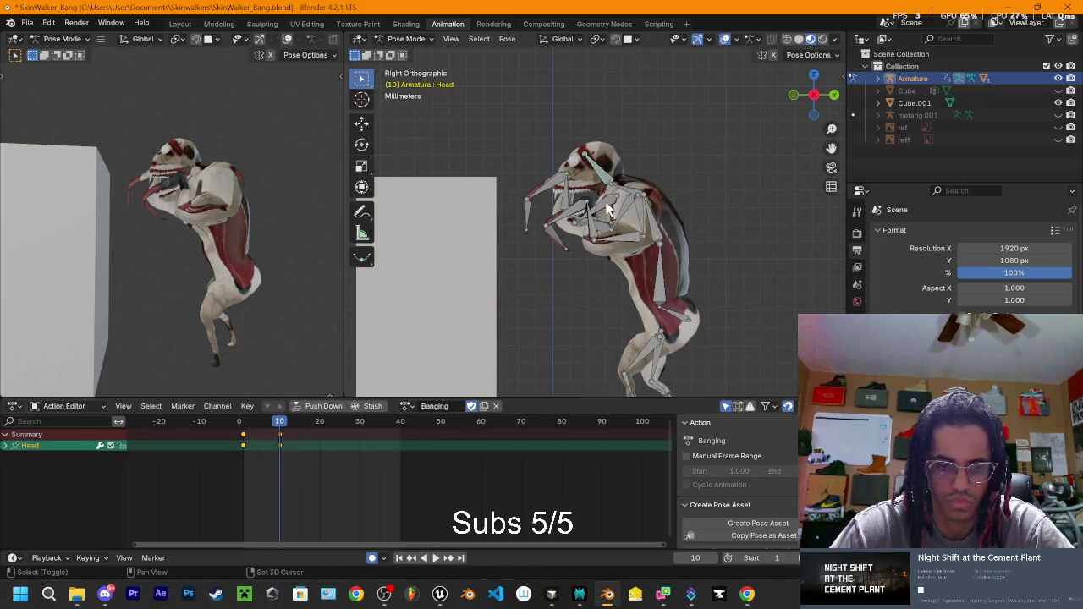
left_click(608, 210, "shift")
key("space")
mouse_move(286, 439)
left_mouse_down()
mouse_move(240, 440)
mouse_move(282, 438)
mouse_move(248, 451)
mouse_move(277, 447)
left_mouse_up()
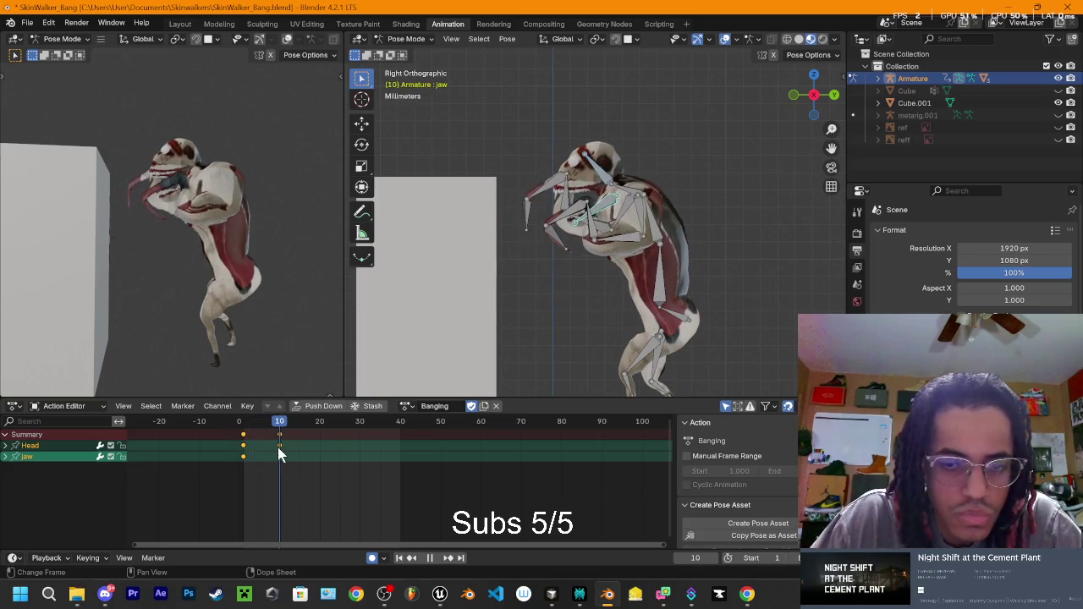
left_click(625, 187)
key("space")
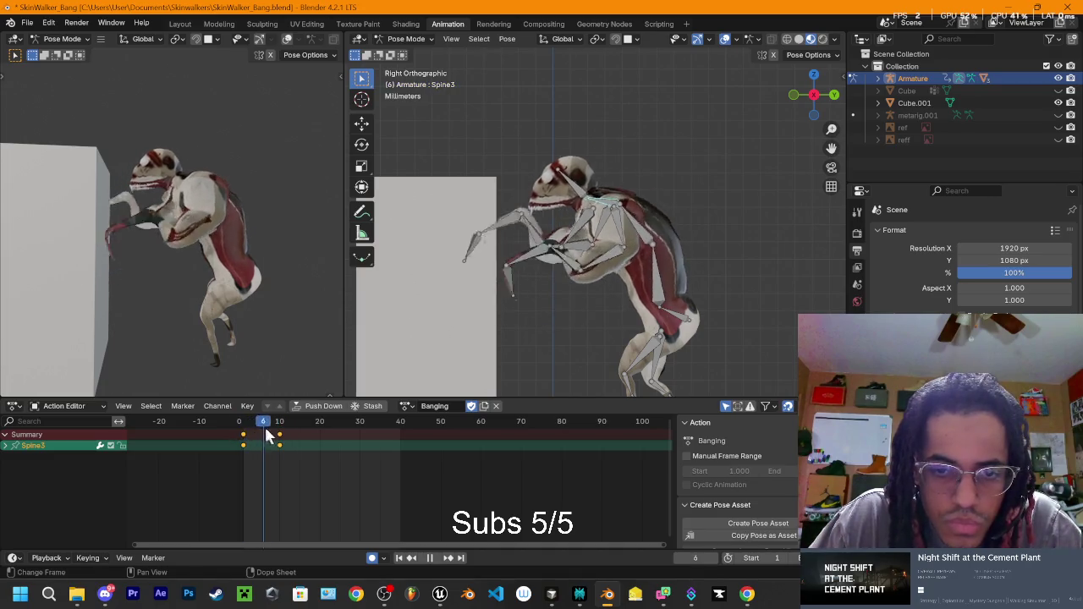
Step: Rotate Spine3 at frame 10 to hunch the monster's torso forward
mouse_move(564, 265)
left_mouse_down()
mouse_move(717, 264)
mouse_move(661, 270)
mouse_move(686, 213)
left_mouse_up()
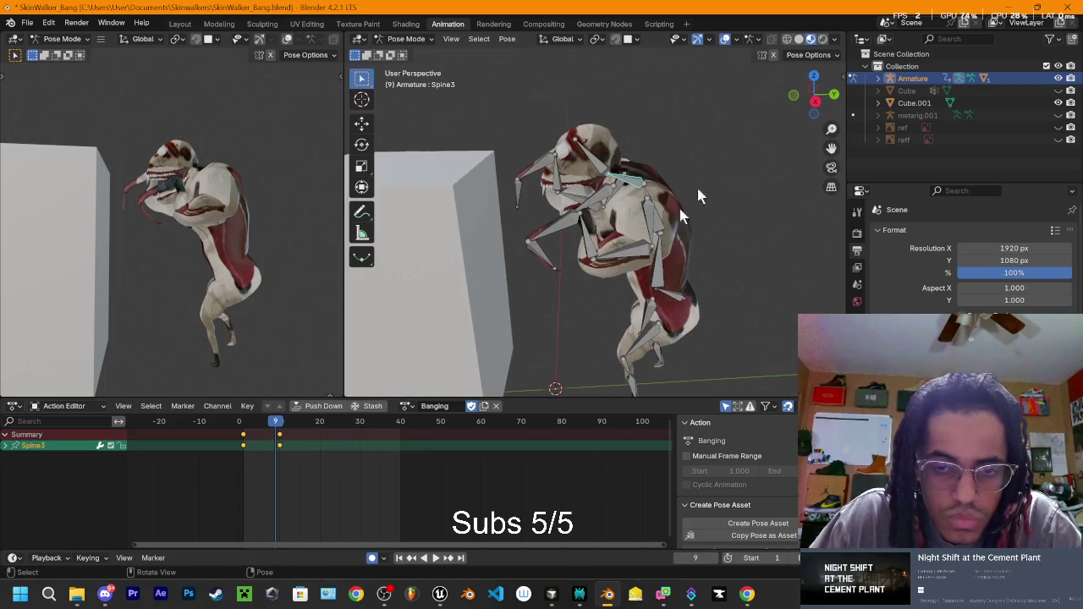
left_click(815, 102)
key("r")
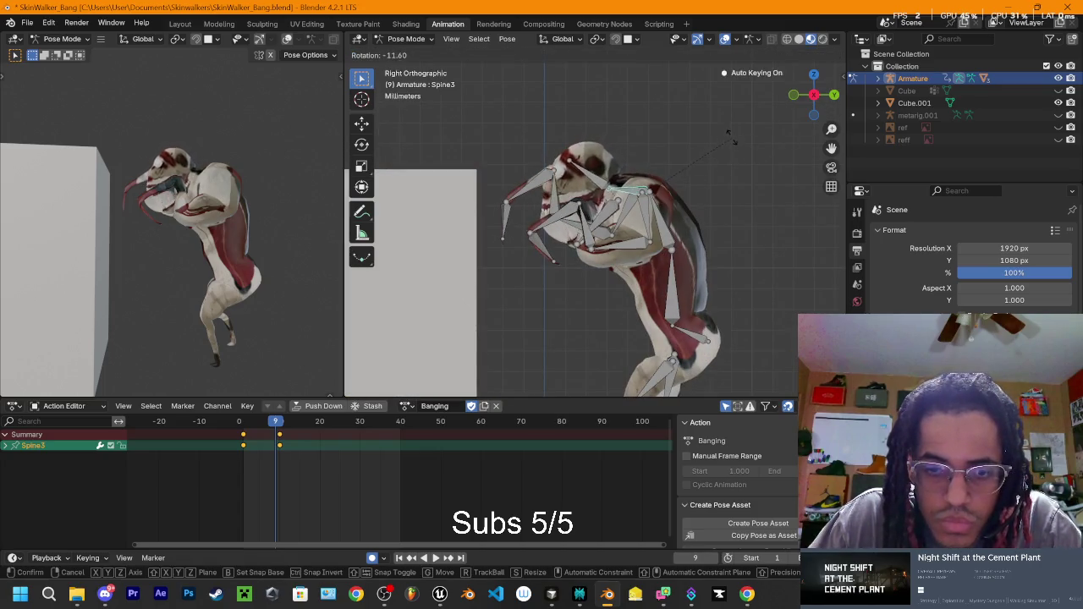
left_click(715, 182)
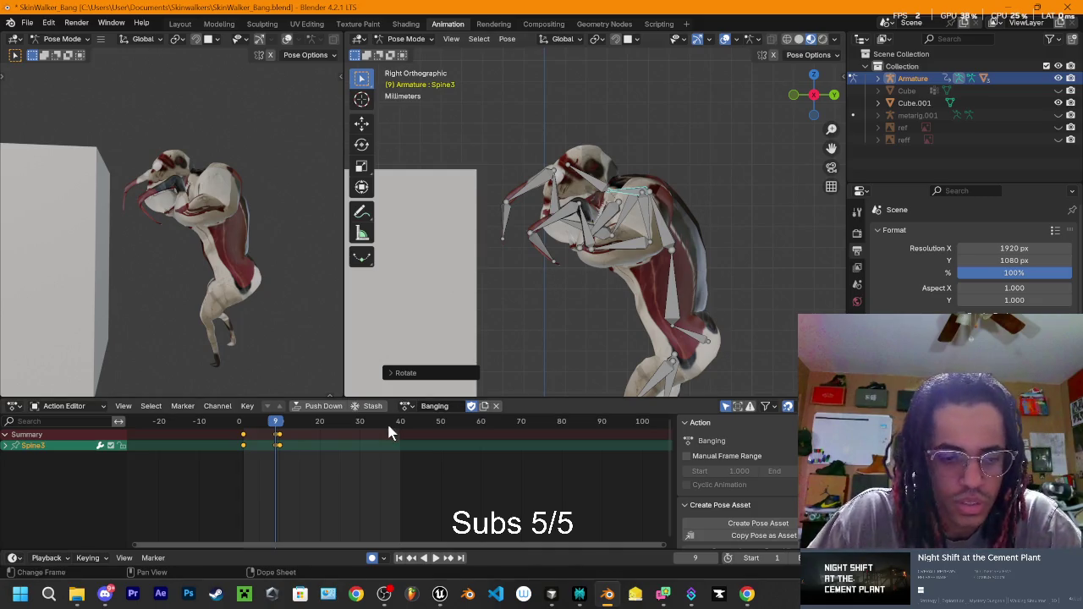
key("ctrl+z")
key("Right")
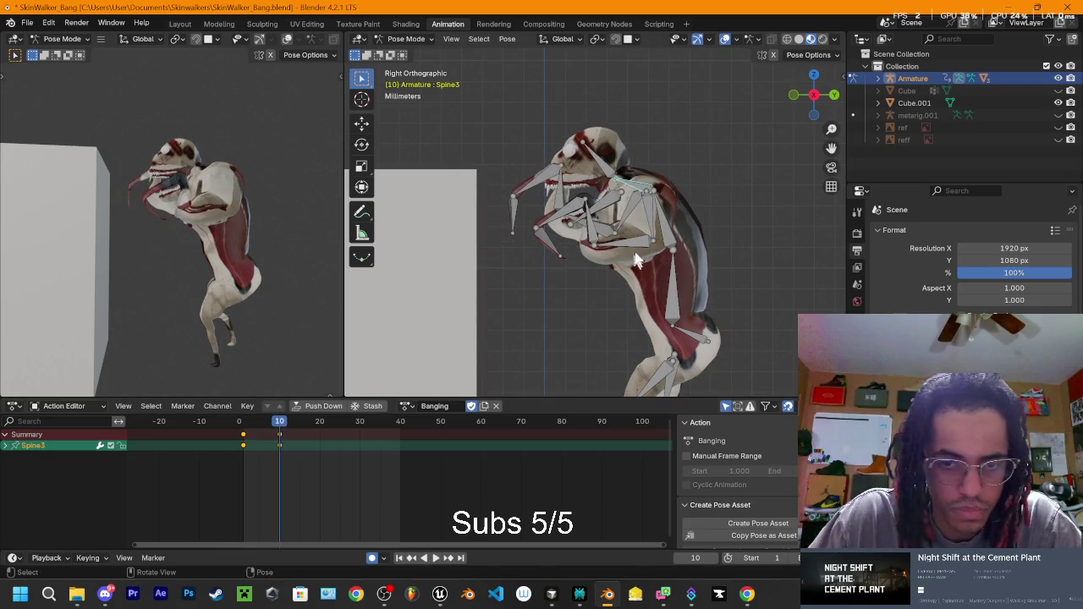
key("r")
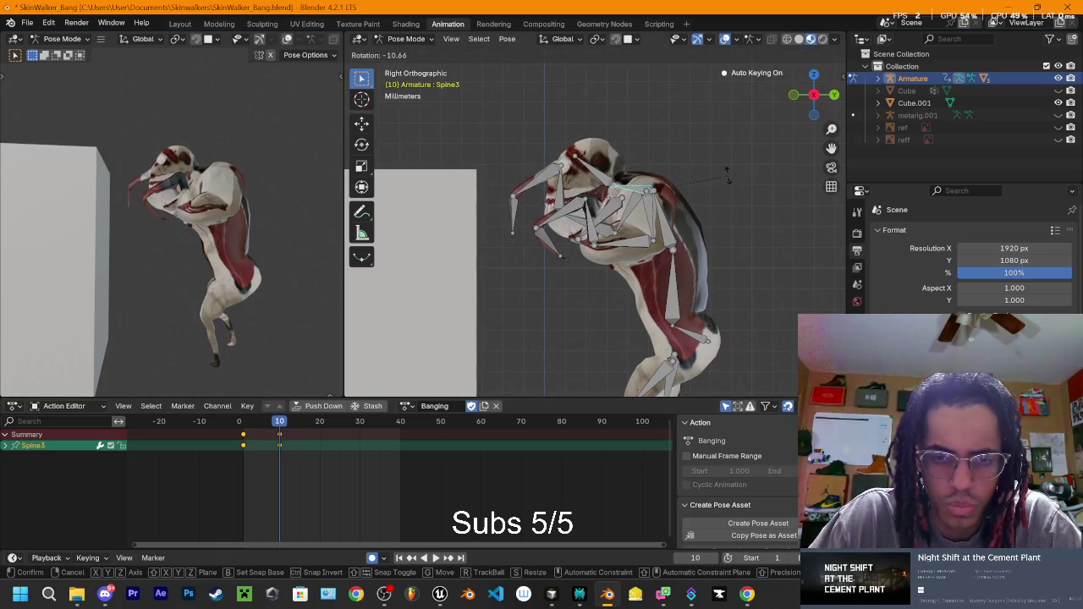
left_click(666, 222)
mouse_move(640, 217)
left_mouse_down()
mouse_move(702, 123)
mouse_move(420, 205)
mouse_move(418, 240)
mouse_move(732, 247)
mouse_move(623, 221)
mouse_move(632, 220)
left_mouse_up()
left_click(815, 95)
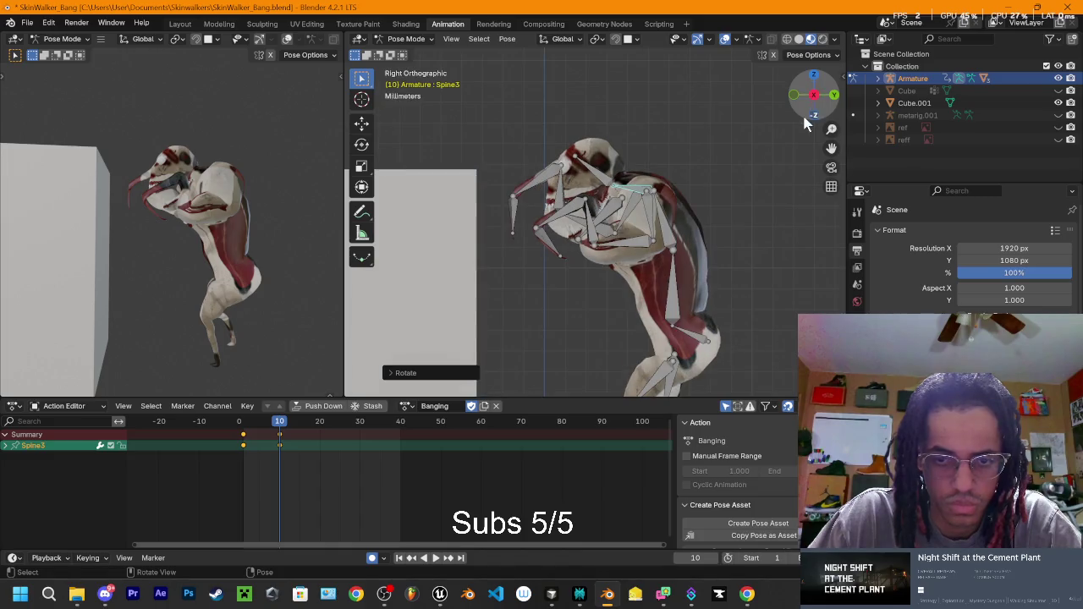
Step: Move shoulder.R from the right view and shoulder.L from the left view
left_click(649, 206)
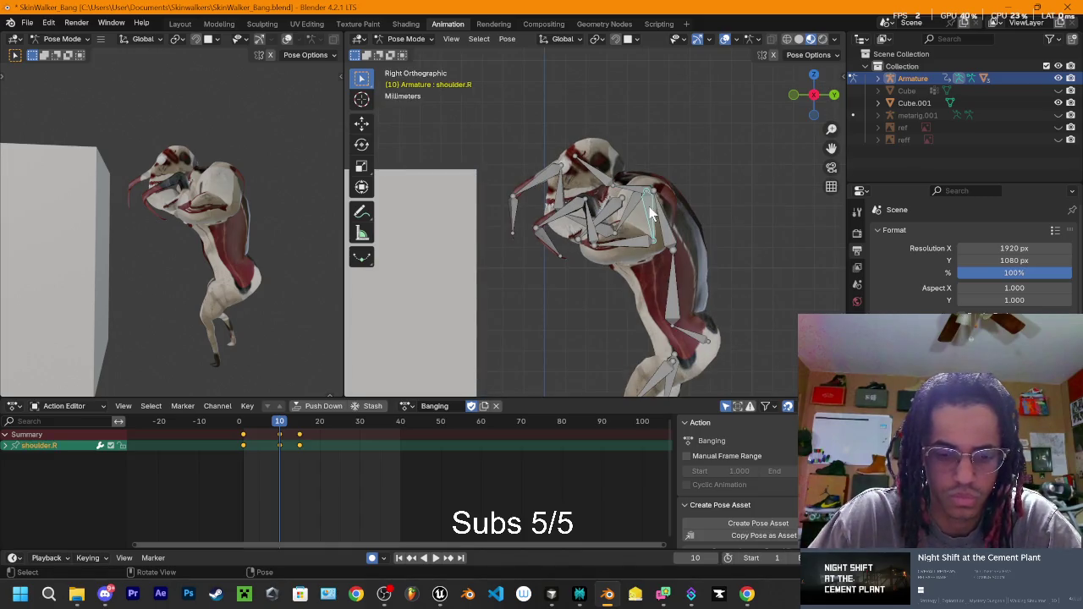
key("g")
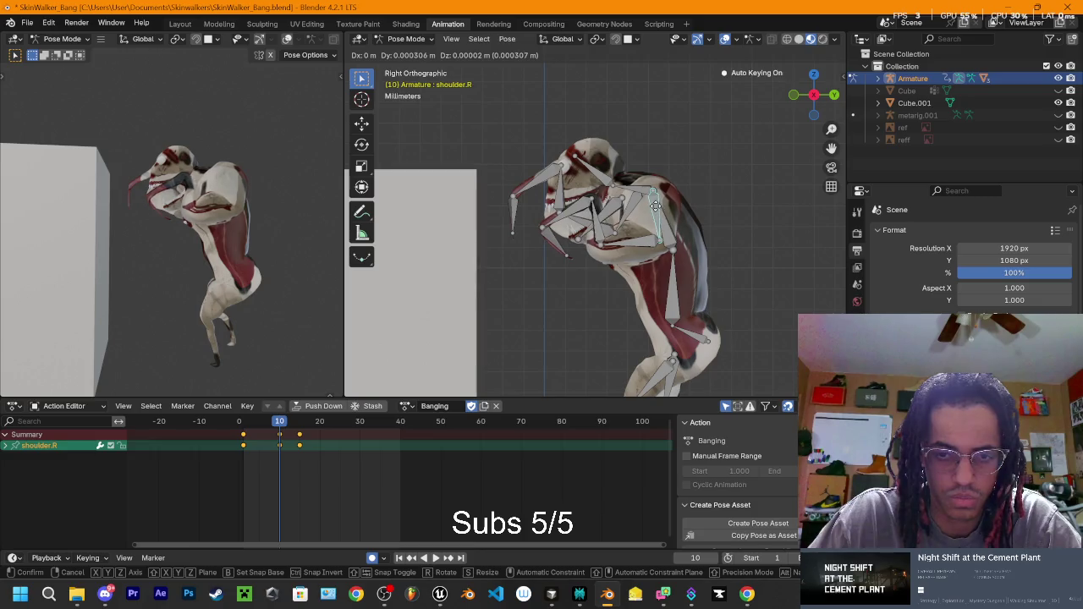
left_click(655, 206)
left_click(813, 95)
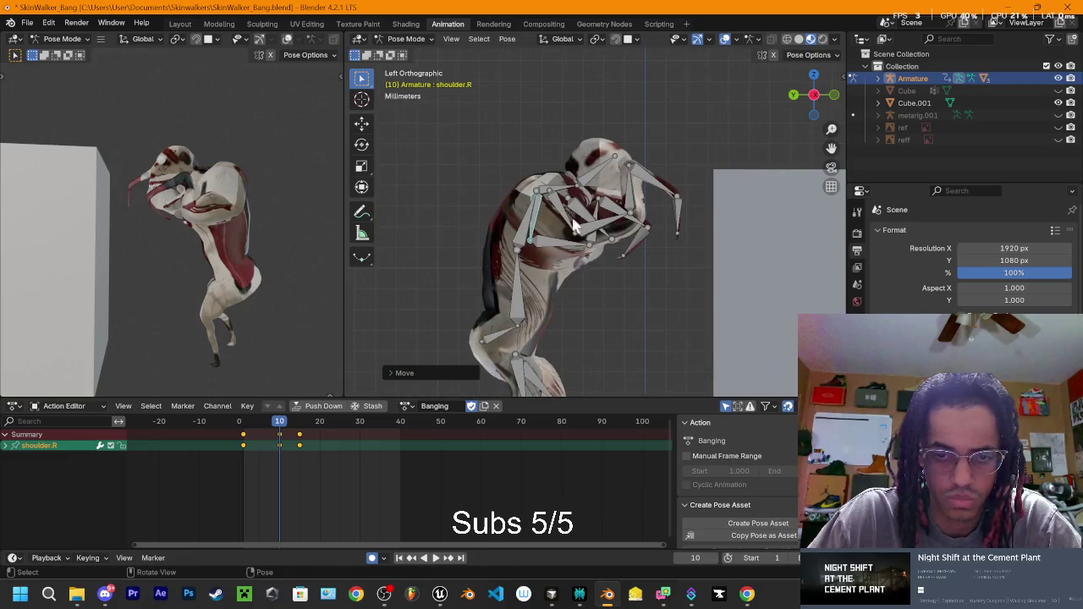
left_click(556, 210)
key("g")
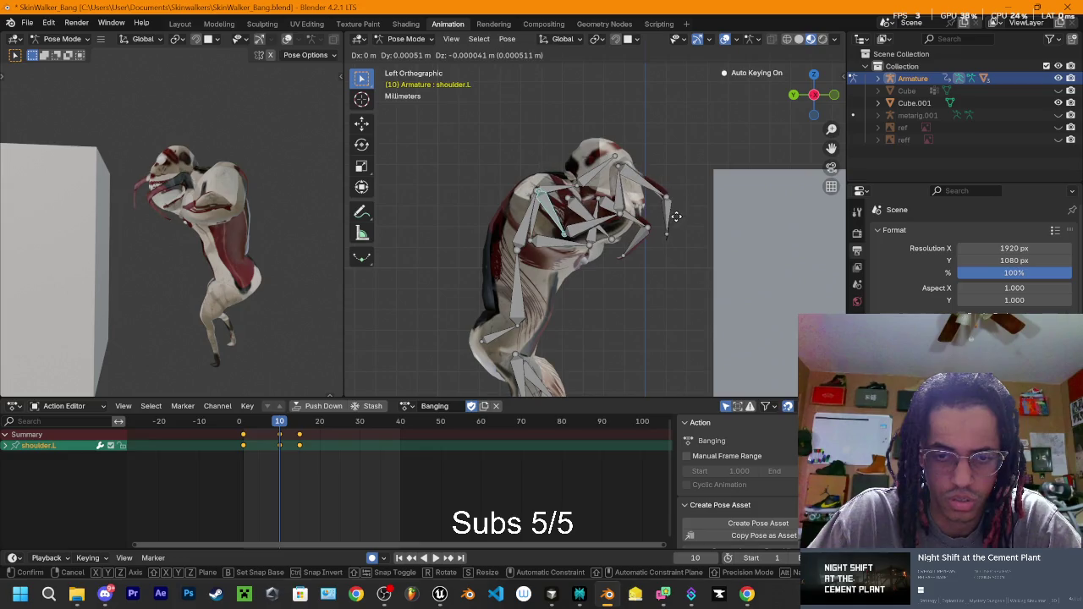
left_click(672, 215)
Step: Preview the Banging animation from the right side through frame 20
mouse_move(709, 177)
left_mouse_down()
mouse_move(582, 201)
mouse_move(791, 128)
mouse_move(592, 185)
mouse_move(576, 151)
mouse_move(810, 94)
left_mouse_up()
left_click(814, 102)
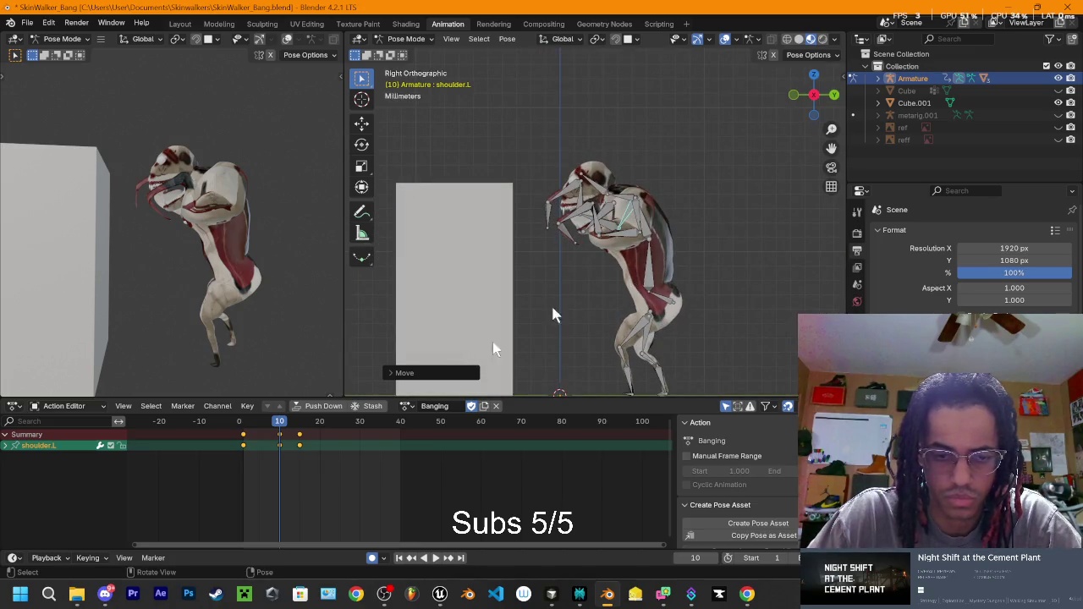
key("space")
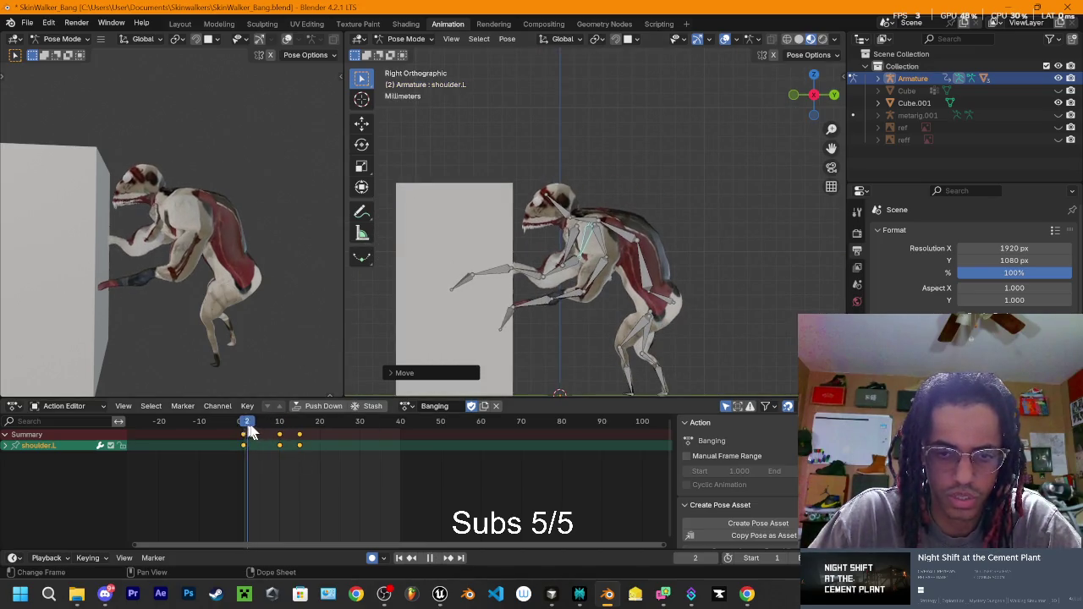
mouse_move(244, 431)
left_mouse_down()
mouse_move(305, 434)
mouse_move(214, 433)
mouse_move(300, 437)
mouse_move(275, 440)
mouse_move(319, 449)
left_mouse_up()
Step: At frame 20, rotate shoulder.R, upper_arm1.R and upper_arm.R upward to start raising the right arm
scroll(630, 279, "up", 2)
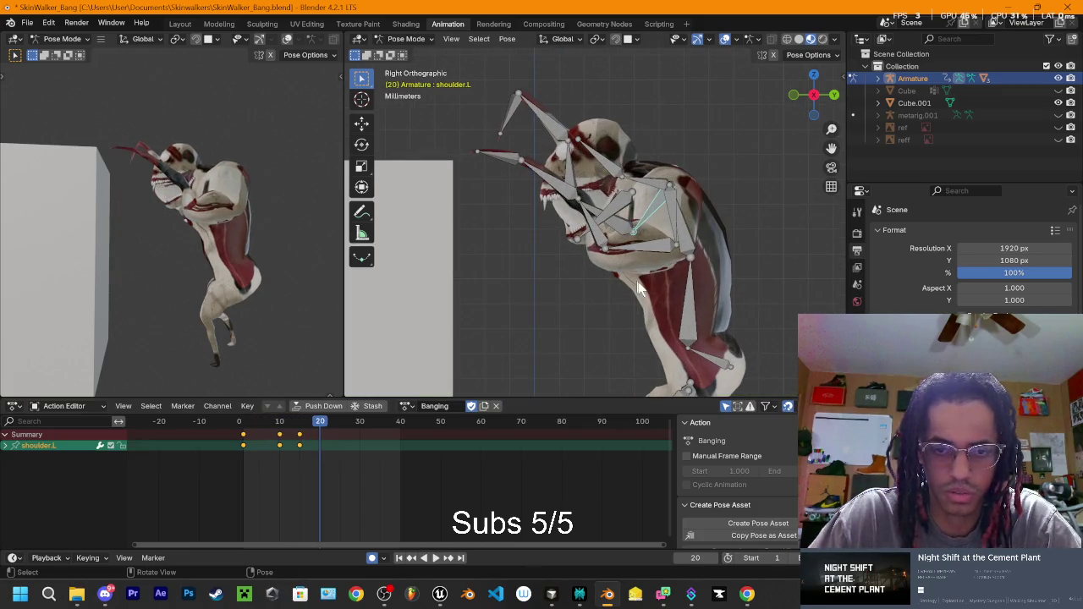
left_click(813, 95)
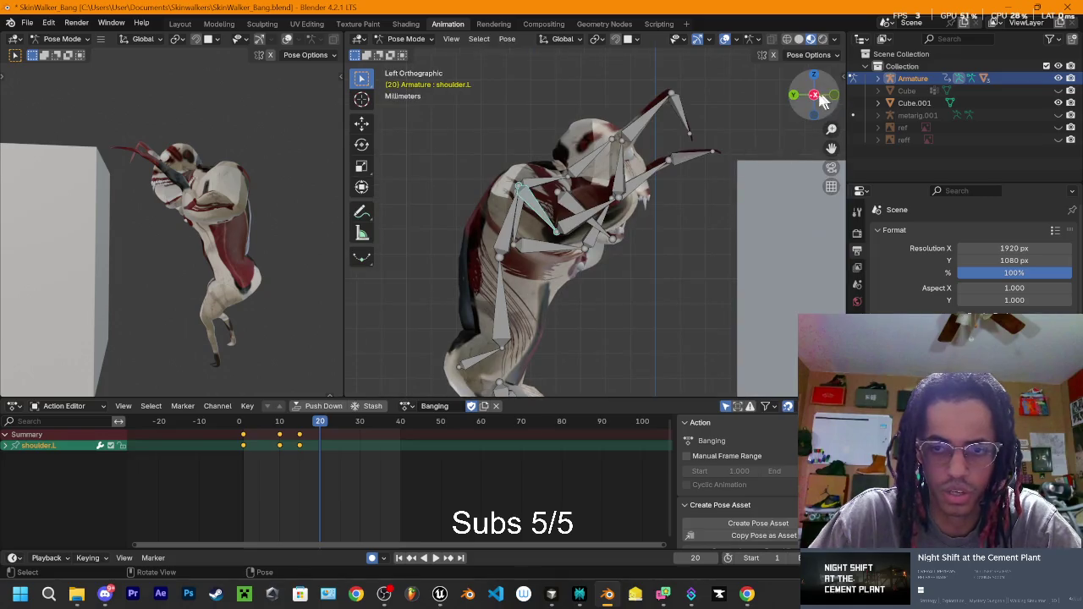
left_click_drag(813, 95, 817, 103)
left_click(818, 96)
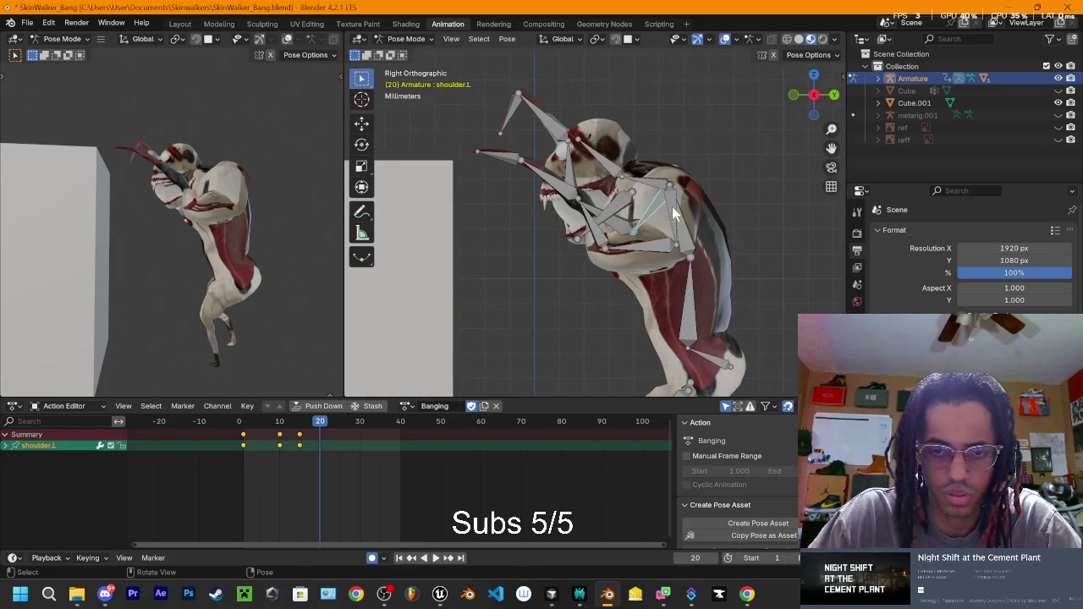
key("r")
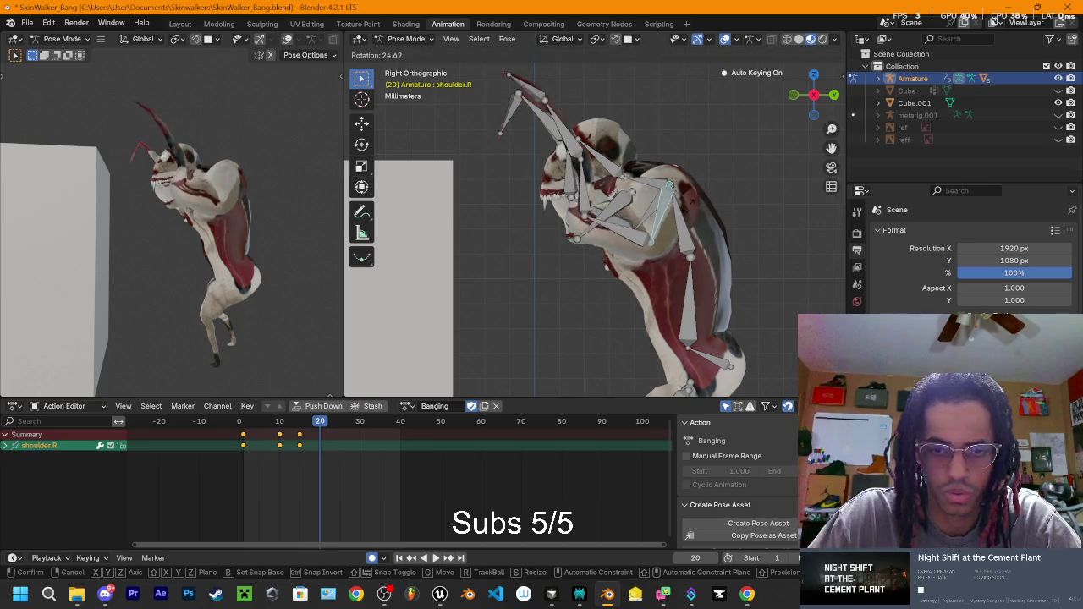
left_click(675, 208)
left_click(602, 150)
key("r")
left_click(576, 138)
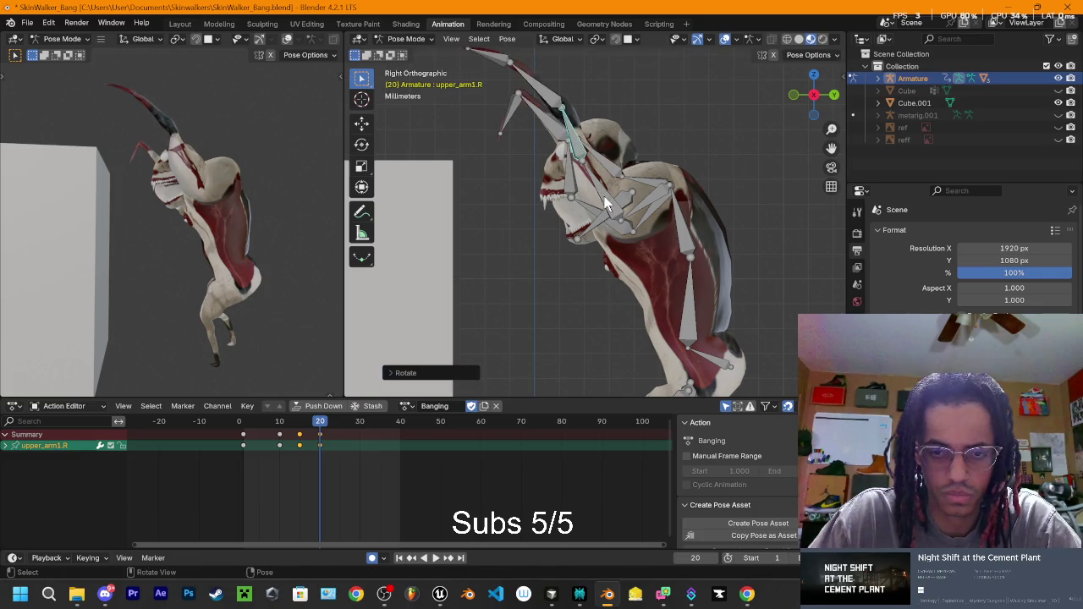
left_click(597, 203)
key("r")
left_click(525, 151)
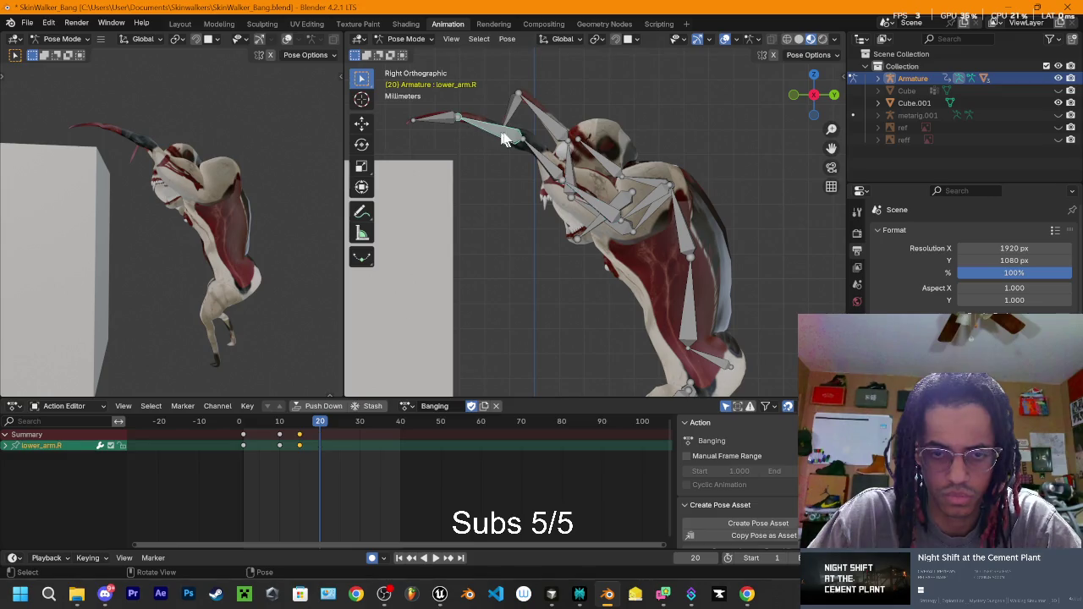
Step: Raise the right arm further with repeated shoulder.R rotations and angle hand.R
left_click(464, 127)
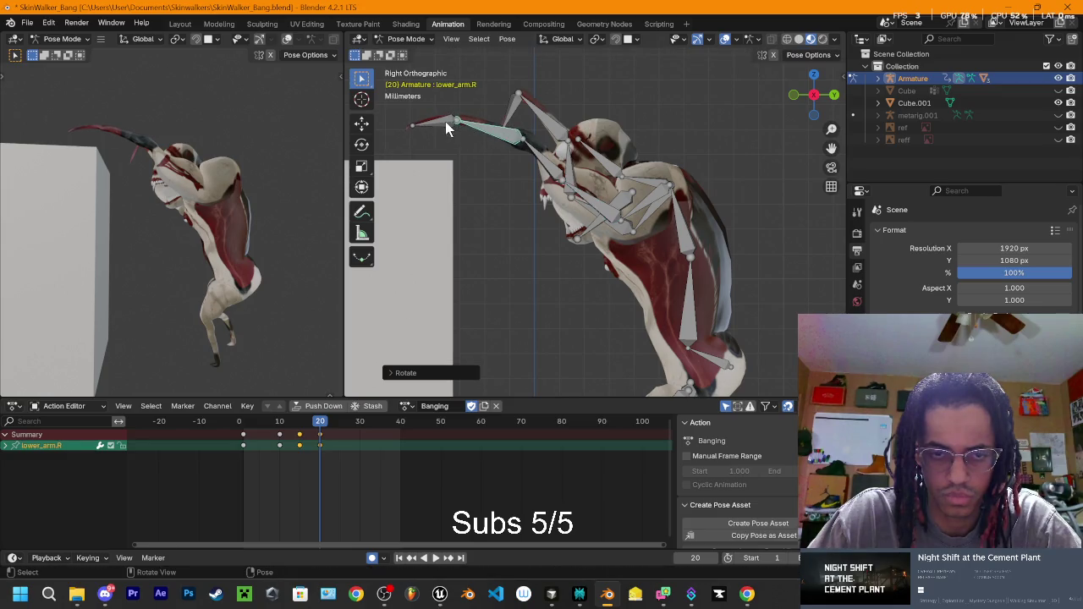
left_click(542, 156)
key("r")
left_click(556, 161)
key("r")
left_click(626, 186)
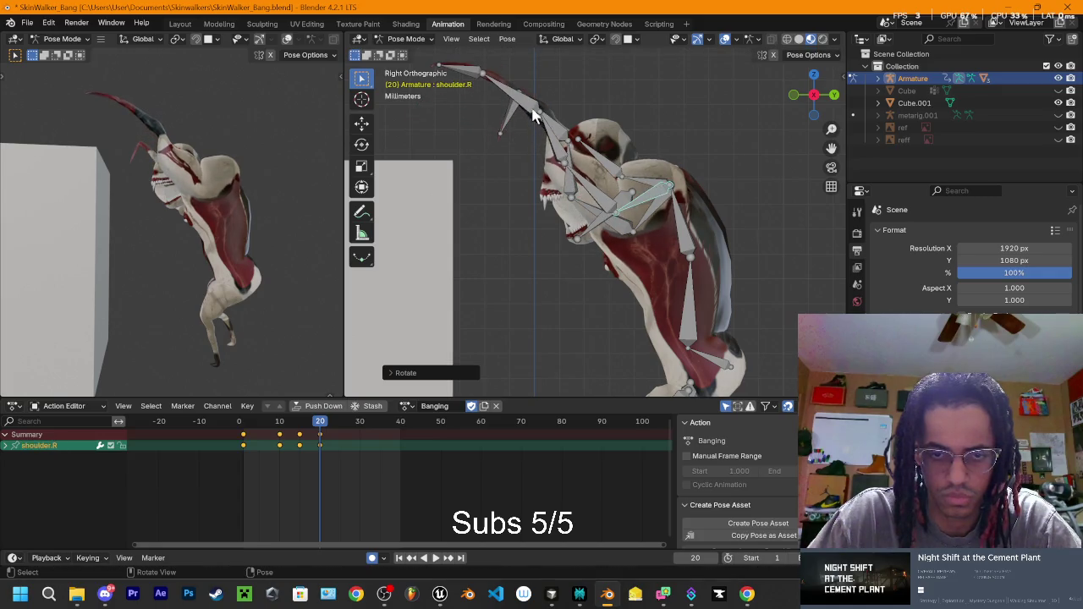
left_click(498, 174)
key("r")
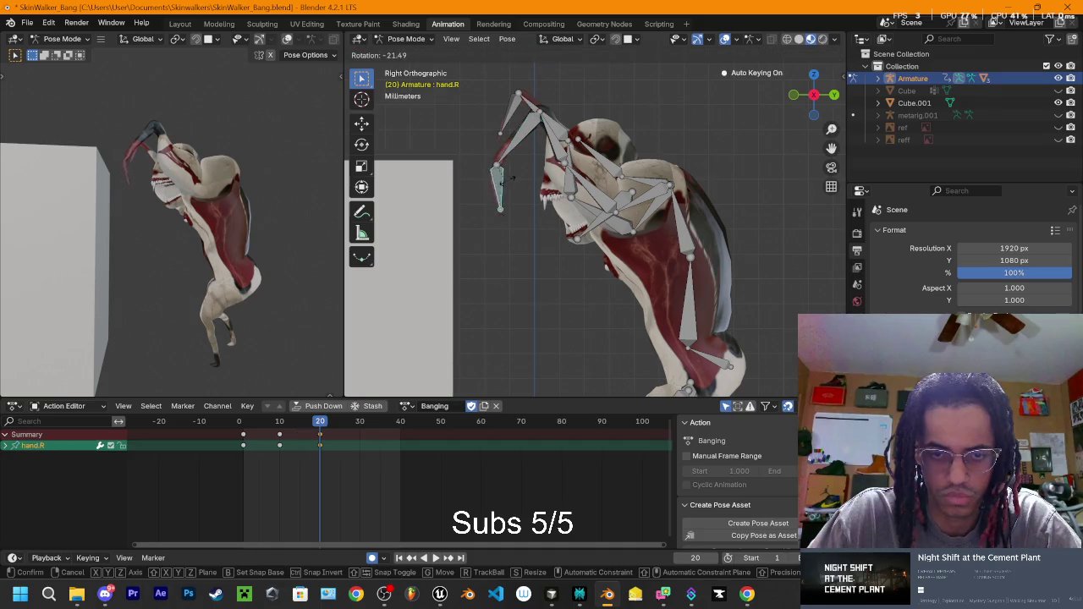
left_click(595, 203)
left_click(592, 193)
key("r")
left_click(663, 197)
key("r")
left_click(558, 135)
Step: Adjust upper_arm1.R and lower_arm.R overhead and let the right hand hang downward
left_click(541, 115)
key("r")
left_click(548, 108)
left_click(518, 97)
key("r")
left_click(517, 95)
key("r")
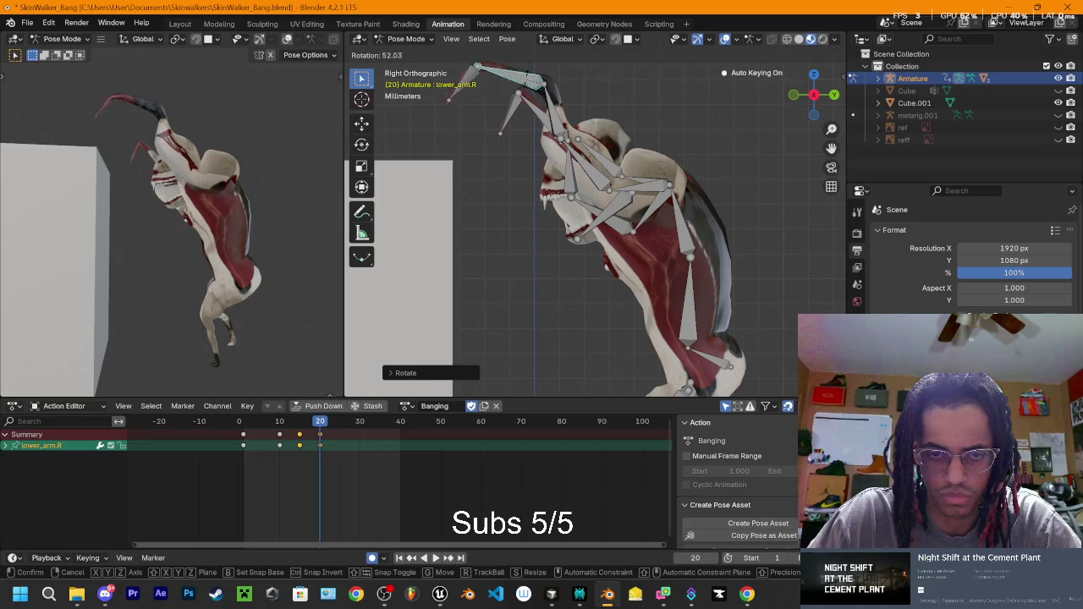
left_click(475, 74)
left_click(474, 71)
key("r")
left_click(511, 87)
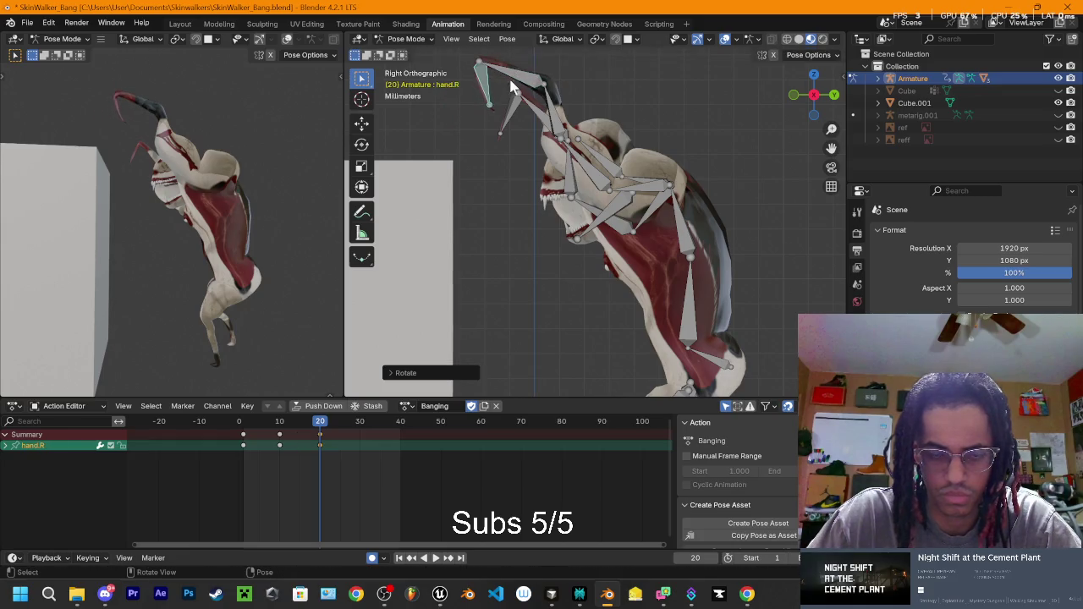
Step: In the left-side view, rotate shoulder.L, hand.L and lower_arm.L to key the left arm at frame 20
left_click(814, 94)
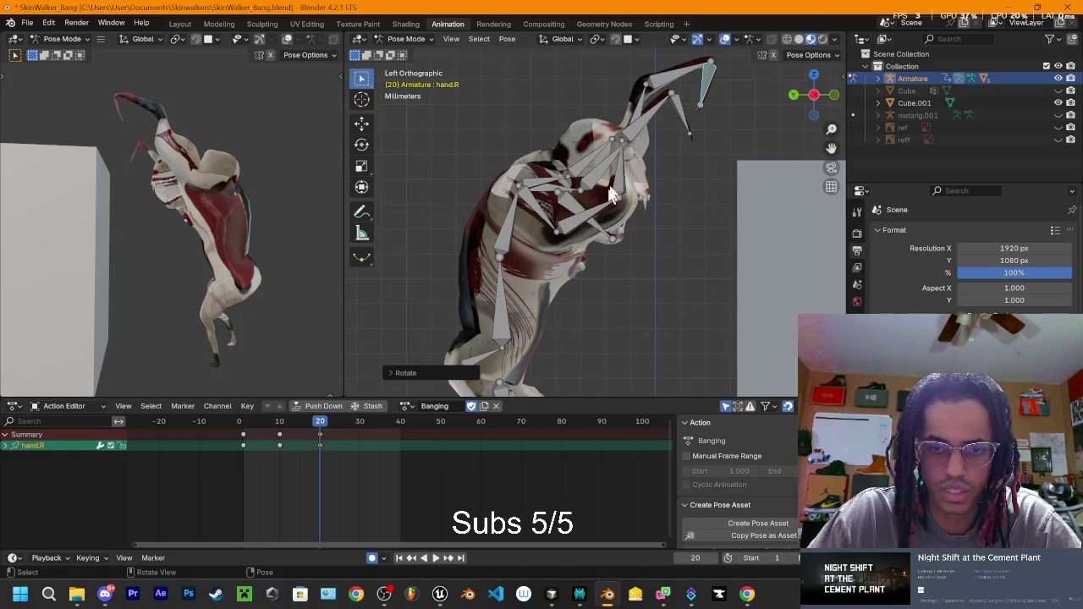
left_click(529, 201)
key("r")
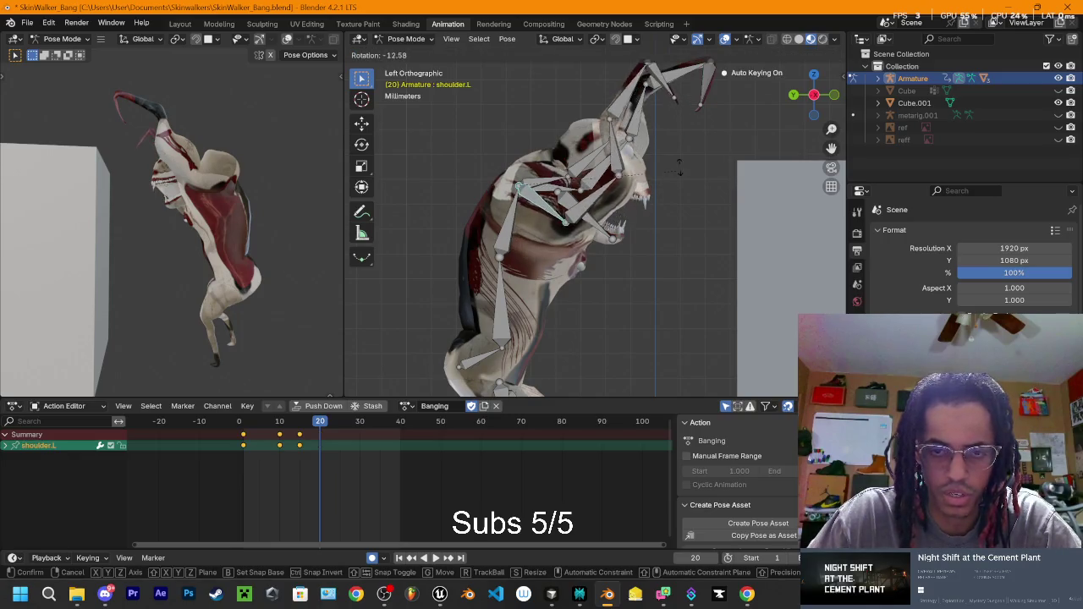
left_click(603, 79)
scroll(659, 103, "down", 1)
left_click(620, 106)
key("r")
left_click(623, 118)
left_click(600, 135)
key("r")
left_click(641, 138)
Step: Refine lower_arm.L, hand.L and upper_arm.L, raise the left arm high via shoulder.L, then preview playback
key("r")
left_click(643, 114)
left_click(648, 108)
key("r")
left_click(652, 121)
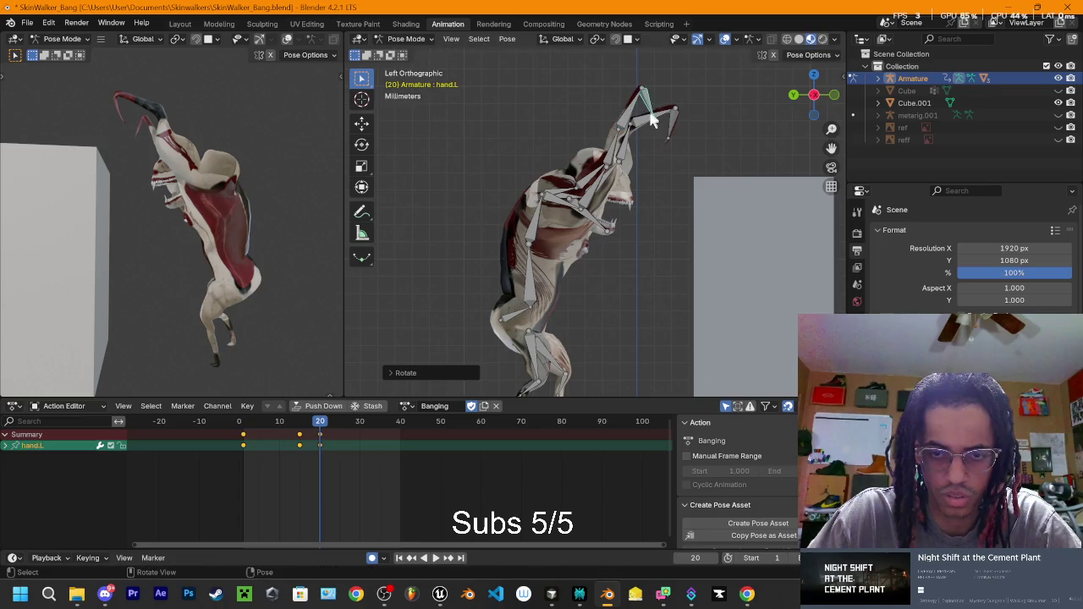
left_click(601, 197)
key("r")
left_click(565, 212)
left_click(560, 200)
key("r")
left_click(576, 187)
key("space")
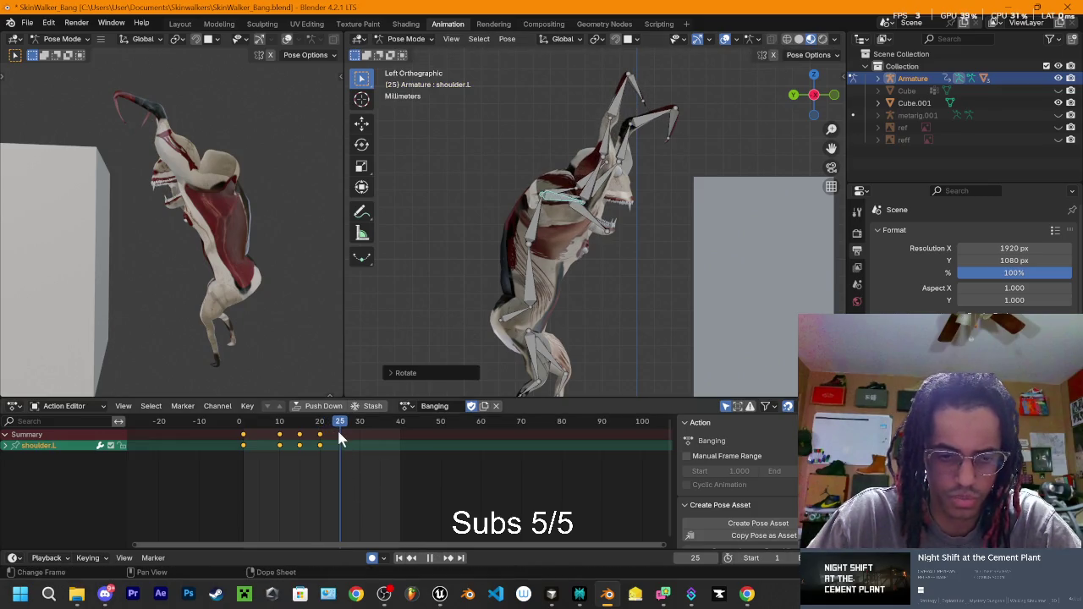
Step: At frame 25, rotate and move shoulder.L and rotate upper_arm1.L to swing the left arm toward the box
key("space")
key("r")
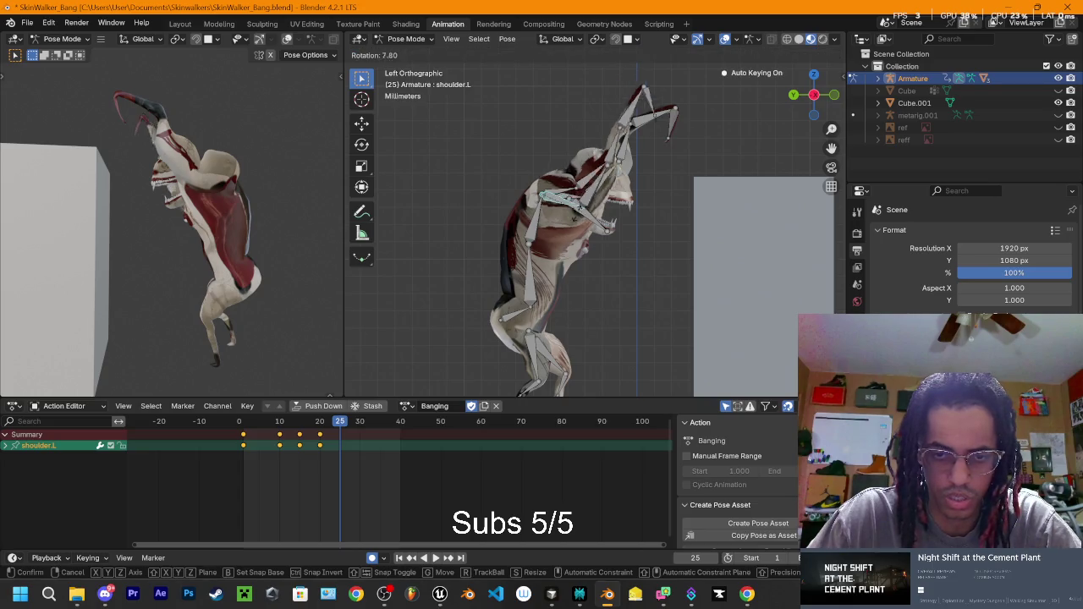
left_click(595, 352)
key("g")
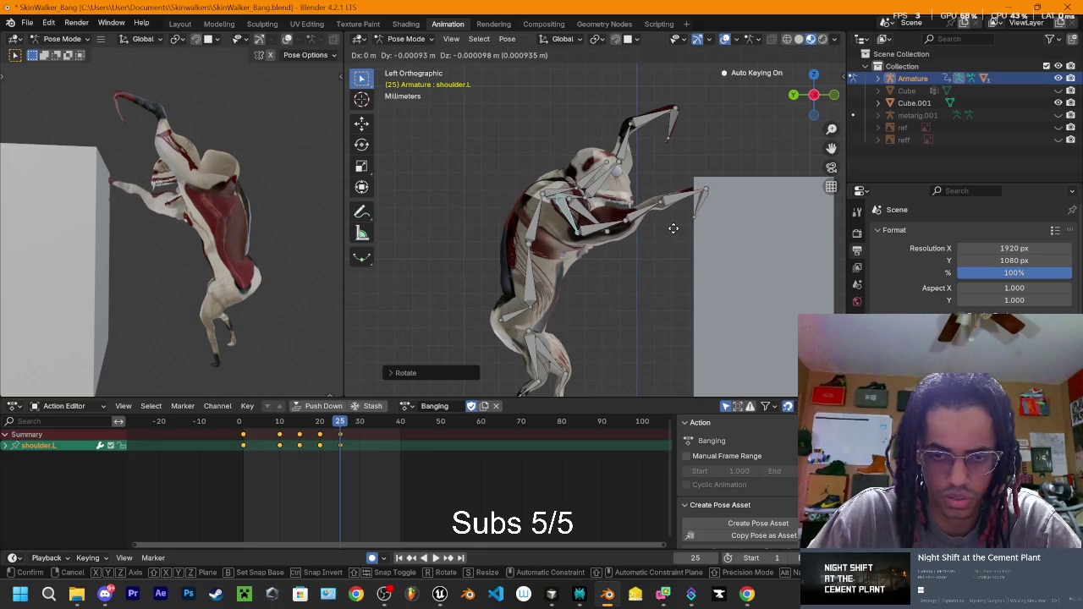
left_click(686, 212)
left_click(644, 215)
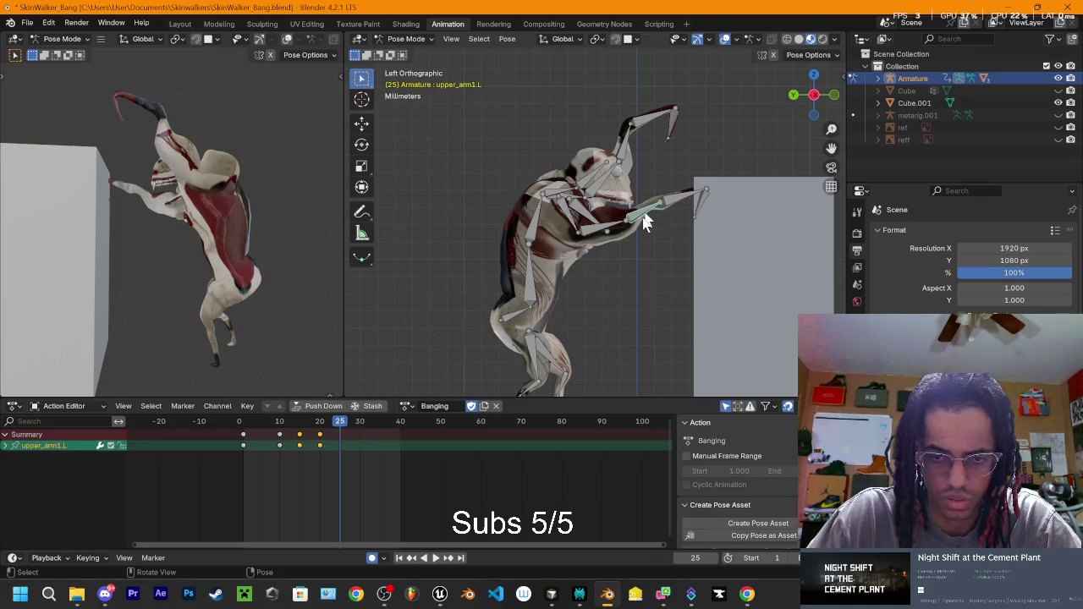
key("r")
left_click(667, 182)
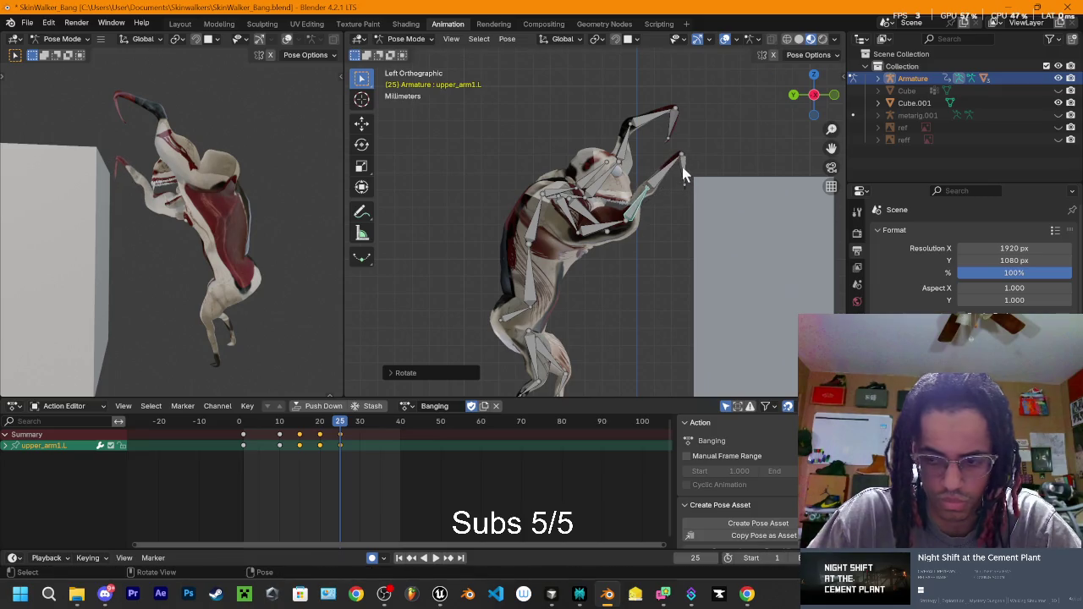
left_click(683, 174)
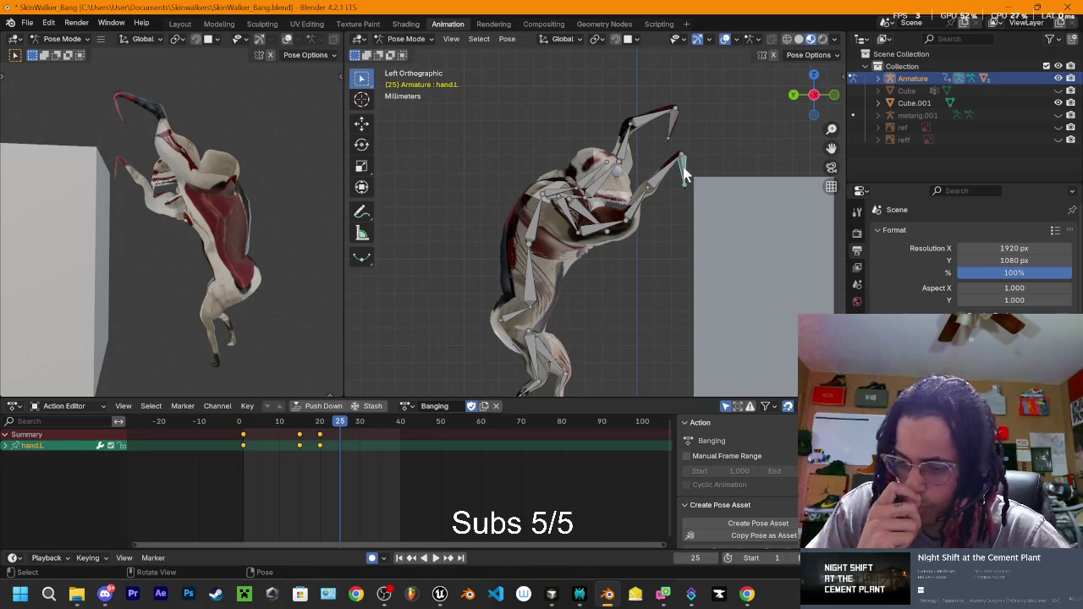
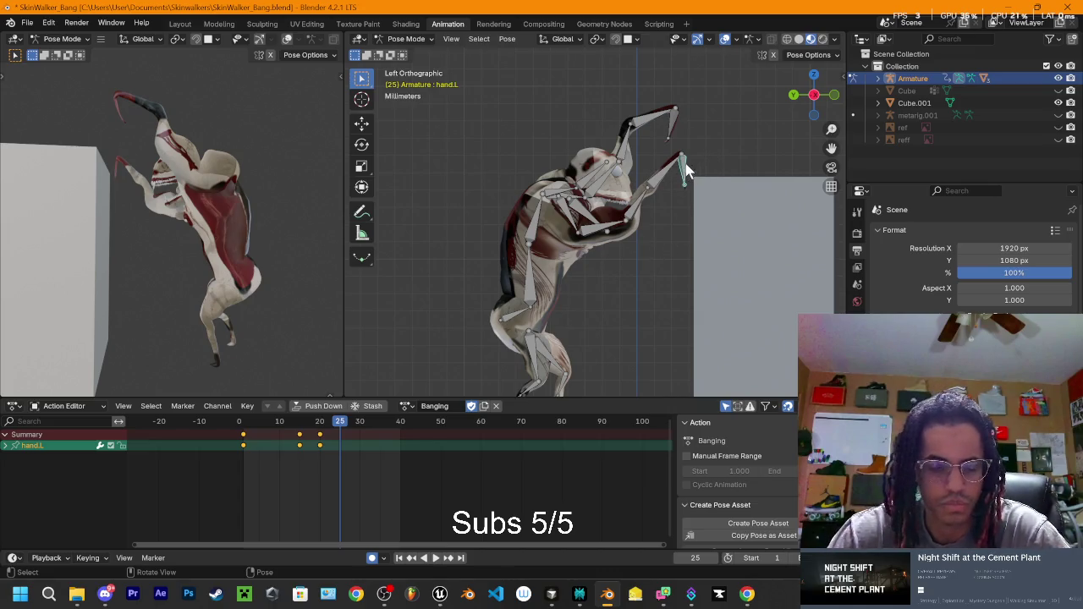
Step: Rotate the left hand and the left forearm bones toward the block
key("r")
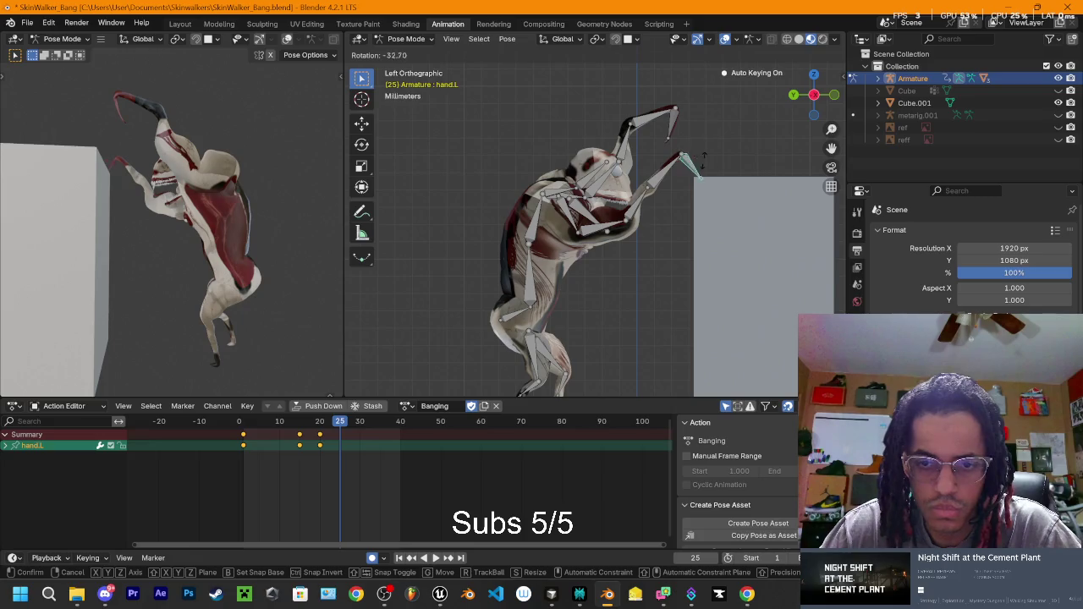
left_click(716, 146)
left_click(665, 174)
key("r")
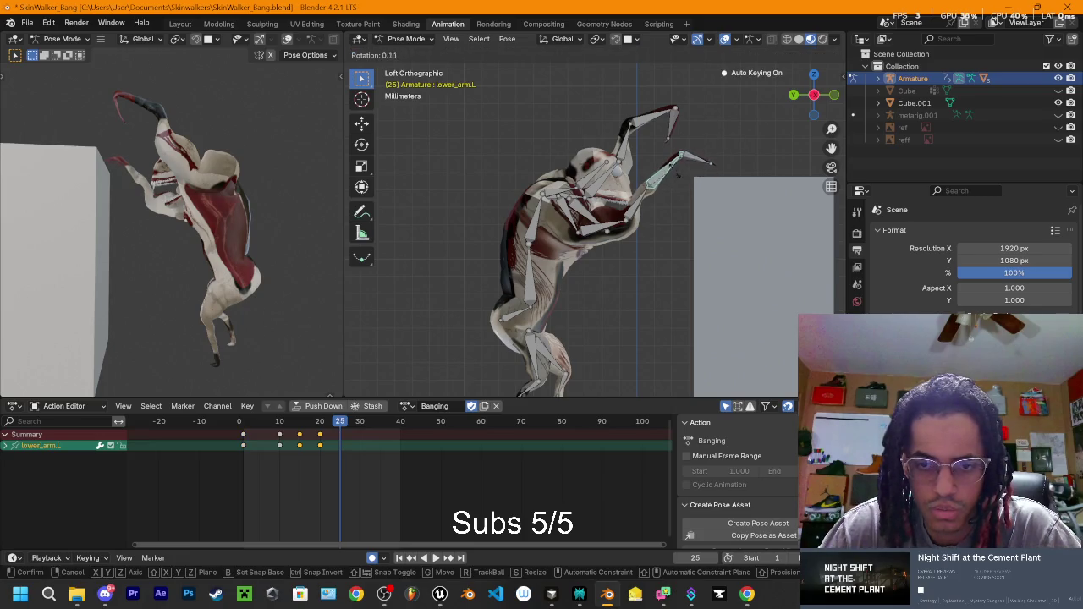
left_click(681, 178)
key("r")
left_click(708, 164)
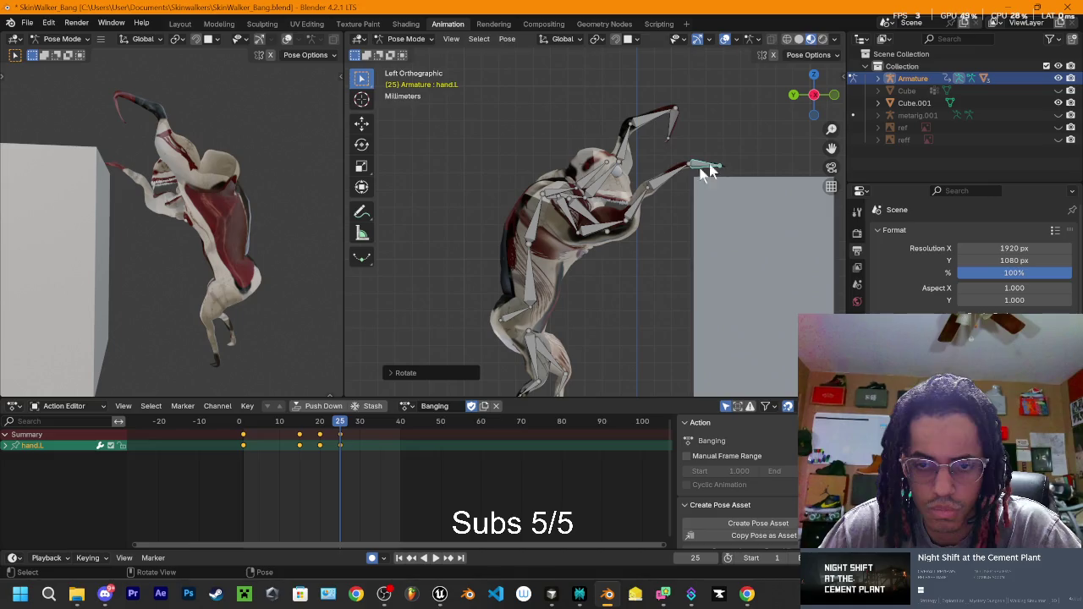
Step: Lower the left arm and angle hand.L so the claw rests on the block's top edge
key("r")
left_click(677, 188)
left_click(711, 180)
key("r")
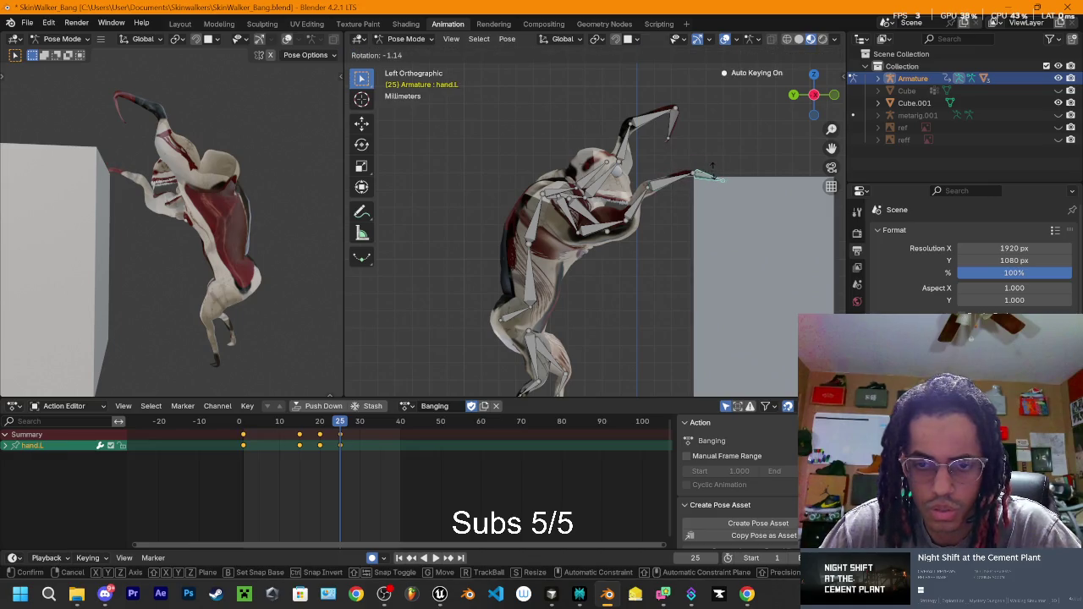
left_click(720, 172)
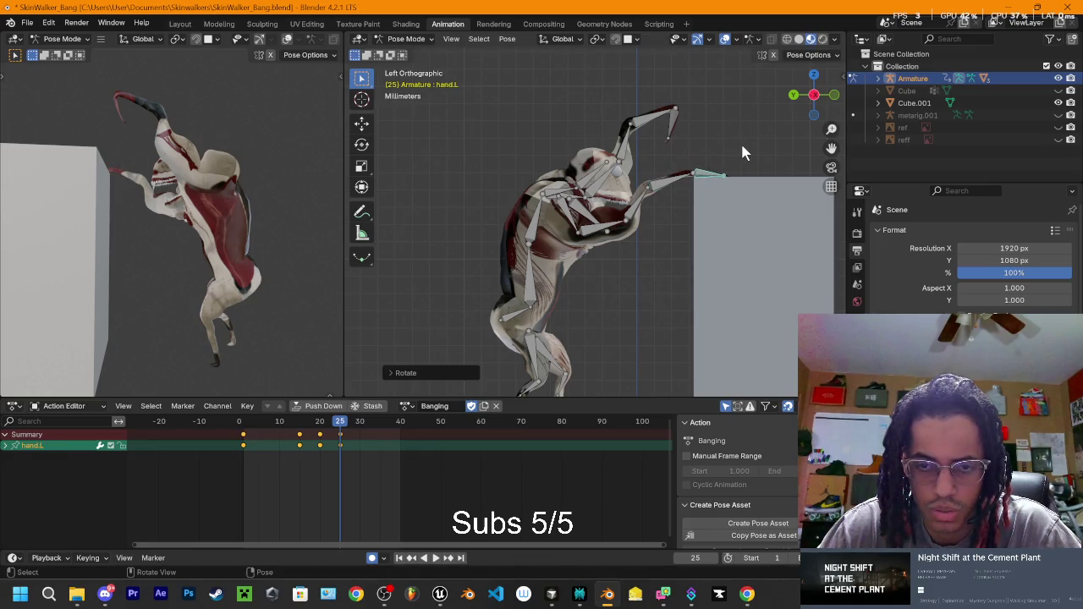
mouse_move(741, 149)
left_mouse_down()
mouse_move(597, 191)
mouse_move(503, 174)
mouse_move(511, 161)
left_mouse_up()
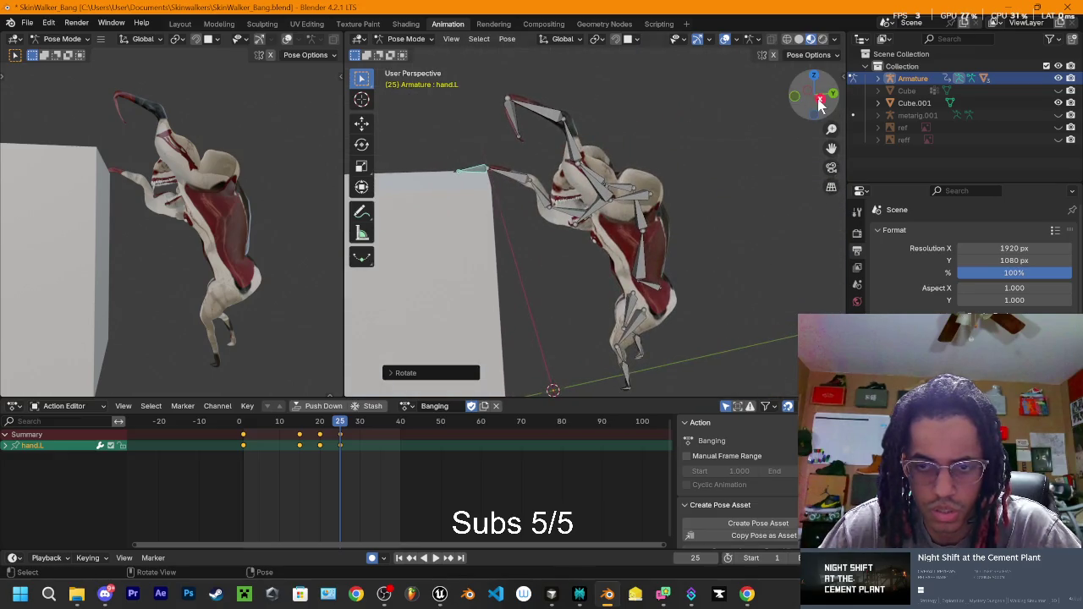
Step: From the front view, rotate shoulder.R about 26° so the right arm lifts beside the cube
left_click(819, 101)
left_click(577, 165)
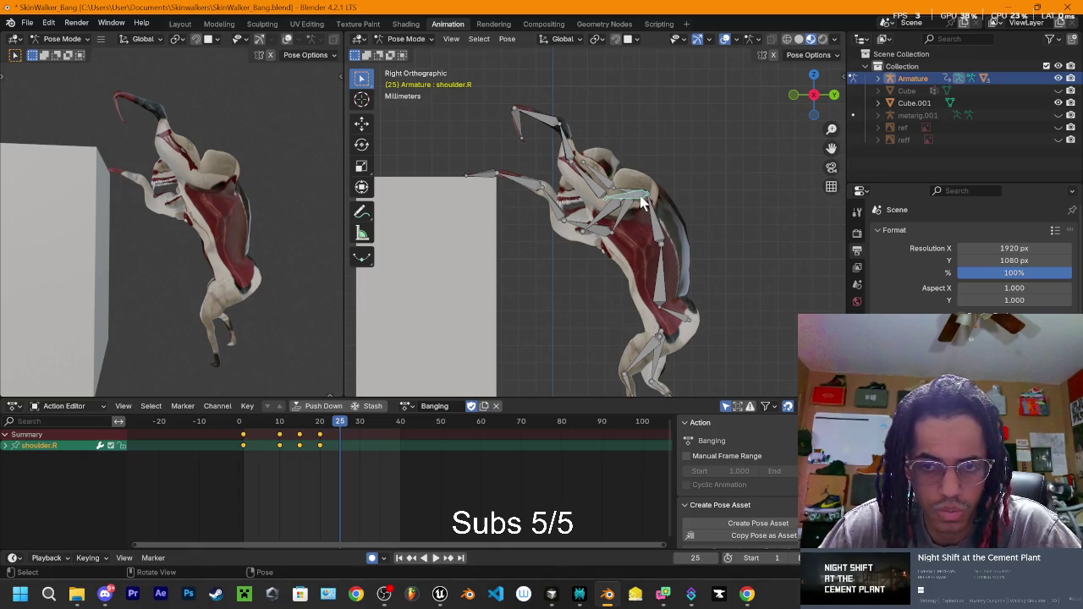
left_click(818, 100)
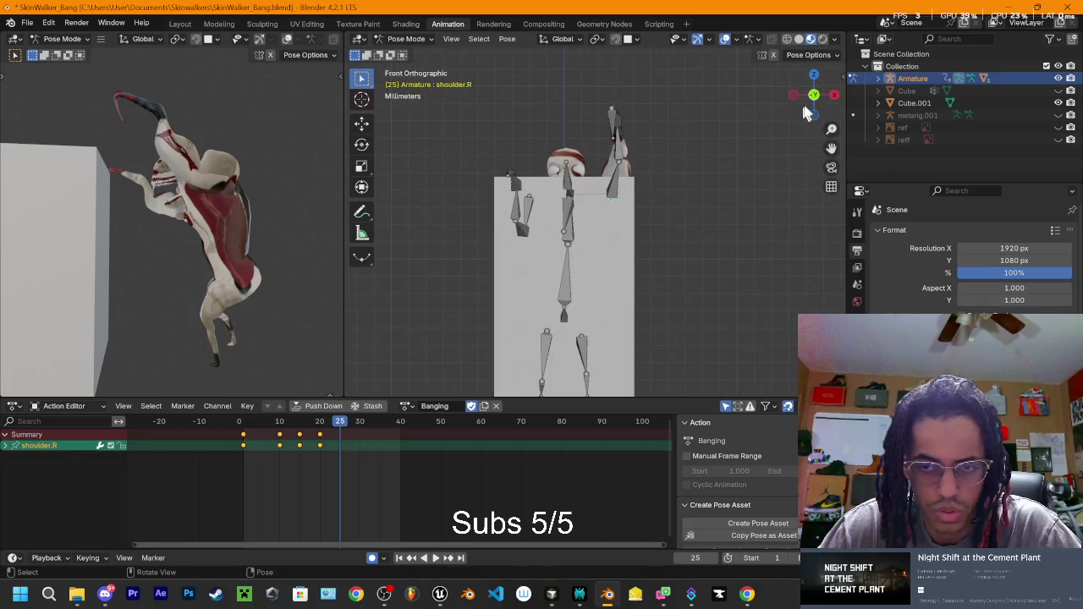
key("r")
right_click(634, 198)
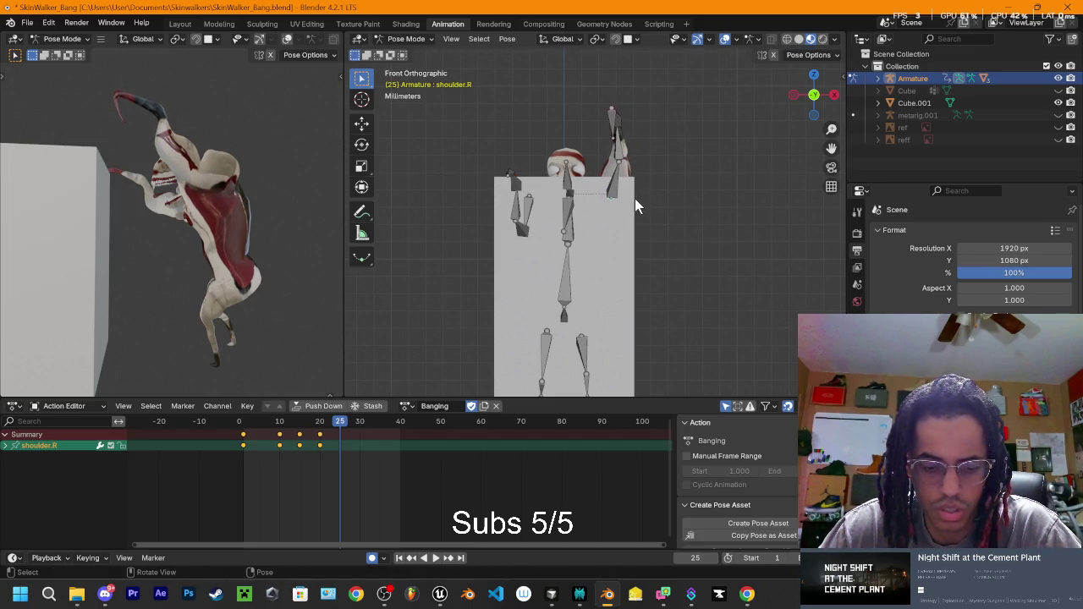
key("r")
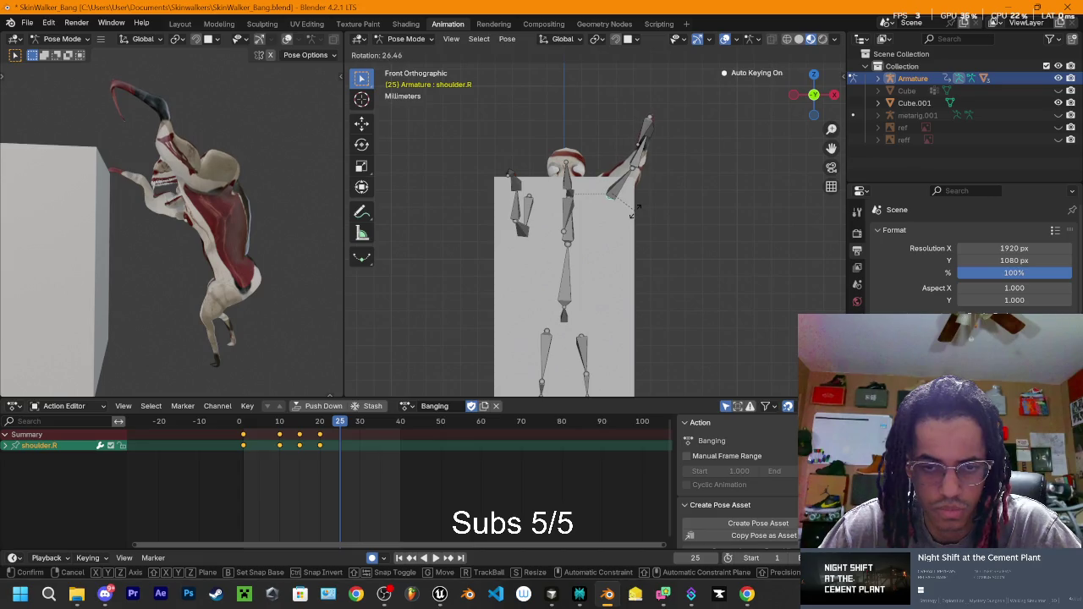
left_click(634, 212)
mouse_move(696, 158)
left_mouse_down()
mouse_move(417, 268)
mouse_move(524, 186)
left_mouse_up()
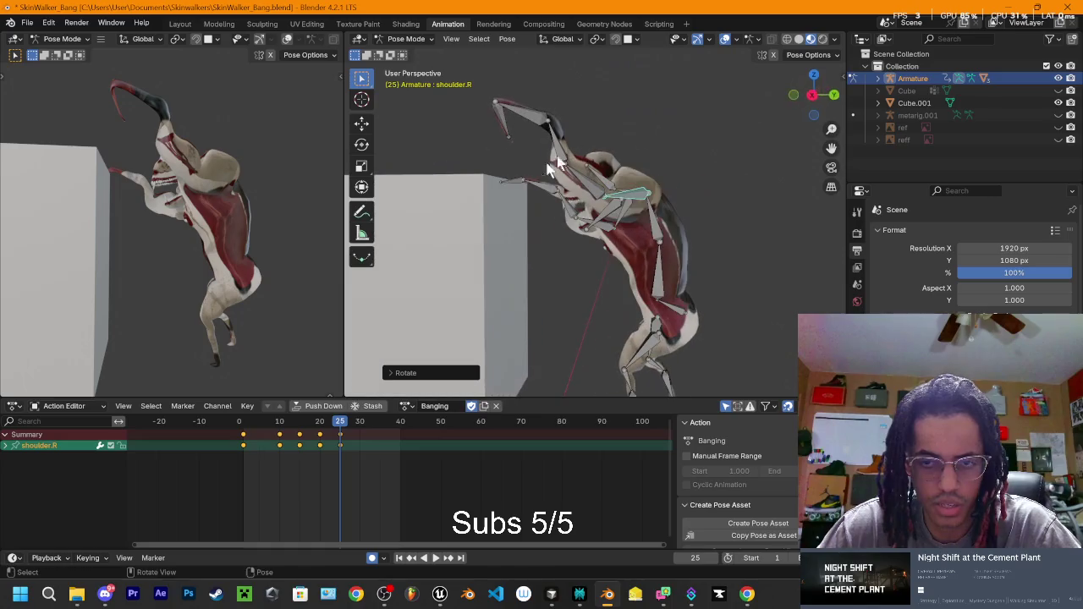
Step: In Right Ortho, swing upper_arm.R down and nudge shoulder.R slightly
left_click(809, 95)
left_click(615, 190)
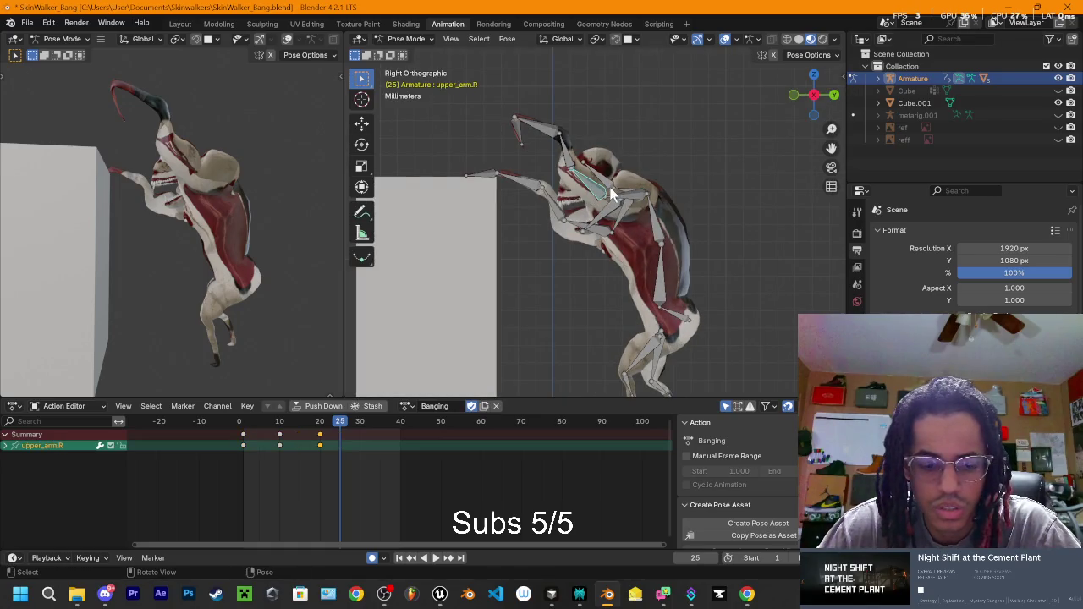
key("r")
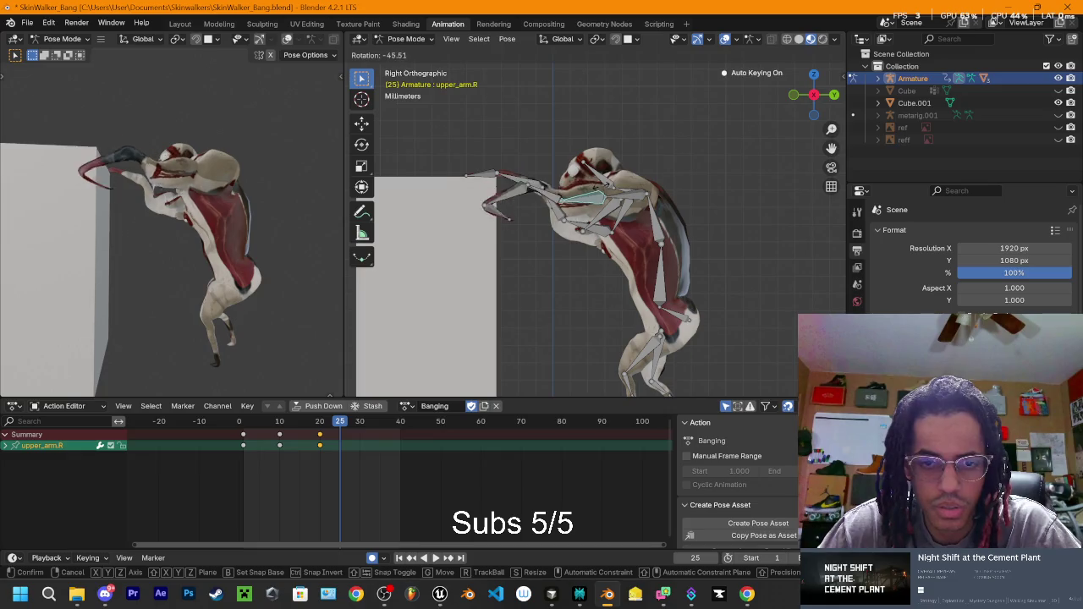
left_click(633, 194)
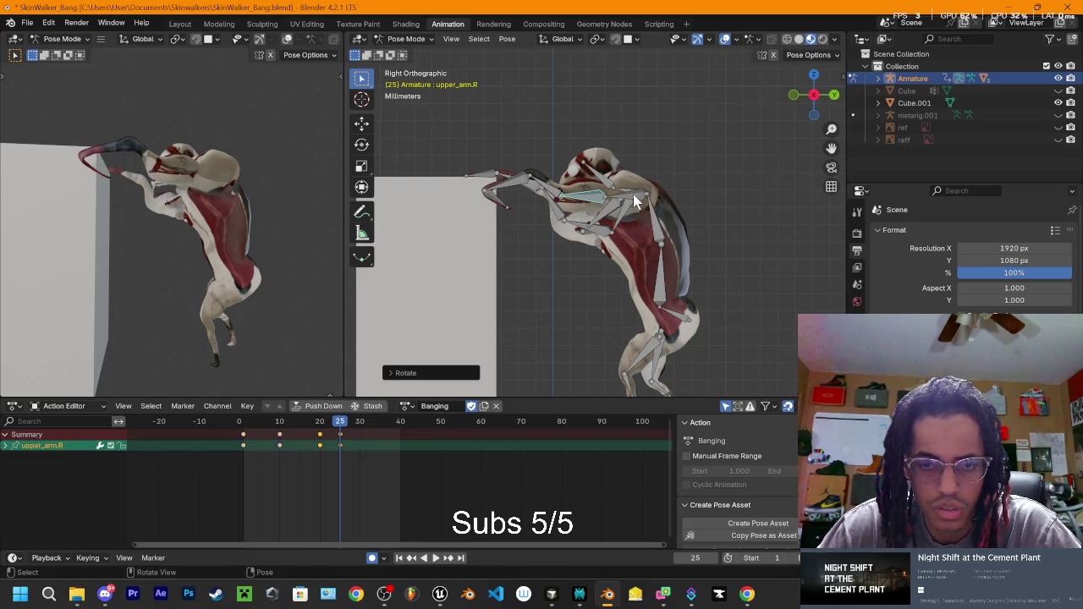
left_click(633, 194)
key("g")
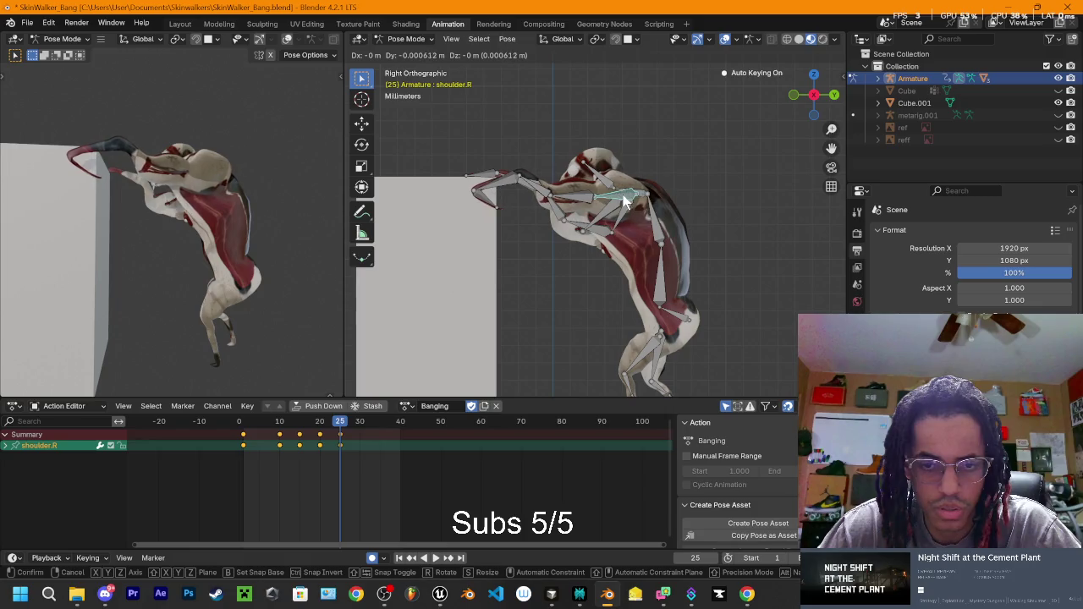
left_click(626, 200)
left_click(584, 200)
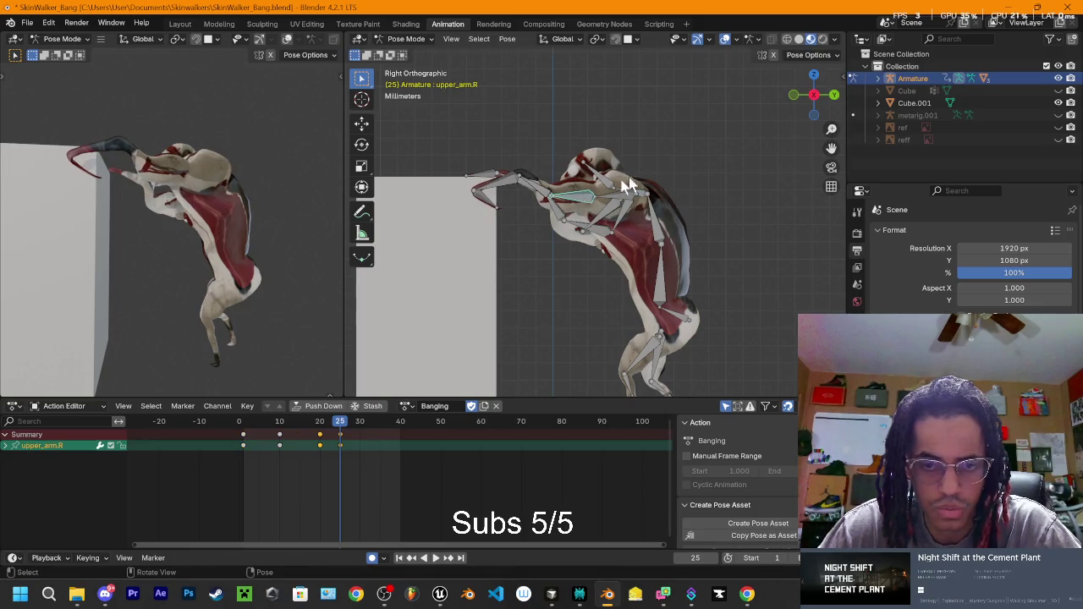
key("r")
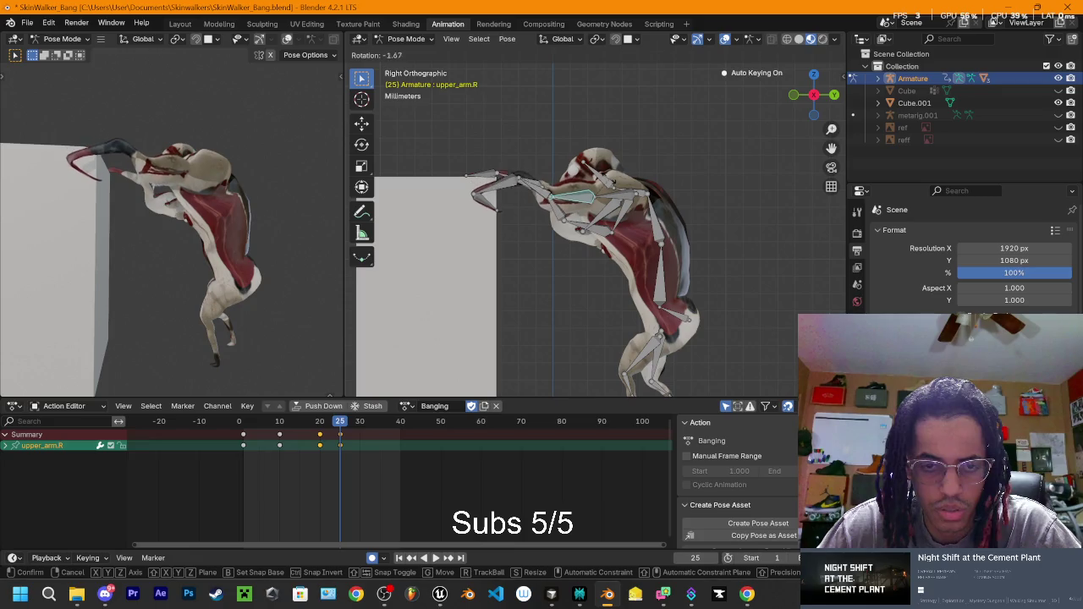
left_click(606, 188)
mouse_move(596, 148)
left_mouse_down()
mouse_move(706, 194)
mouse_move(621, 279)
left_mouse_up()
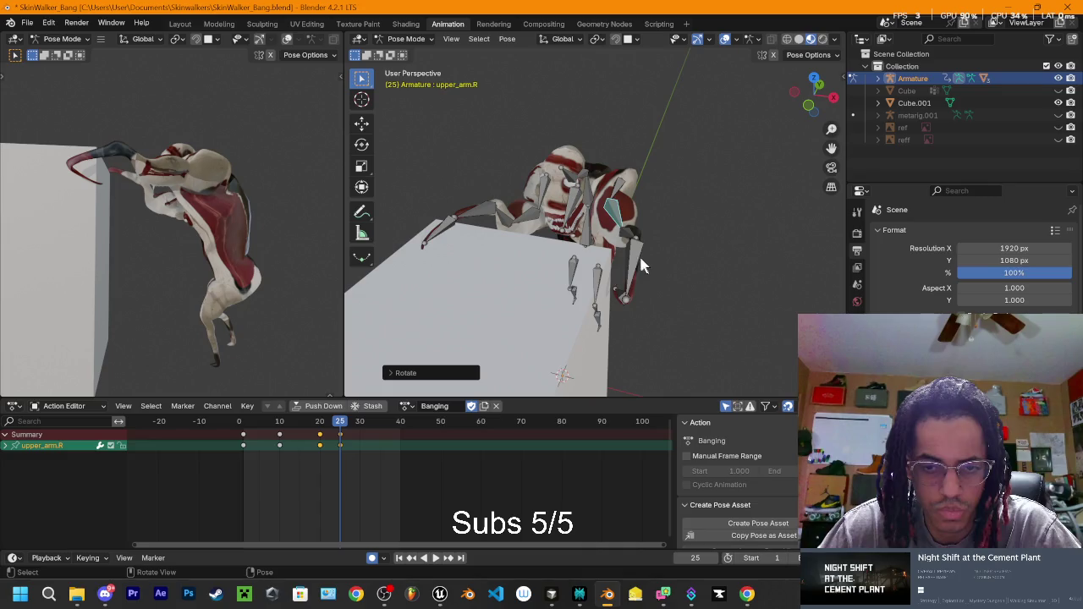
Step: Rotate hand.R about 23° so the right claw reaches the cube's top edge
left_click(834, 98)
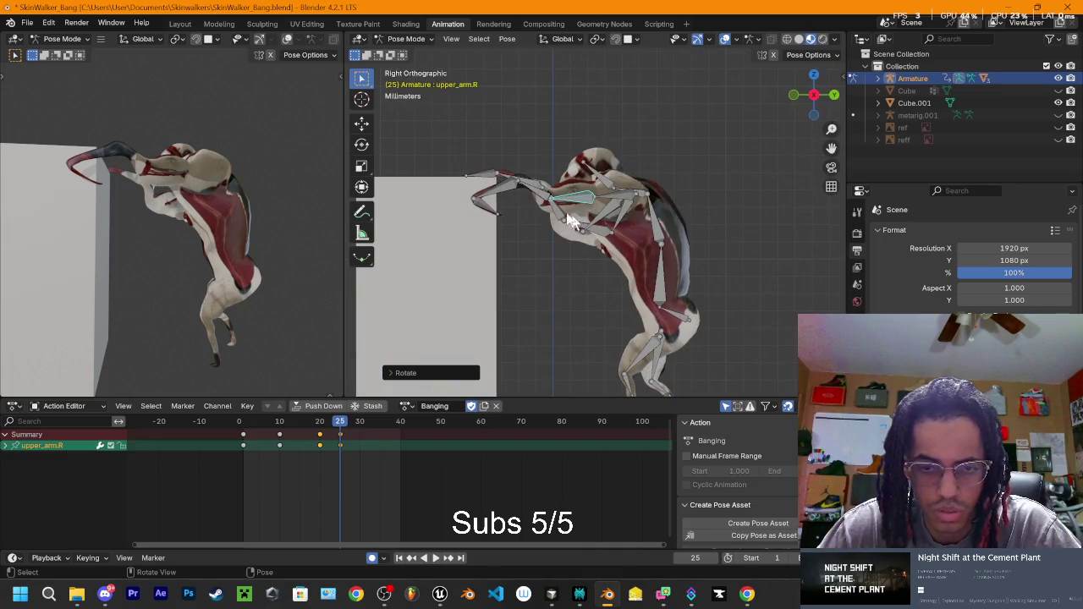
left_click(508, 191)
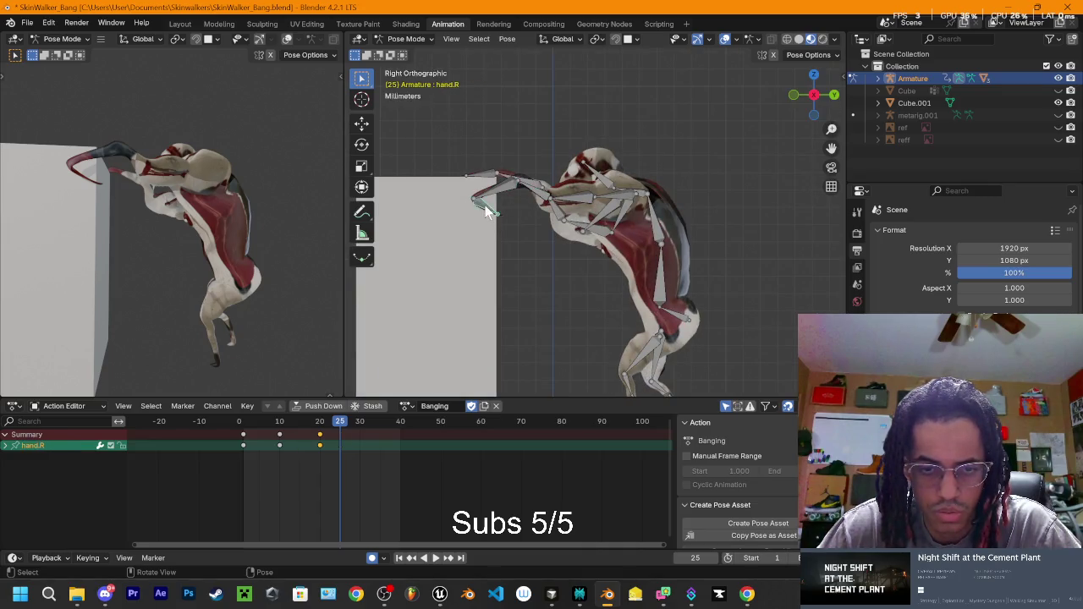
key("r")
left_click(478, 211)
mouse_move(478, 212)
left_mouse_down()
mouse_move(595, 190)
mouse_move(690, 216)
left_mouse_up()
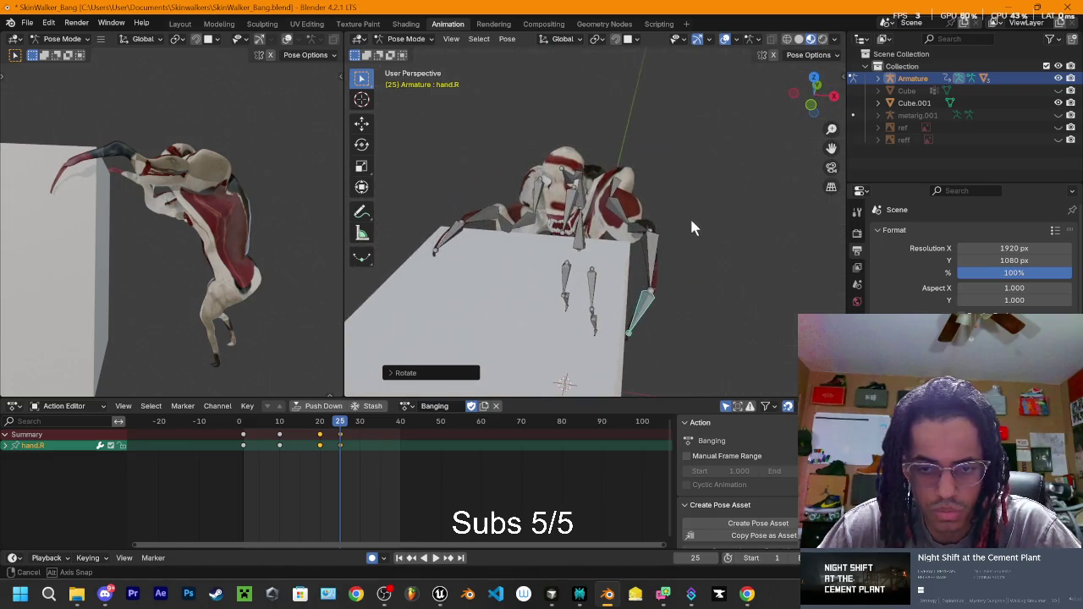
left_click(833, 97)
key("r")
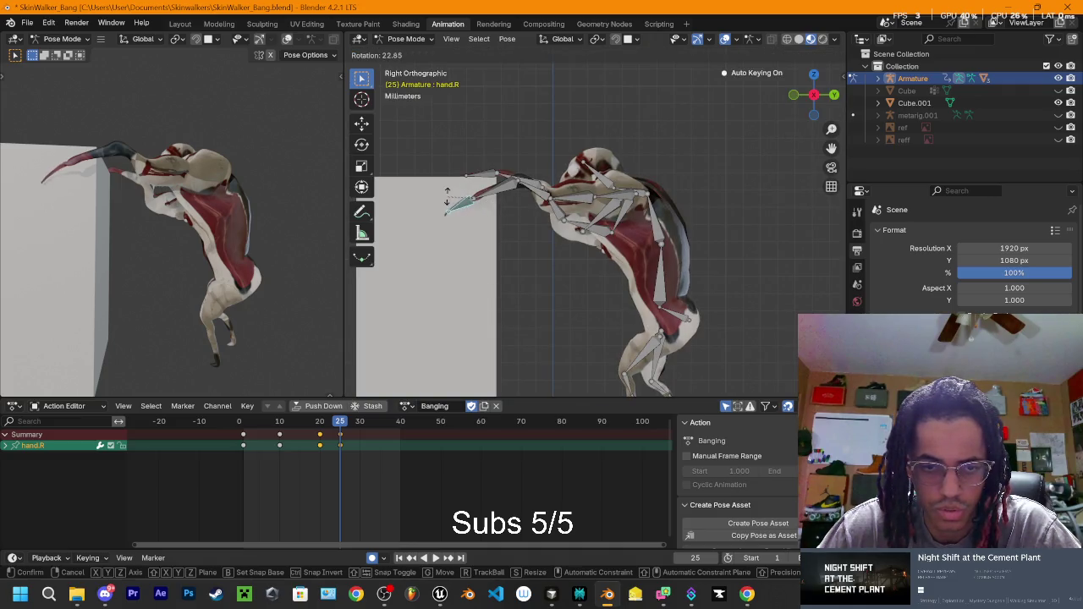
left_click(508, 188)
mouse_move(509, 188)
left_mouse_down()
mouse_move(714, 223)
mouse_move(737, 273)
mouse_move(708, 271)
mouse_move(714, 295)
mouse_move(708, 237)
mouse_move(713, 250)
left_mouse_up()
left_click(815, 90)
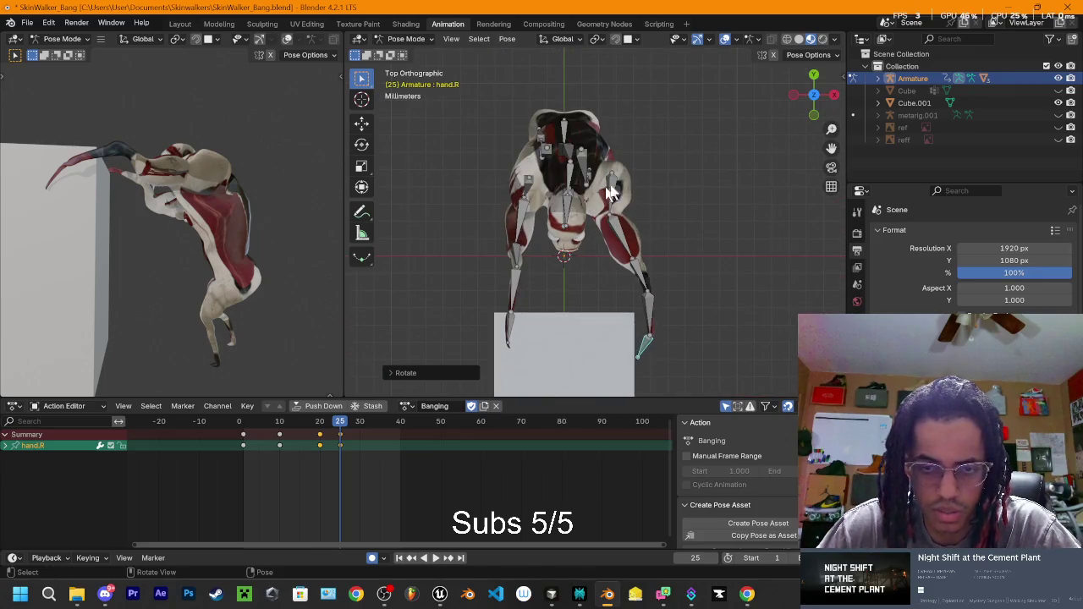
Step: From the top view, rotate shoulder.R and upper_arm.R toward the block
left_click(610, 188)
key("r")
left_click(618, 193)
left_click(626, 232)
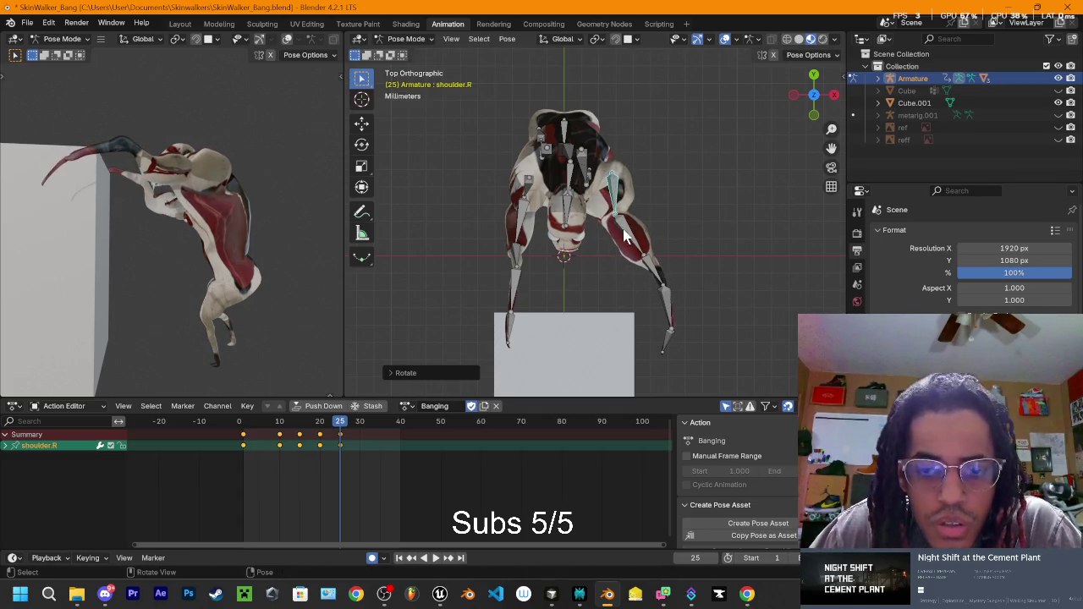
key("r")
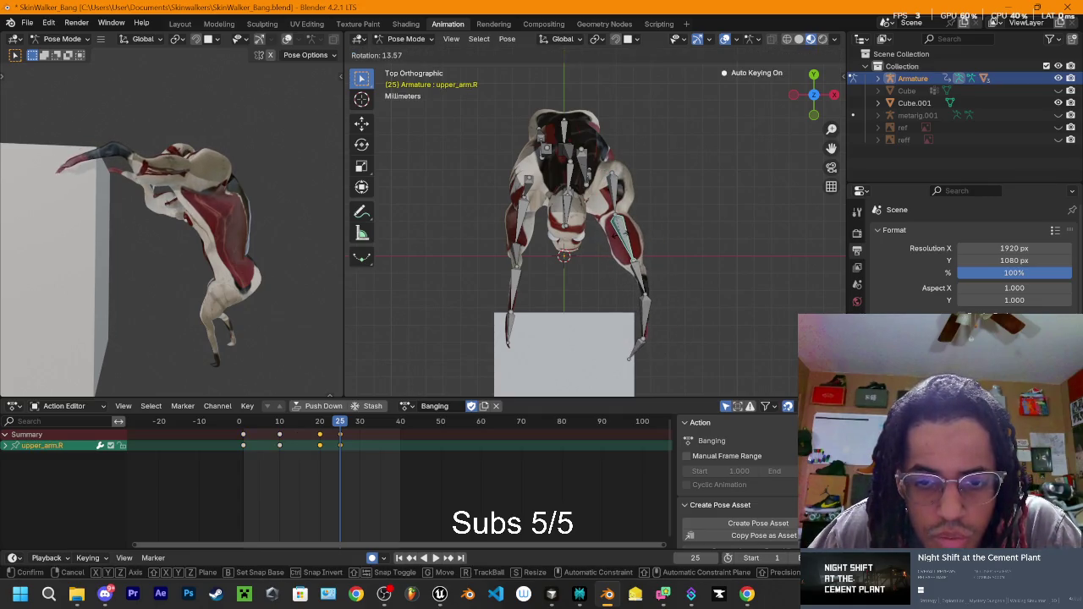
left_click(622, 241)
mouse_move(622, 241)
left_mouse_down()
mouse_move(661, 201)
mouse_move(550, 122)
mouse_move(552, 135)
mouse_move(568, 129)
mouse_move(512, 182)
mouse_move(520, 186)
mouse_move(486, 181)
left_mouse_up()
Step: Rotate lower_arm.R and hand.R to angle the claw down, checking from Back and Right views
left_click(487, 182)
key("r")
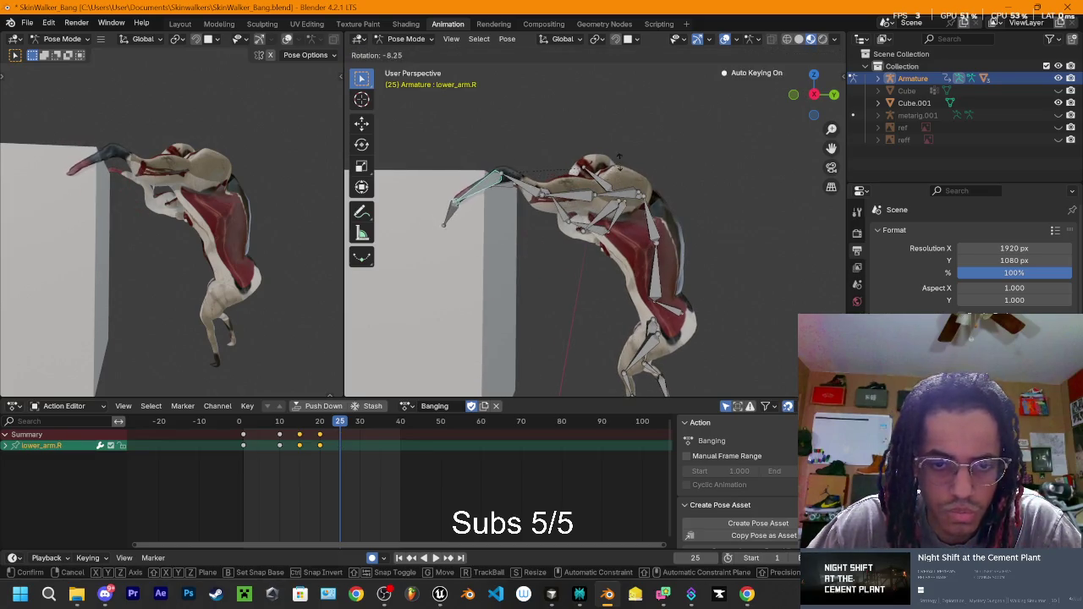
left_click(560, 182)
left_click(464, 219)
key("r")
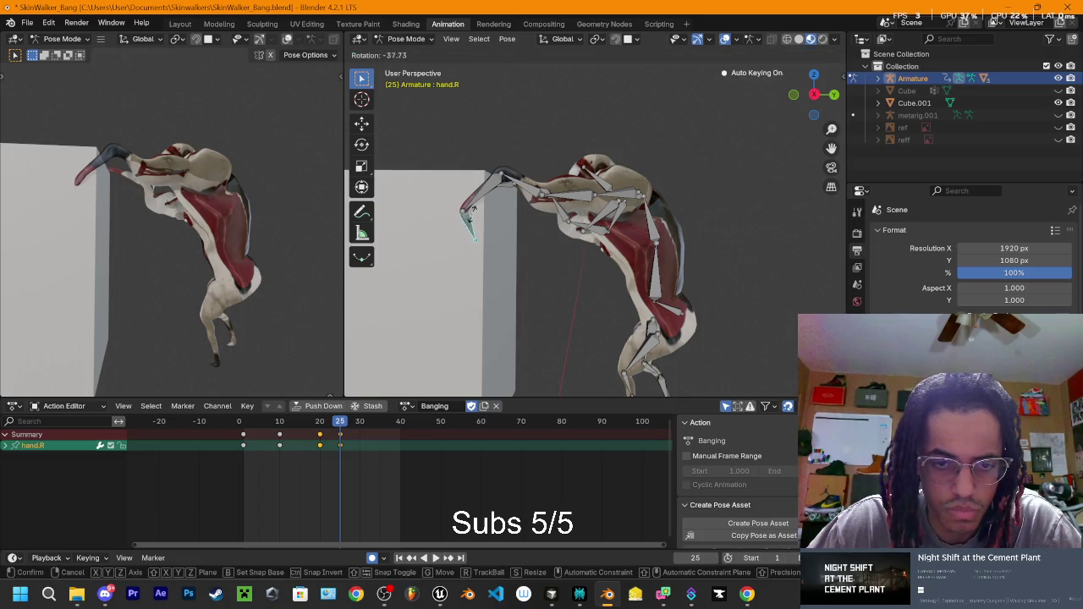
left_click(468, 222)
mouse_move(467, 221)
left_mouse_down()
mouse_move(776, 221)
mouse_move(735, 243)
mouse_move(745, 233)
mouse_move(735, 226)
mouse_move(488, 198)
mouse_move(479, 222)
left_mouse_up()
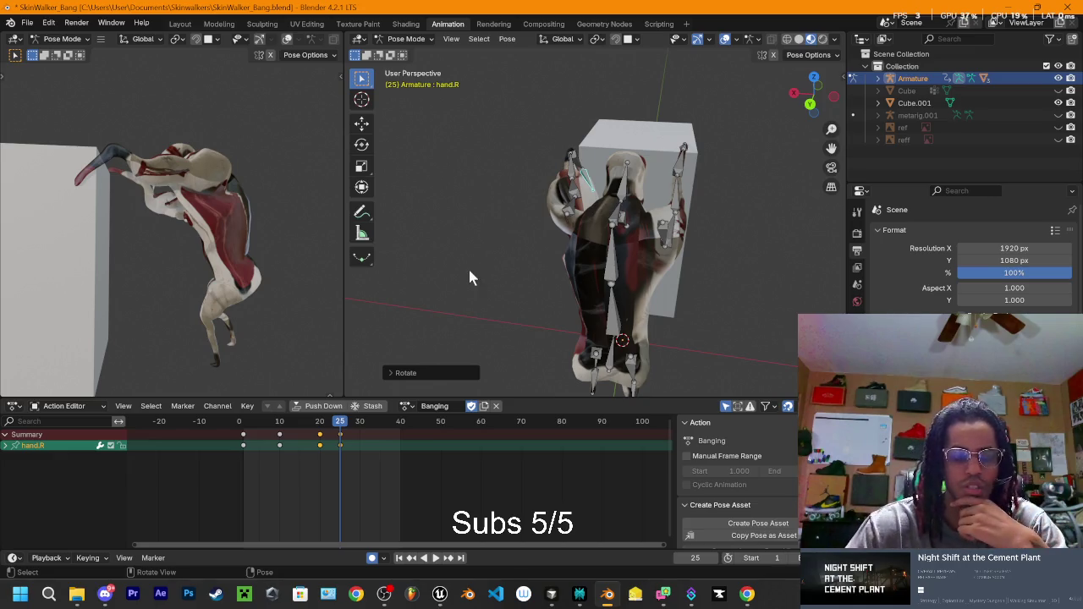
mouse_move(254, 247)
left_mouse_down()
mouse_move(164, 276)
mouse_move(278, 246)
mouse_move(229, 252)
mouse_move(244, 210)
left_mouse_up()
left_click(810, 104)
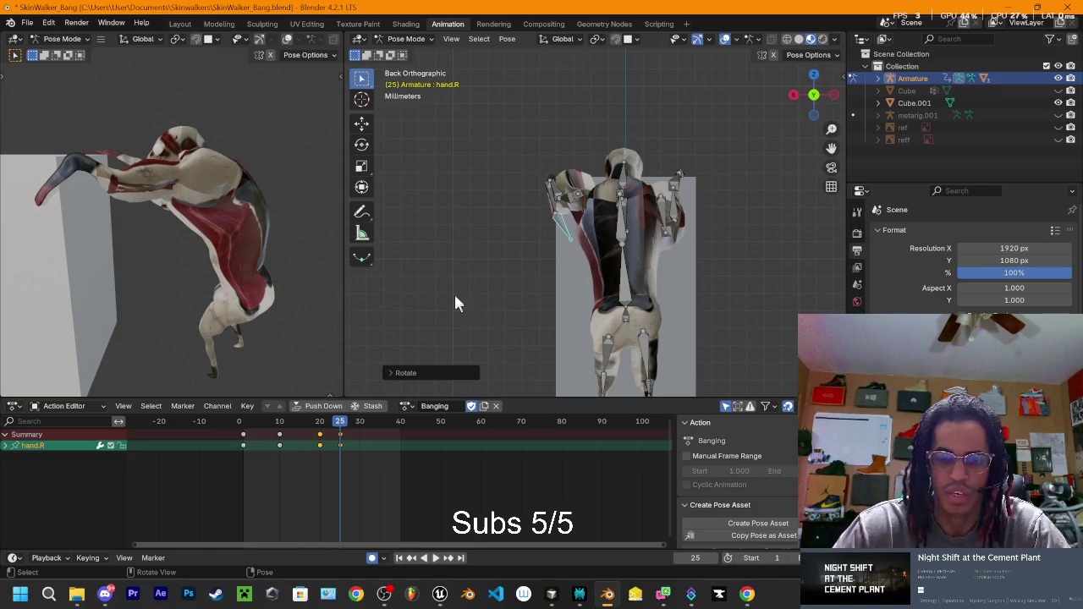
left_click(794, 96)
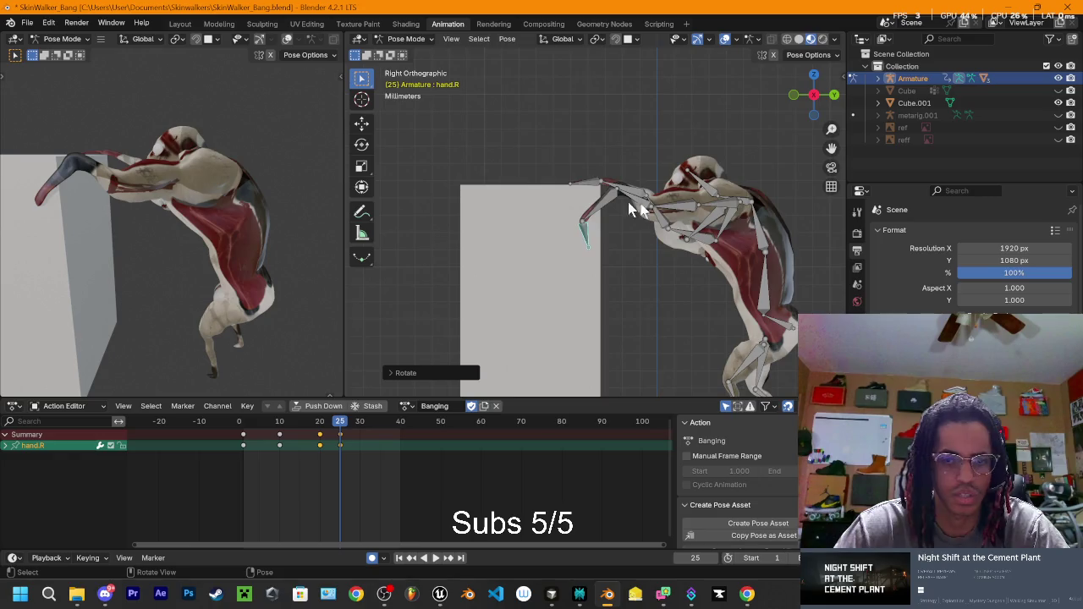
mouse_move(646, 203)
left_mouse_down()
mouse_move(616, 183)
mouse_move(510, 406)
left_mouse_up()
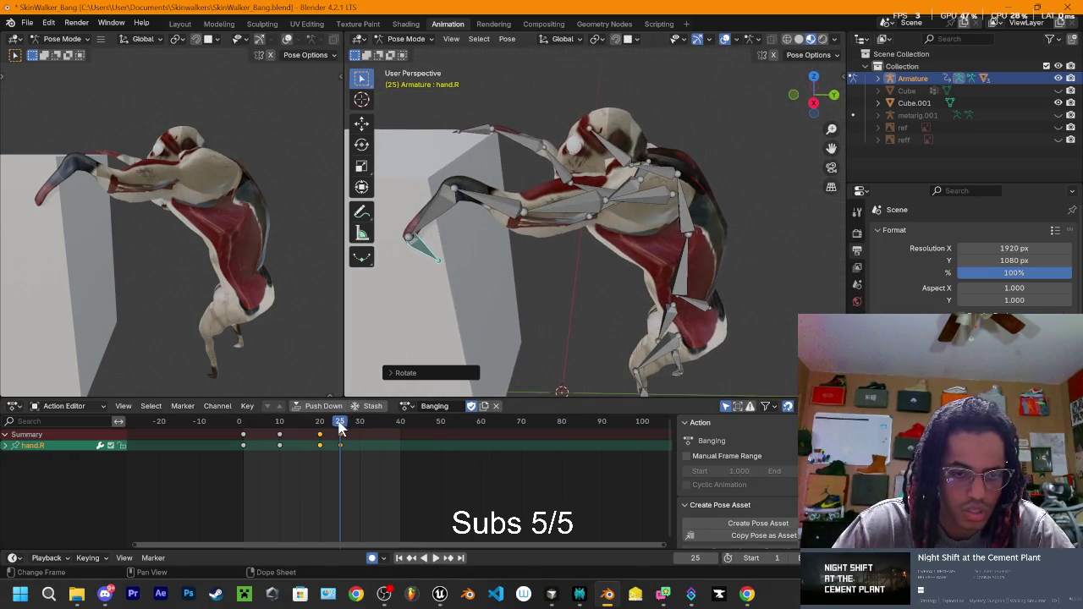
Step: Play the animation, move to frame 30, and rotate shoulder.R in Right Ortho view
key("space")
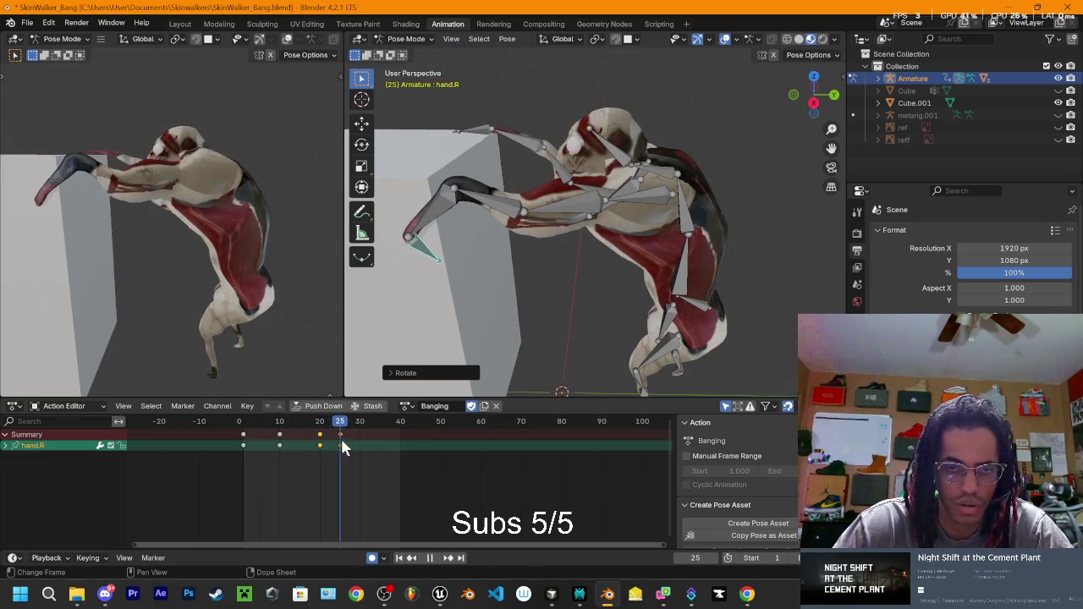
left_click_drag(335, 451, 359, 443)
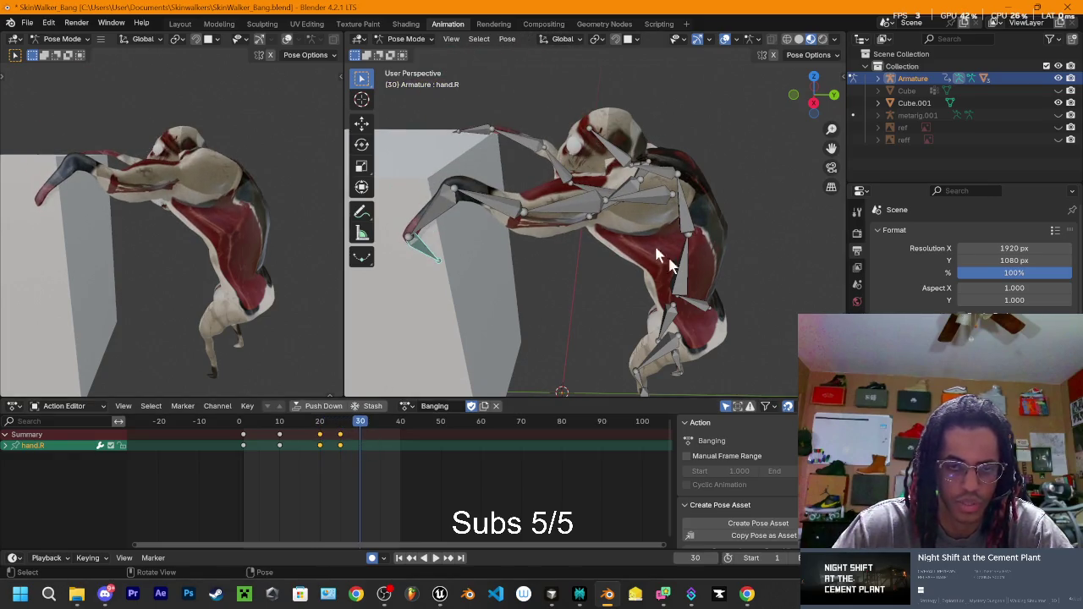
left_click(814, 102)
left_click(658, 188)
key("r")
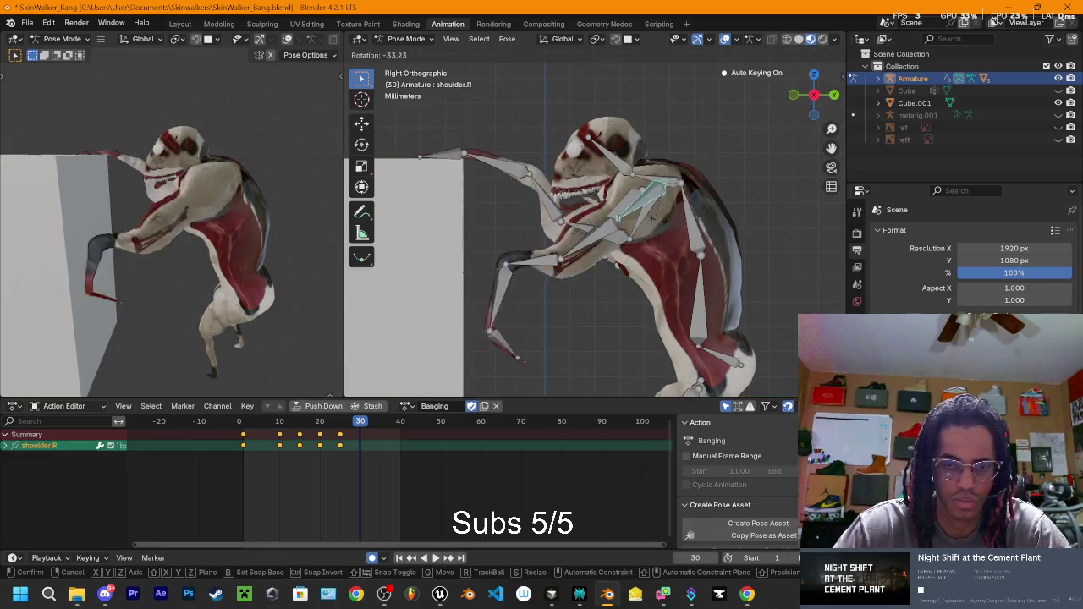
left_click(550, 294)
Step: Lower the right upper arm, adjusting shoulder.R and upper_arm.R in turn
left_click(622, 262)
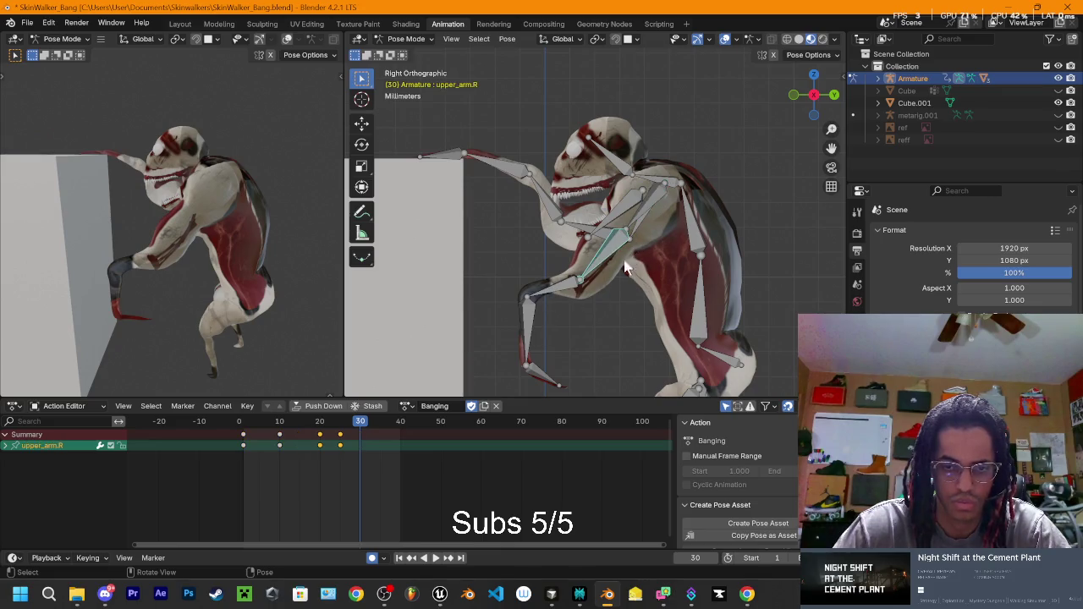
key("r")
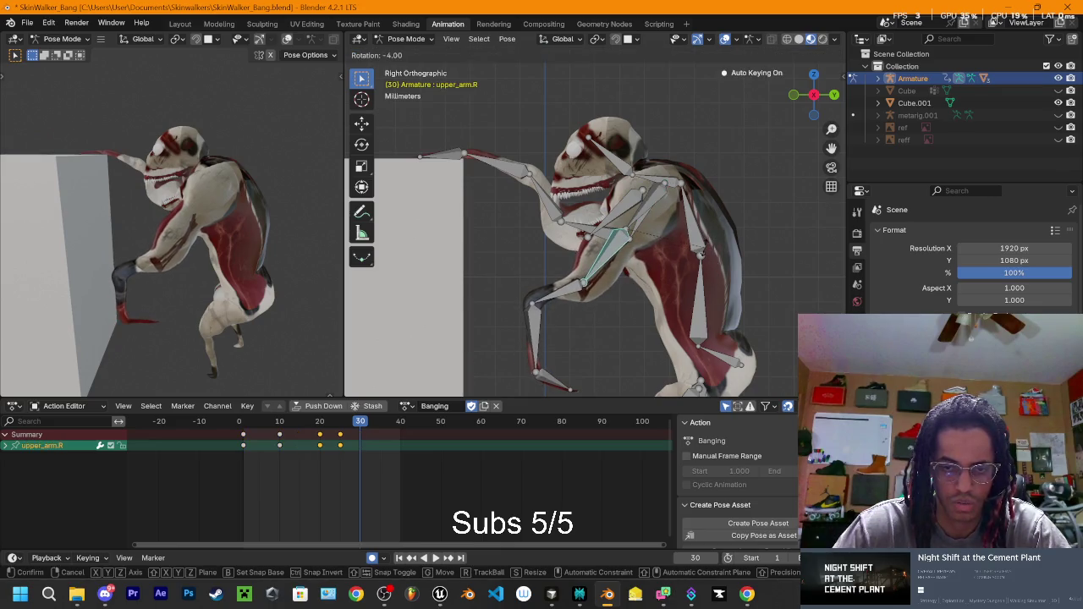
left_click(658, 195)
left_click(657, 196)
key("r")
left_click(626, 278)
left_click(626, 278)
key("r")
left_click(595, 297)
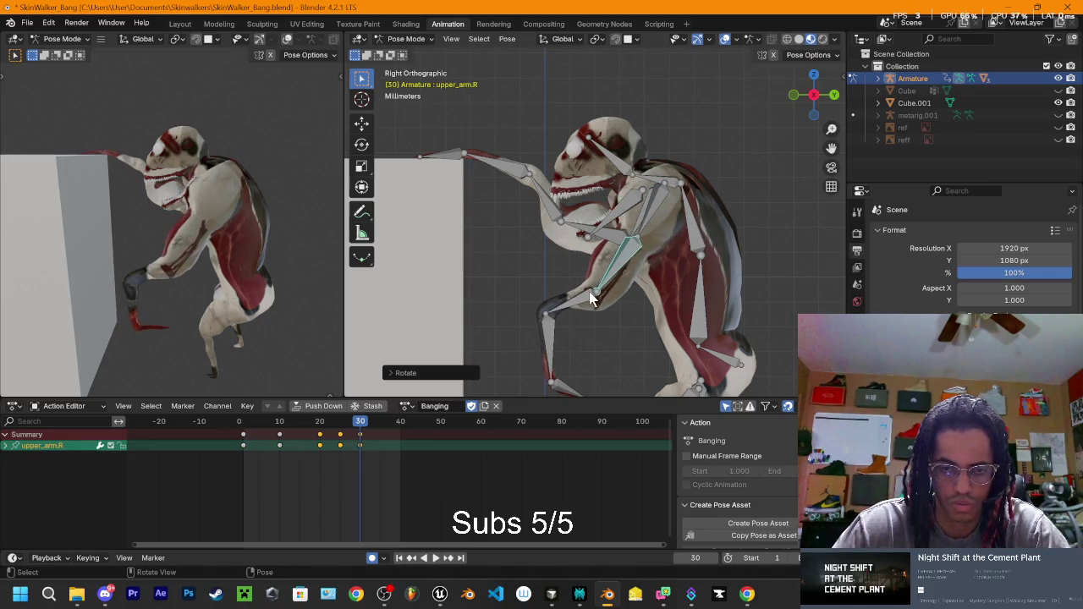
key("r")
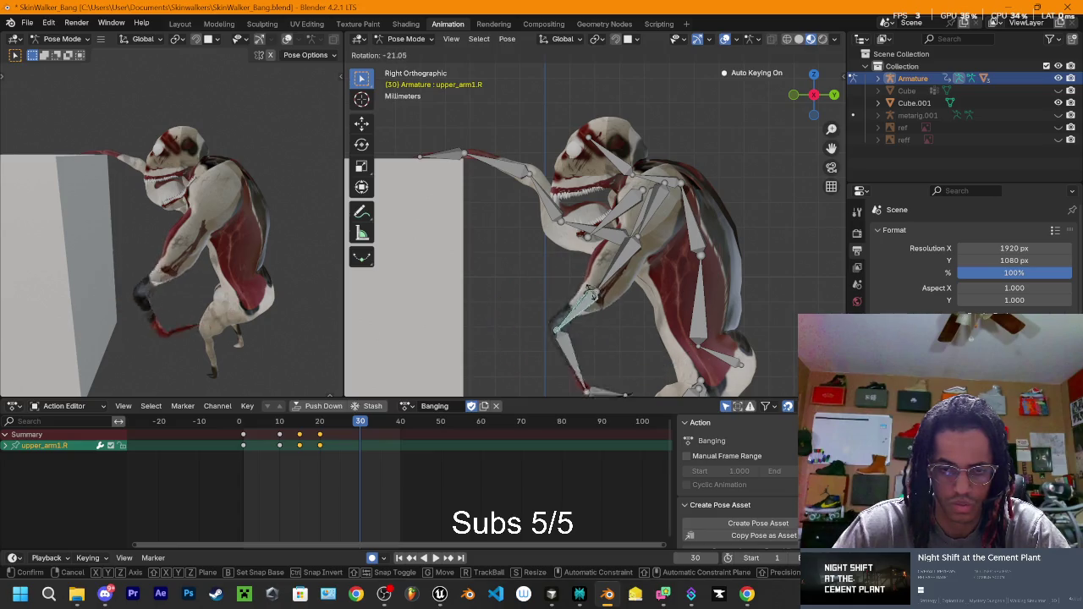
left_click(590, 316)
Step: Rotate the right forearm and hand.R to follow the lowered arm
left_click(556, 330)
key("r")
left_click(615, 307)
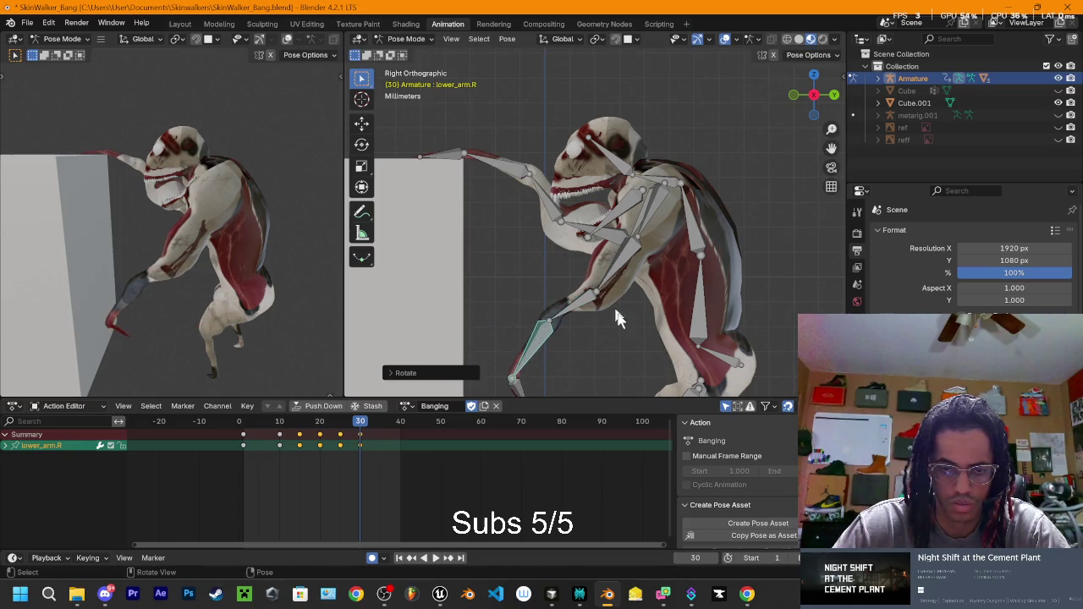
scroll(567, 325, "down", 4)
key("r")
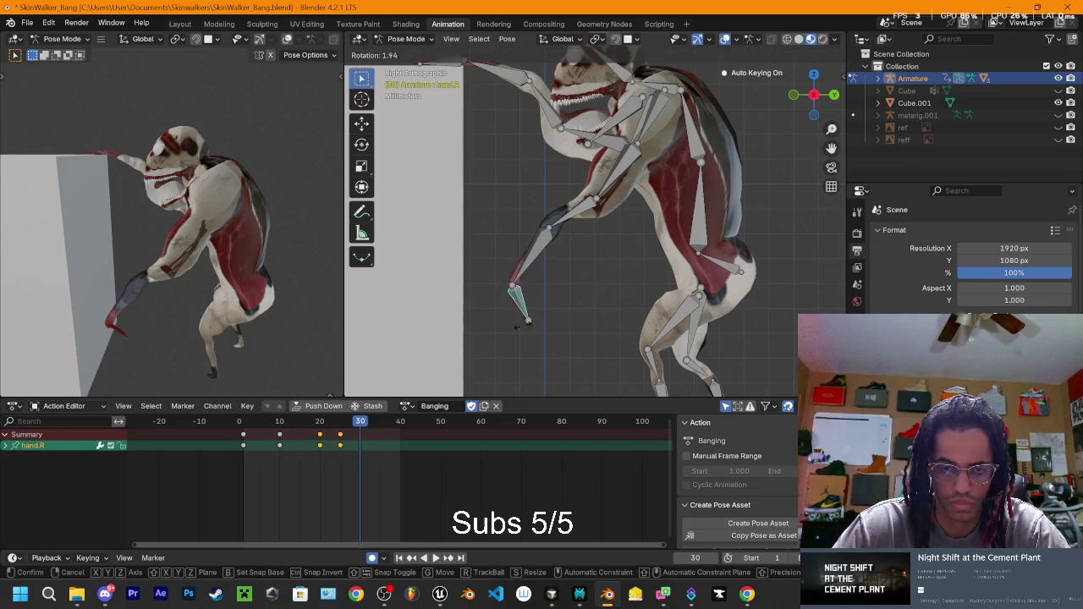
left_click(556, 339)
key("r")
left_click(552, 245)
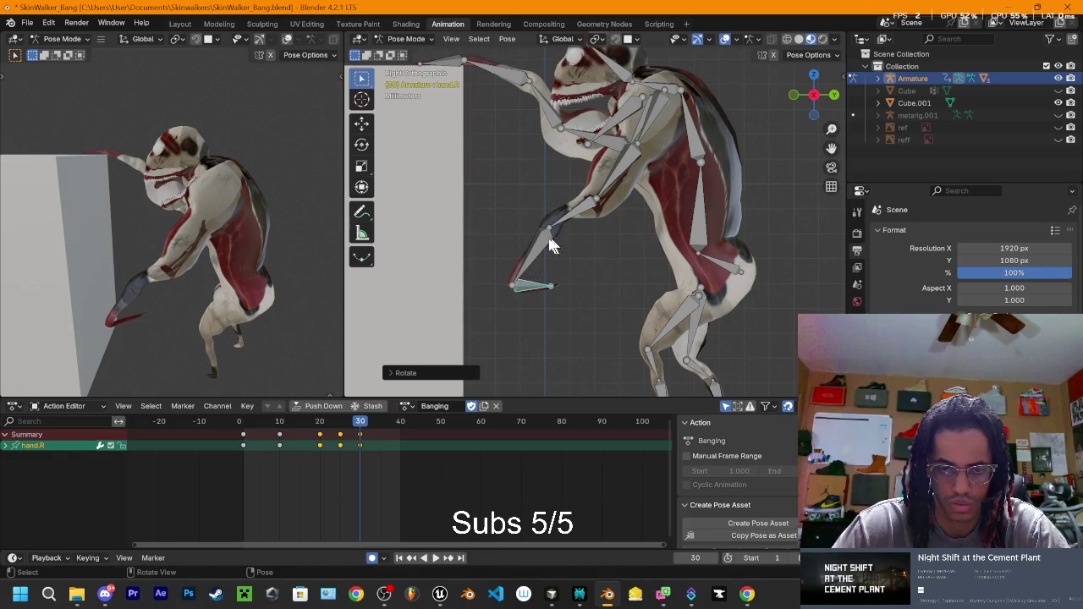
left_click(550, 244)
key("r")
right_click(550, 244)
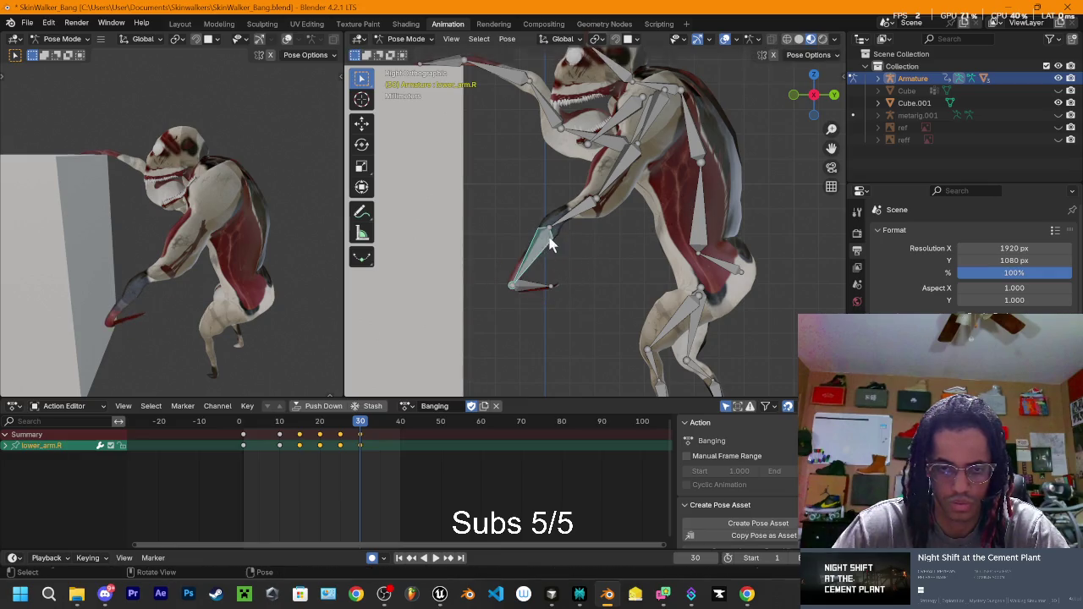
Step: Rotate upper_arm1.R and upper_arm.R to finish the frame-30 right arm swing
left_click(587, 209)
key("r")
left_click(598, 227)
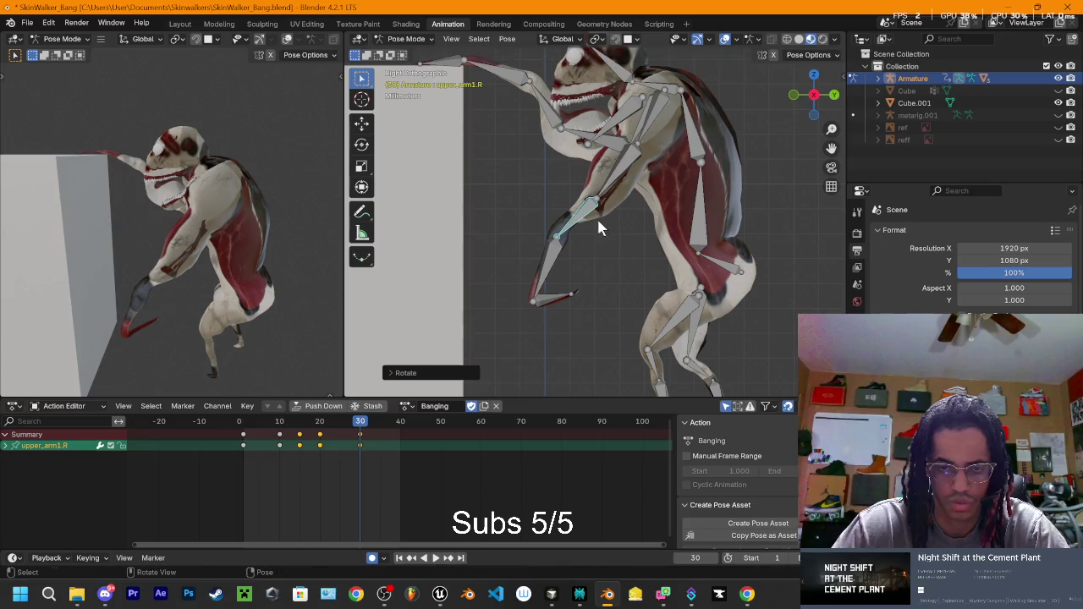
left_click(626, 171)
left_click_drag(665, 188, 681, 182)
key("r")
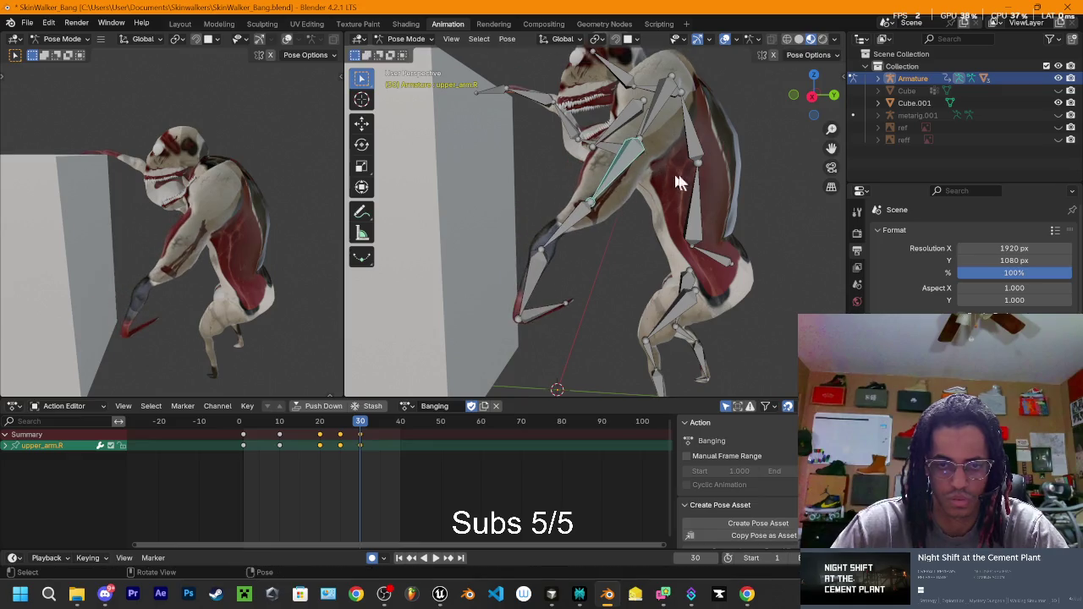
left_click(713, 185)
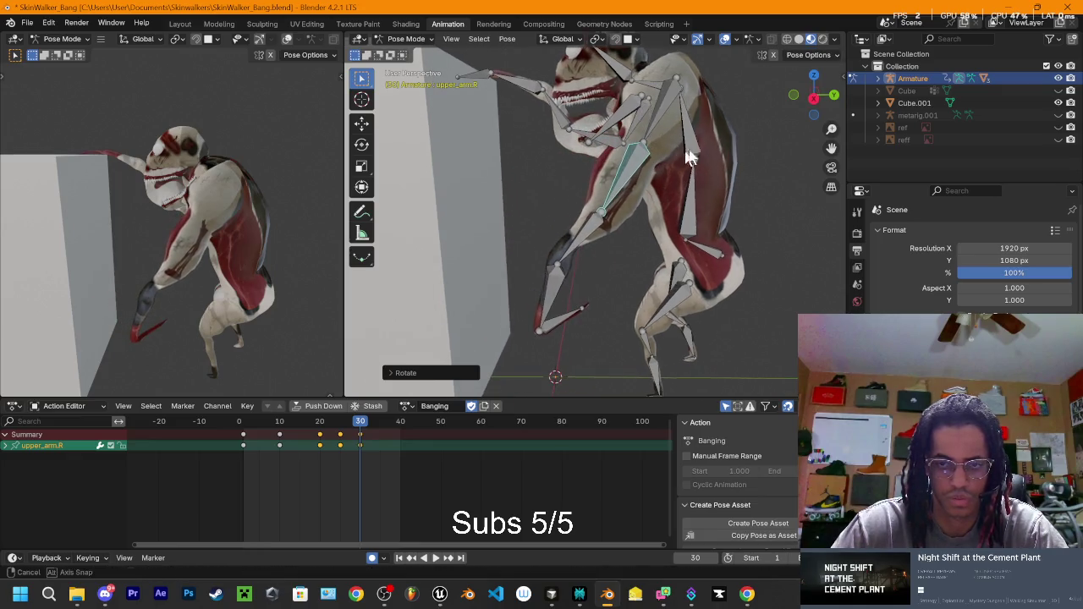
left_click(814, 96)
left_click(814, 96)
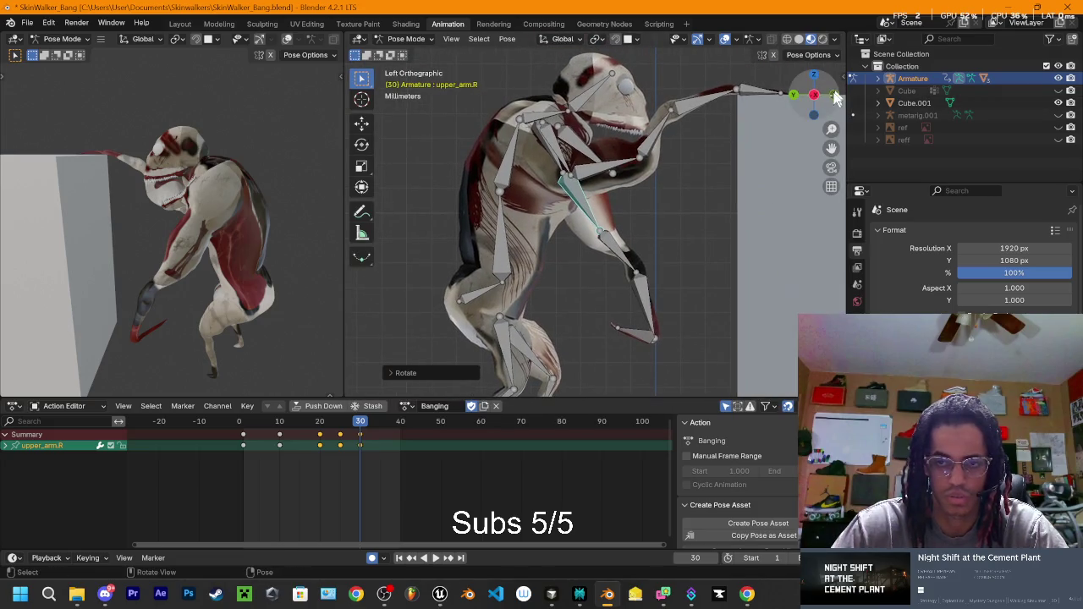
mouse_move(836, 100)
left_mouse_down()
mouse_move(699, 177)
mouse_move(648, 242)
mouse_move(685, 273)
mouse_move(794, 118)
left_mouse_up()
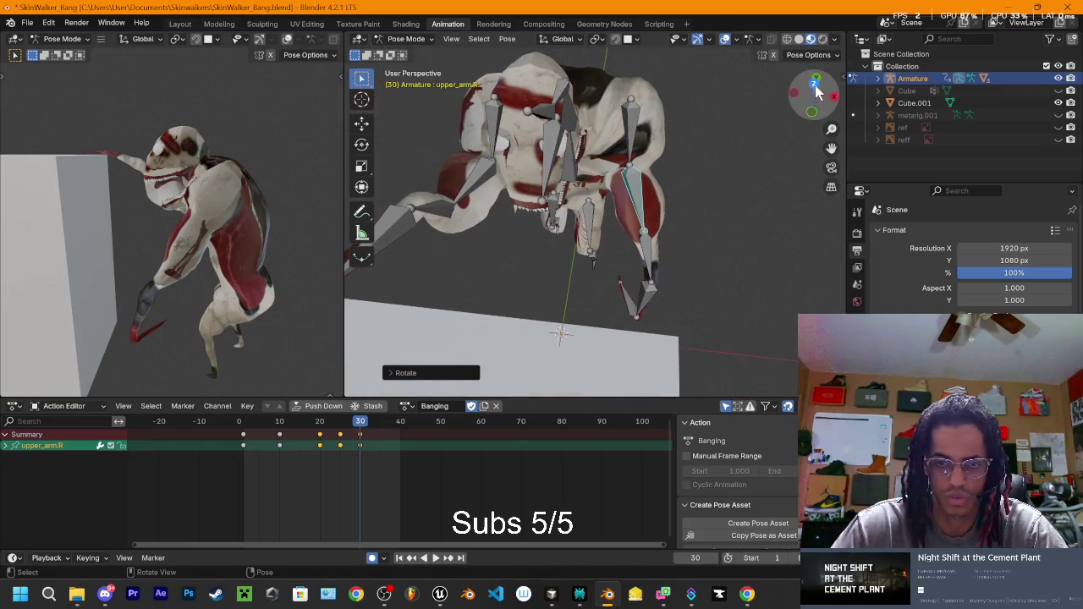
left_click(815, 83)
left_click(623, 172)
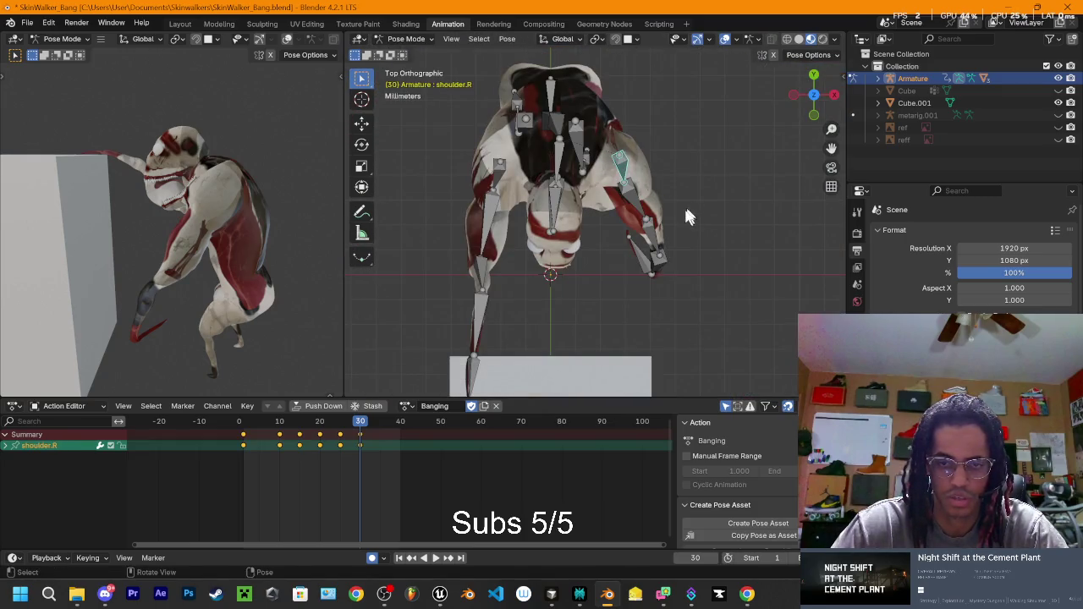
Step: Refine shoulder.R, then rotate shoulder.L downward from the Top and Left views
key("r")
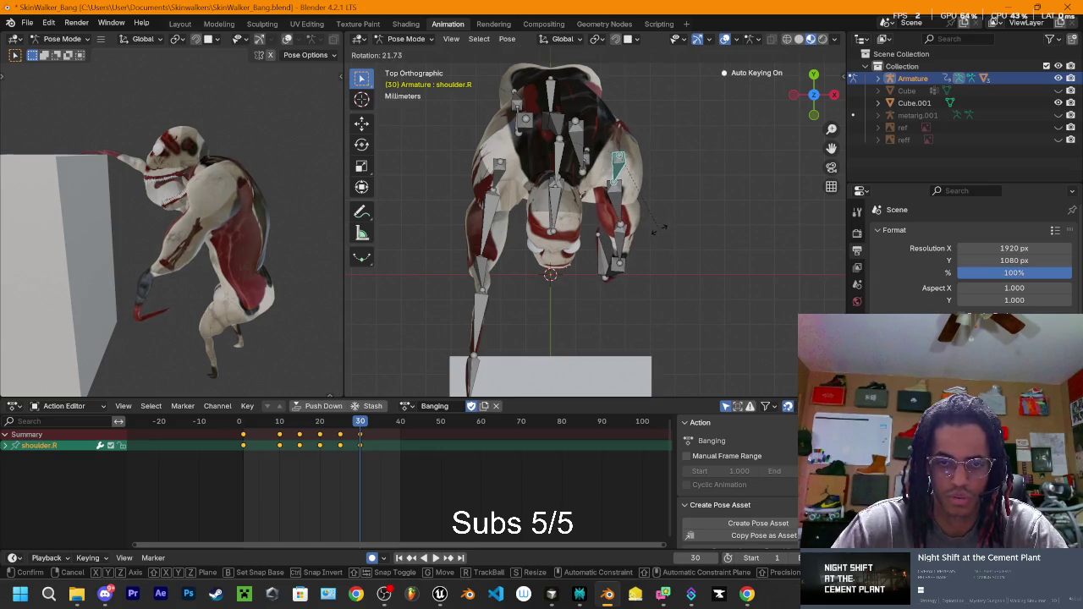
left_click(660, 227)
left_click_drag(814, 93, 817, 98)
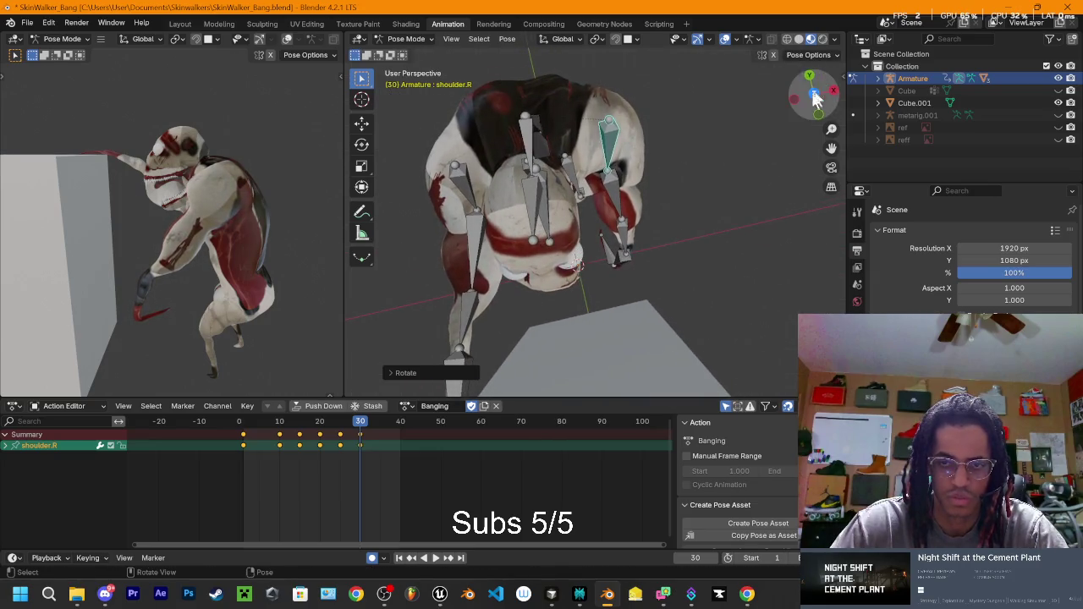
left_click(814, 95)
left_click(499, 176)
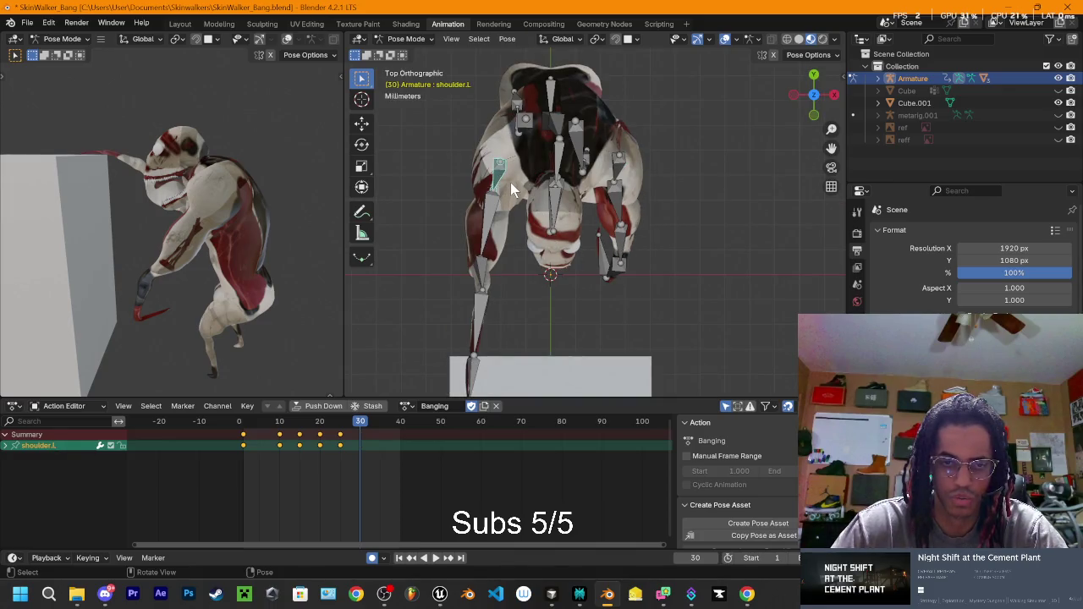
key("r")
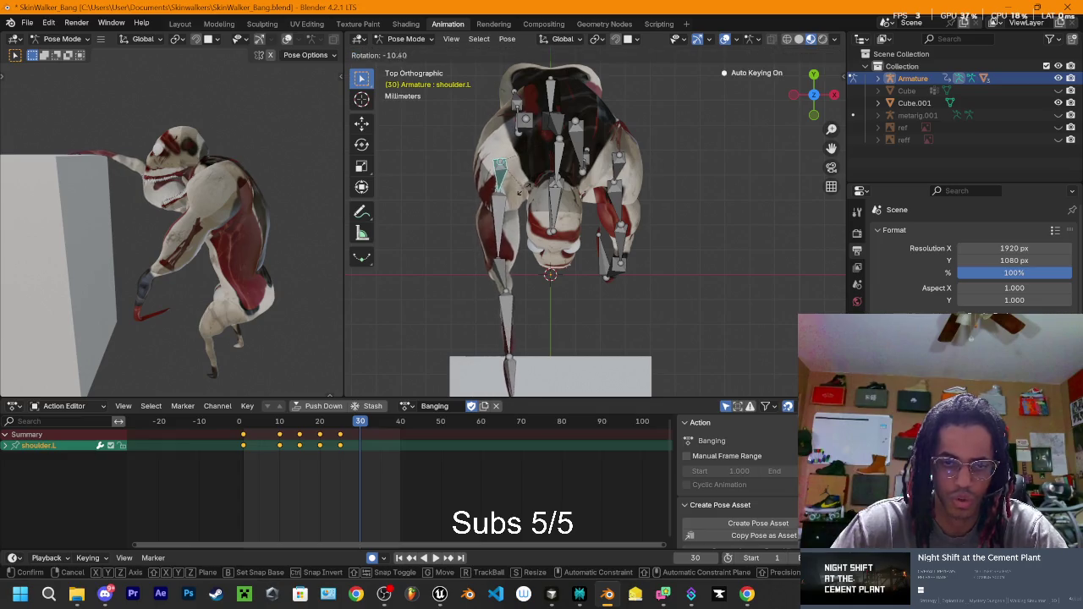
key("Return")
mouse_move(813, 93)
left_mouse_down()
mouse_move(656, 154)
mouse_move(715, 140)
left_mouse_up()
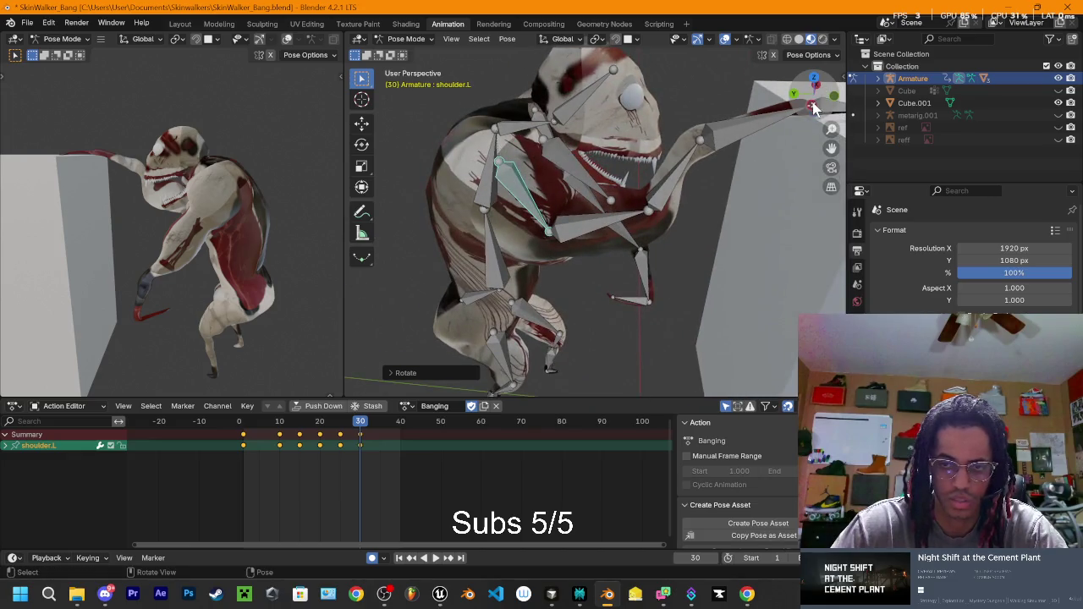
left_click(814, 103)
key("r")
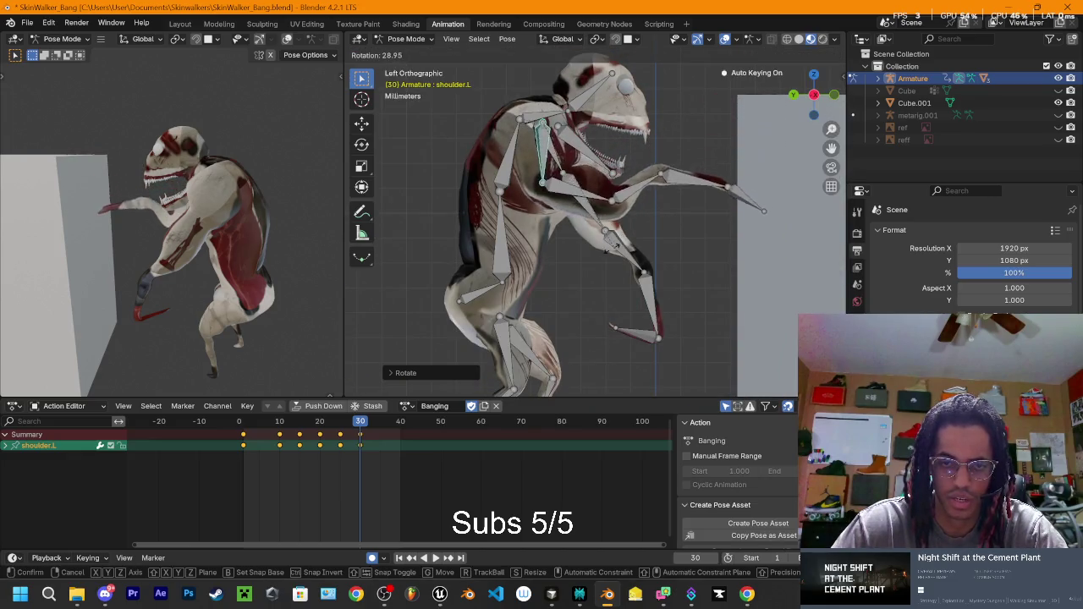
left_click(541, 294)
Step: Rotate upper_arm.L, upper_arm1.L and hand.L so the left arm drops down
left_click(542, 203)
key("r")
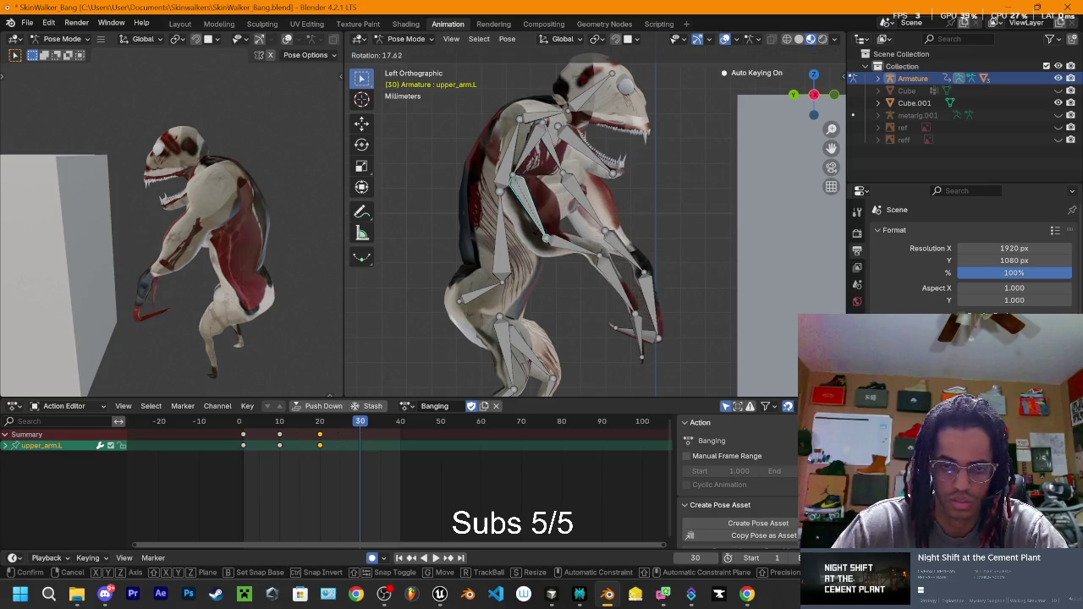
left_click(555, 250)
left_click(566, 255)
key("r")
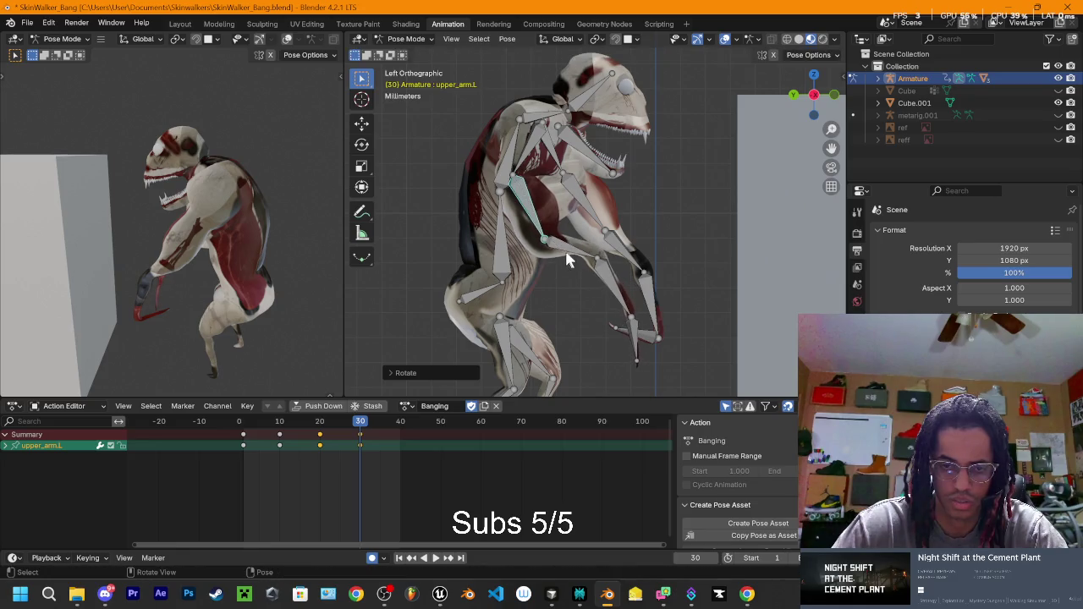
left_click(570, 273)
left_click(586, 318)
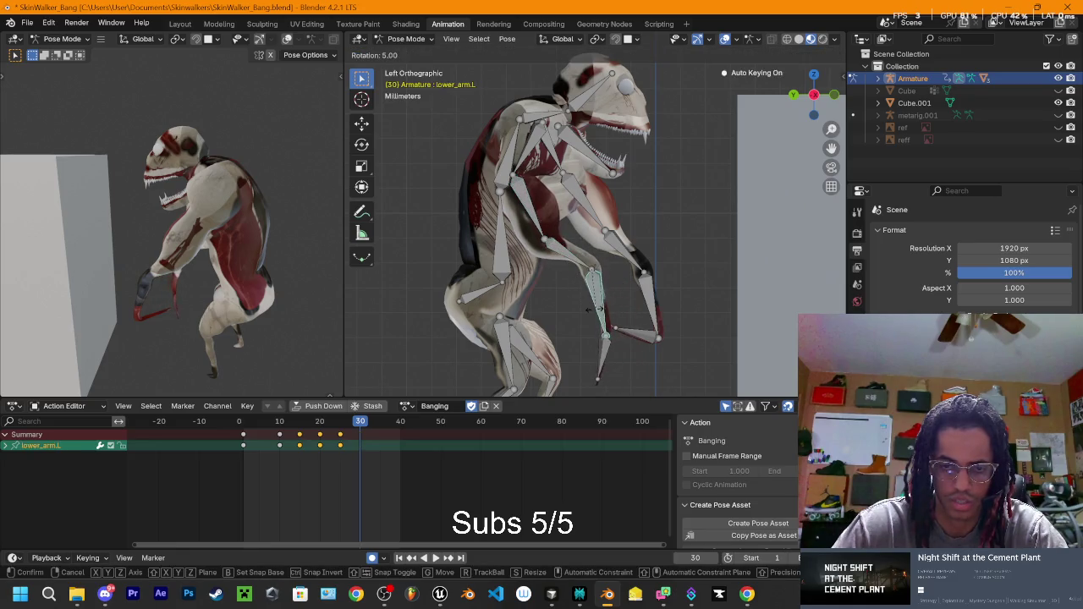
key("r")
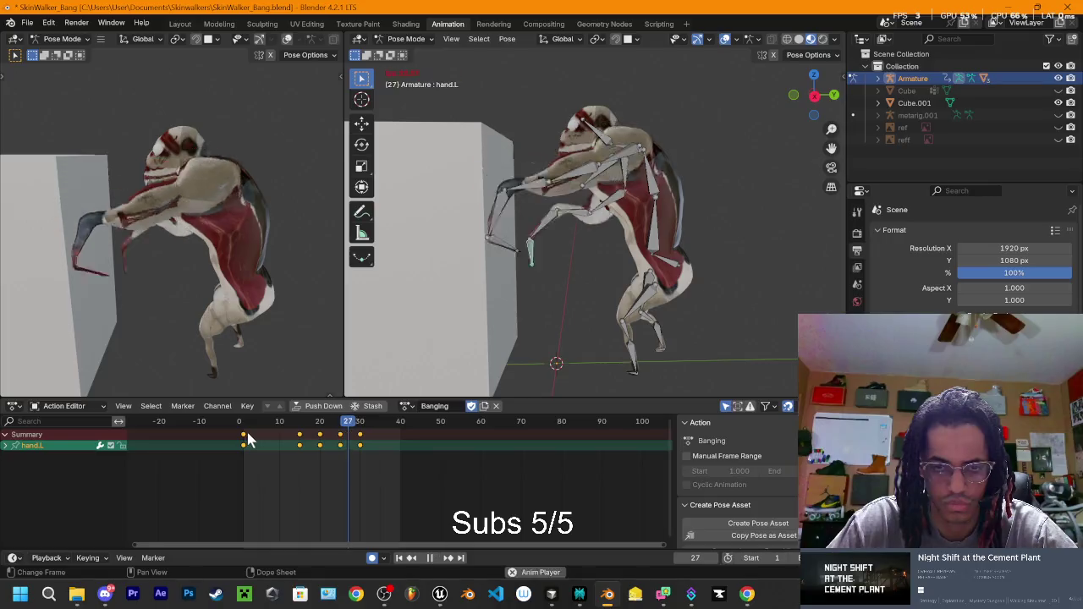
left_click(360, 427)
key("space")
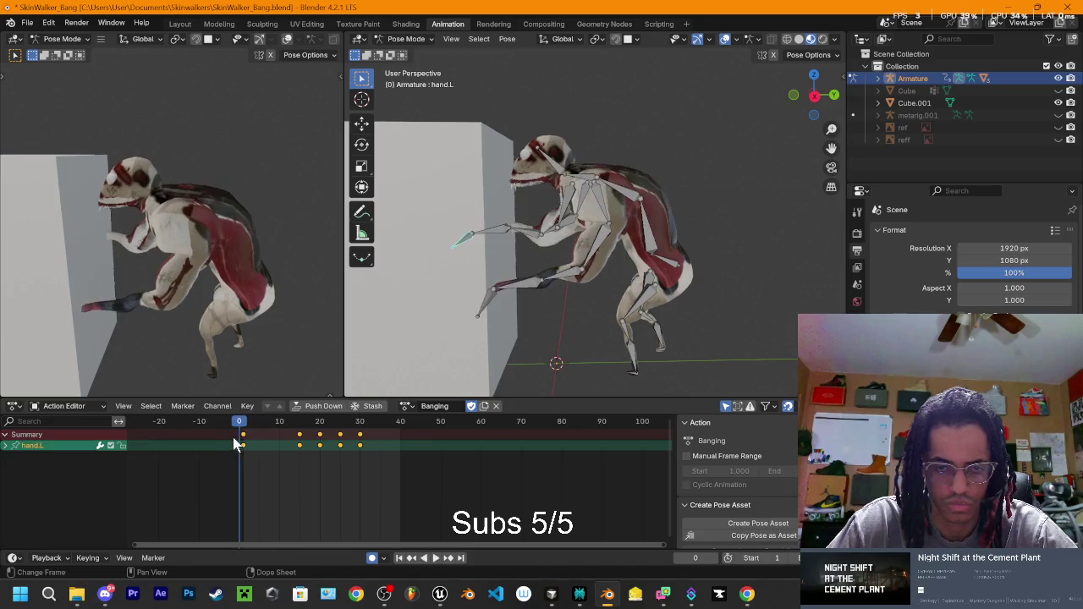
key("space")
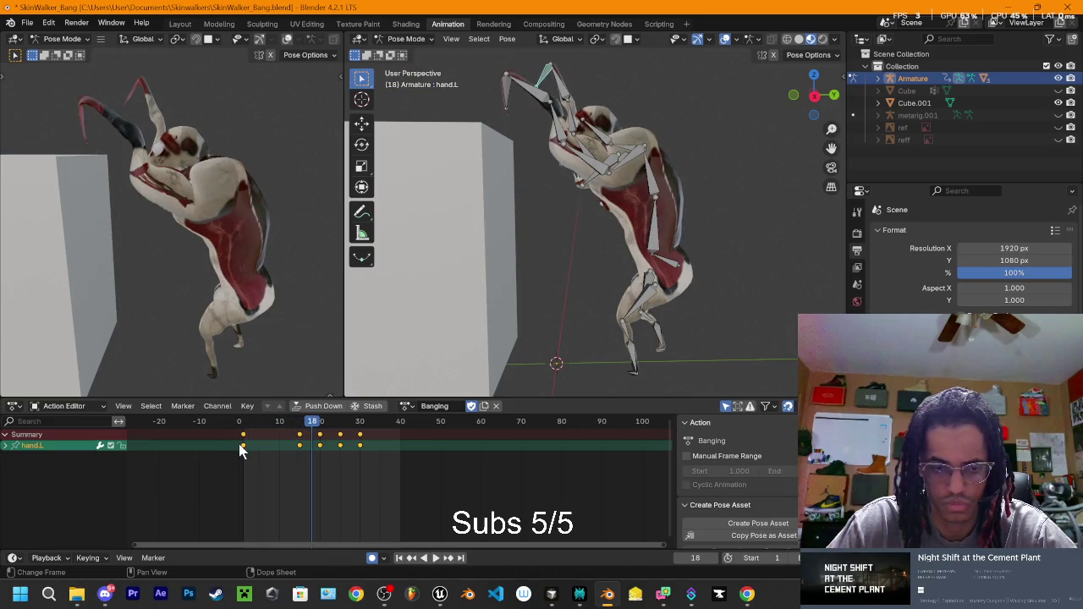
key("space")
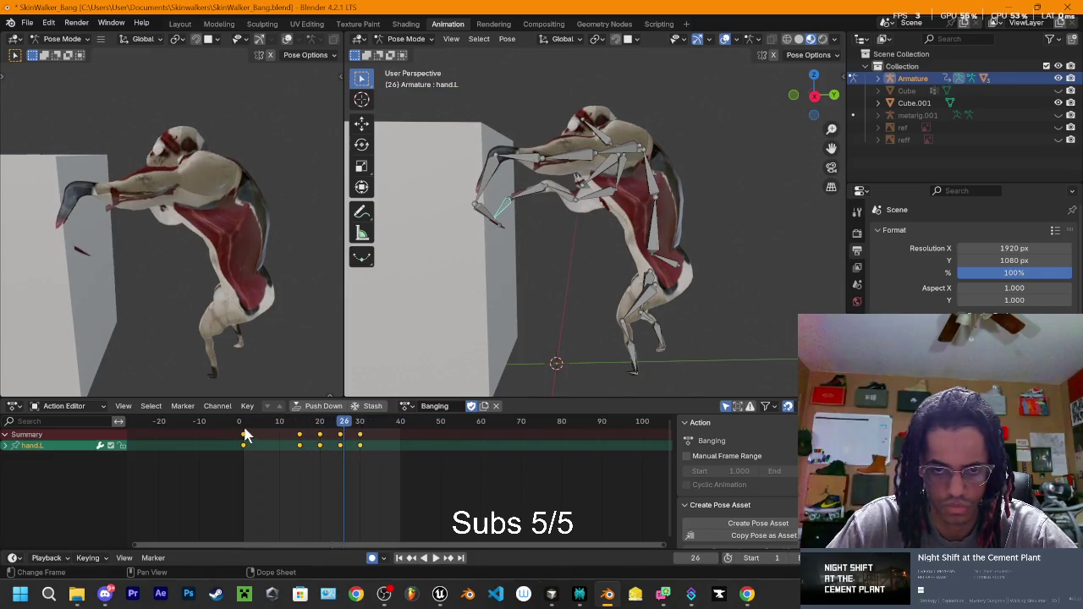
key("space")
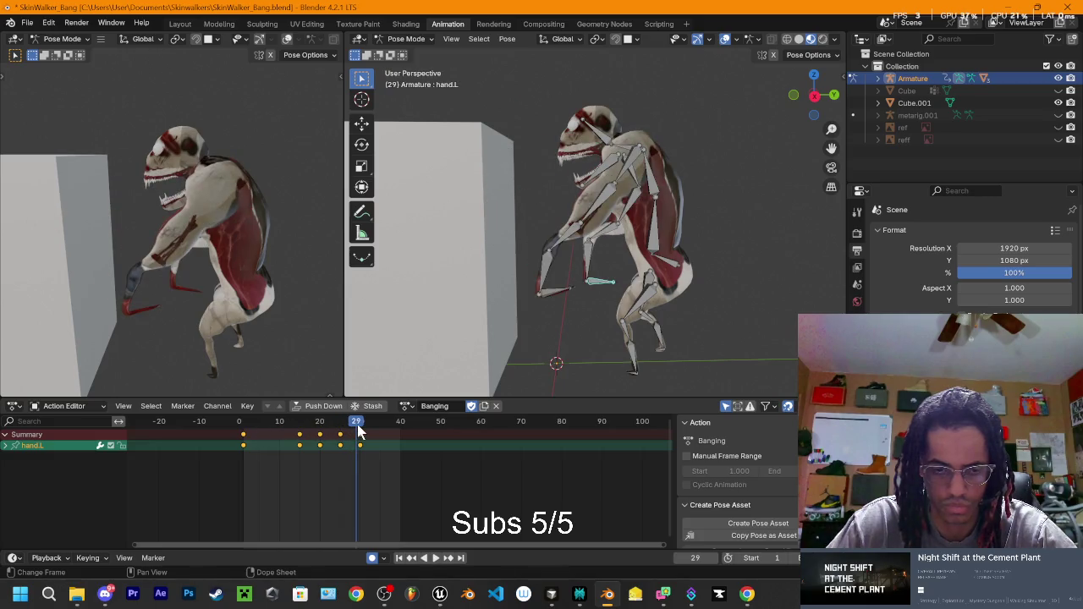
key("space")
key("space")
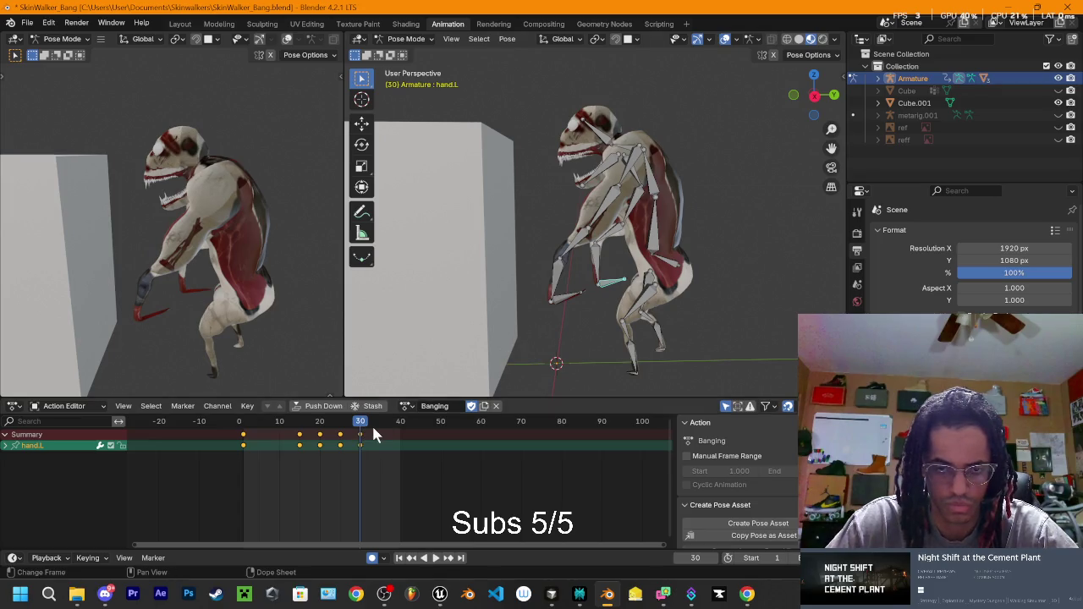
key("space")
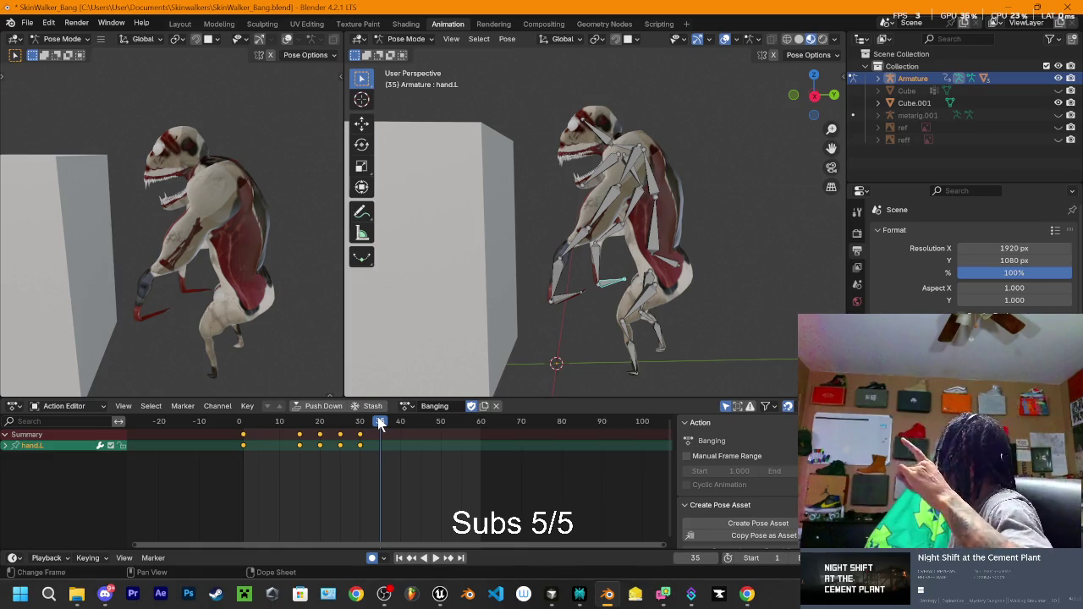
Step: Scrub the Banging action back to frame 9, then move to Unreal's navigation mesh settings
mouse_move(325, 429)
left_mouse_down()
mouse_move(248, 430)
mouse_move(361, 450)
mouse_move(280, 449)
mouse_move(332, 447)
left_mouse_up()
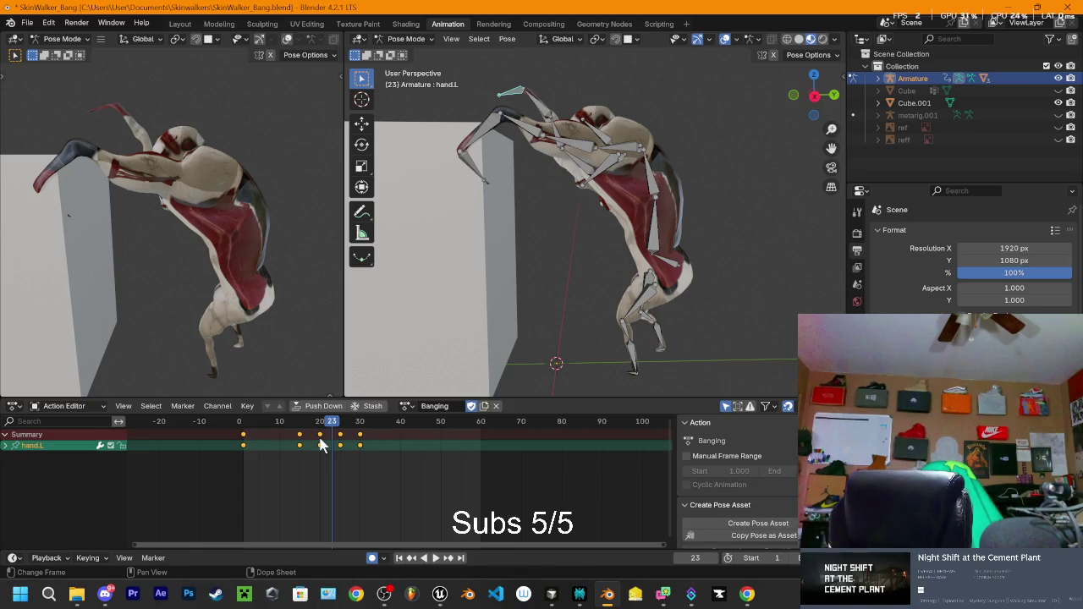
left_click(440, 595)
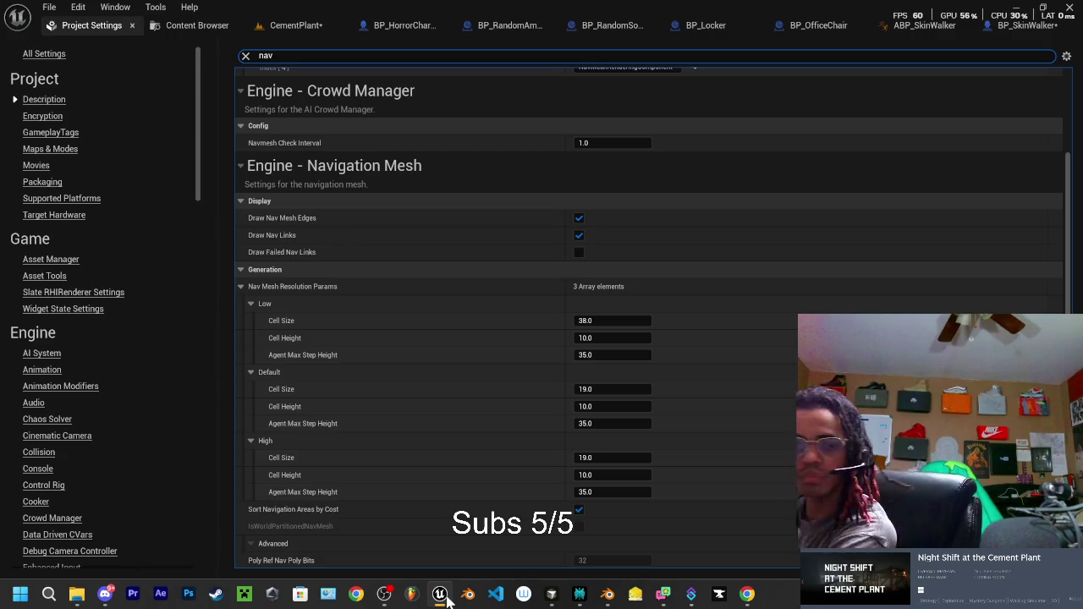
Step: Briefly test-play the CementPlant level, then bring up the BP_SkinWalker Blueprint editor
left_click(281, 30)
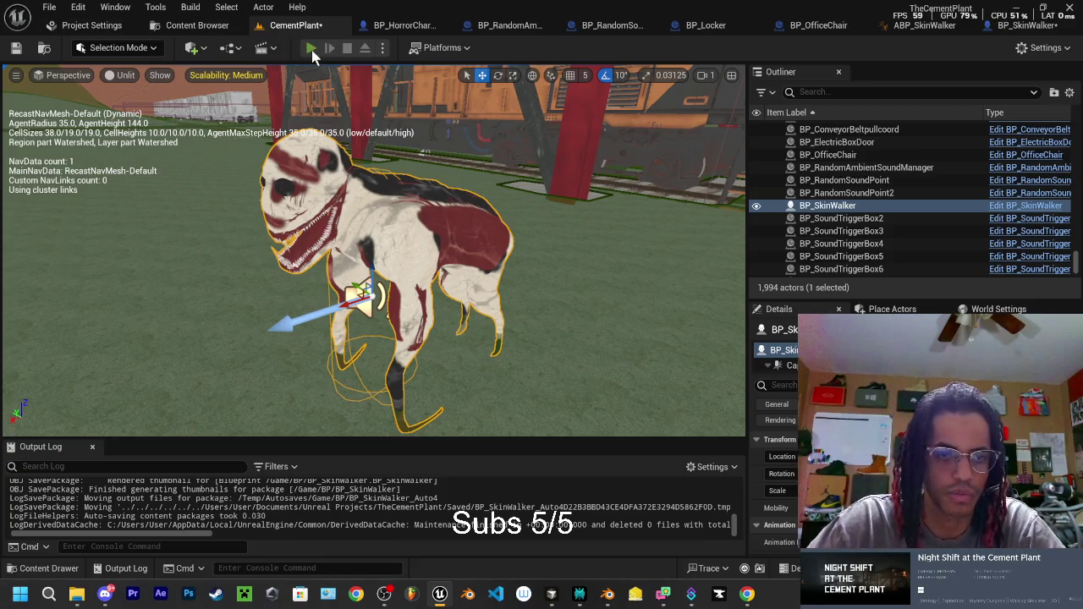
left_click(310, 47)
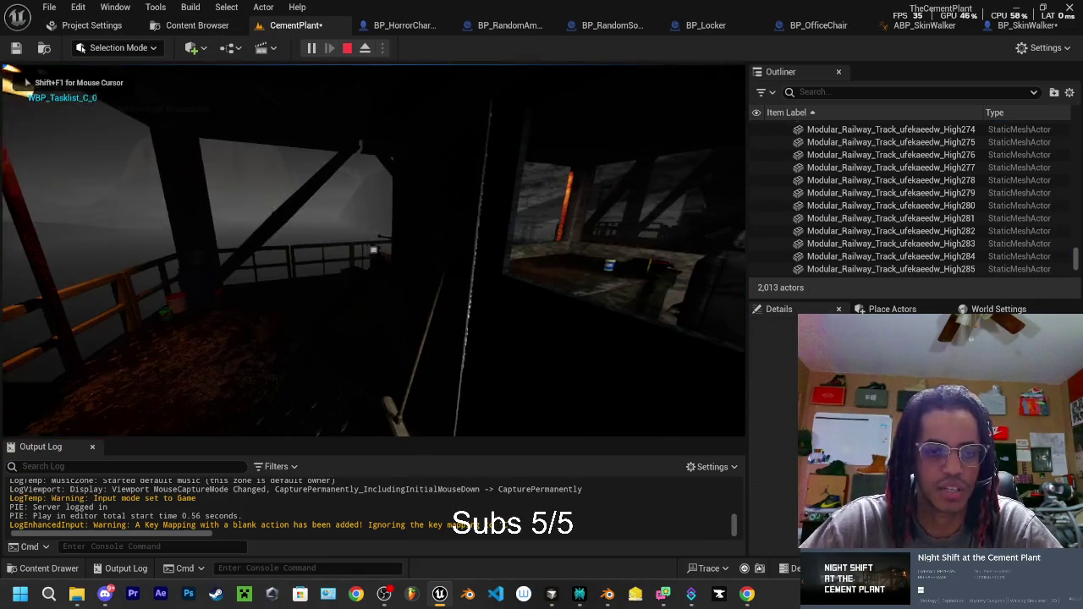
key("Escape")
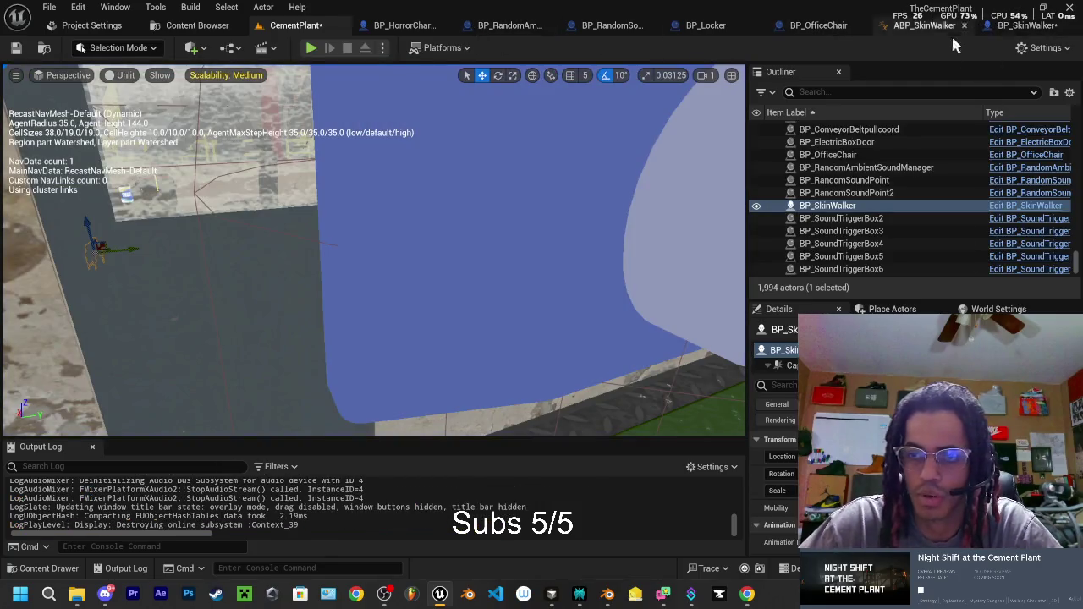
left_click(1024, 27)
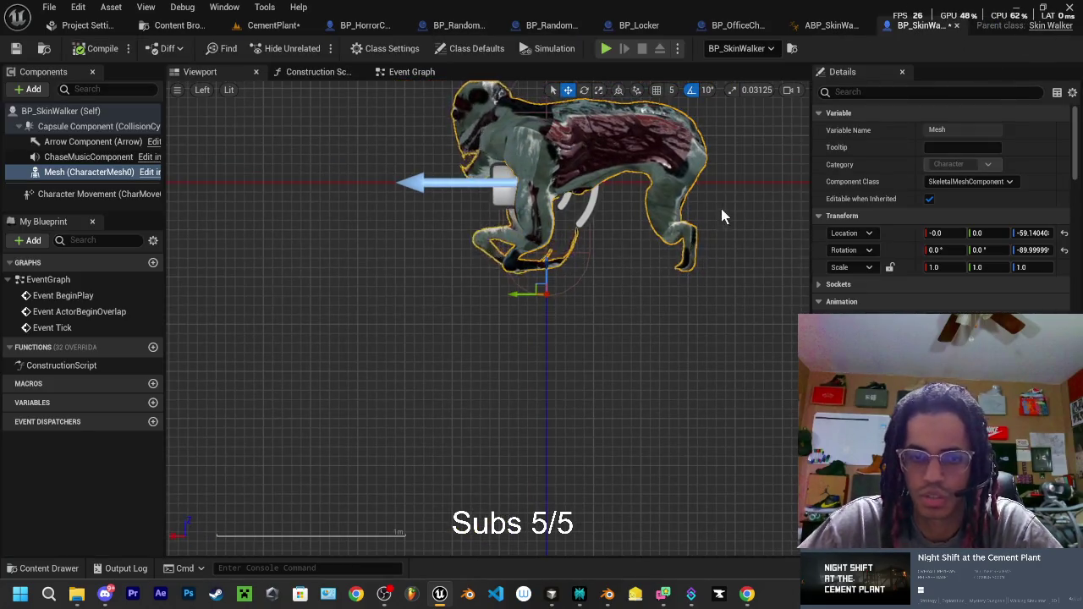
Step: Check BP_SkinWalker's taller Capsule Component, compile, and return to the CementPlant level
left_click_drag(772, 206, 729, 276)
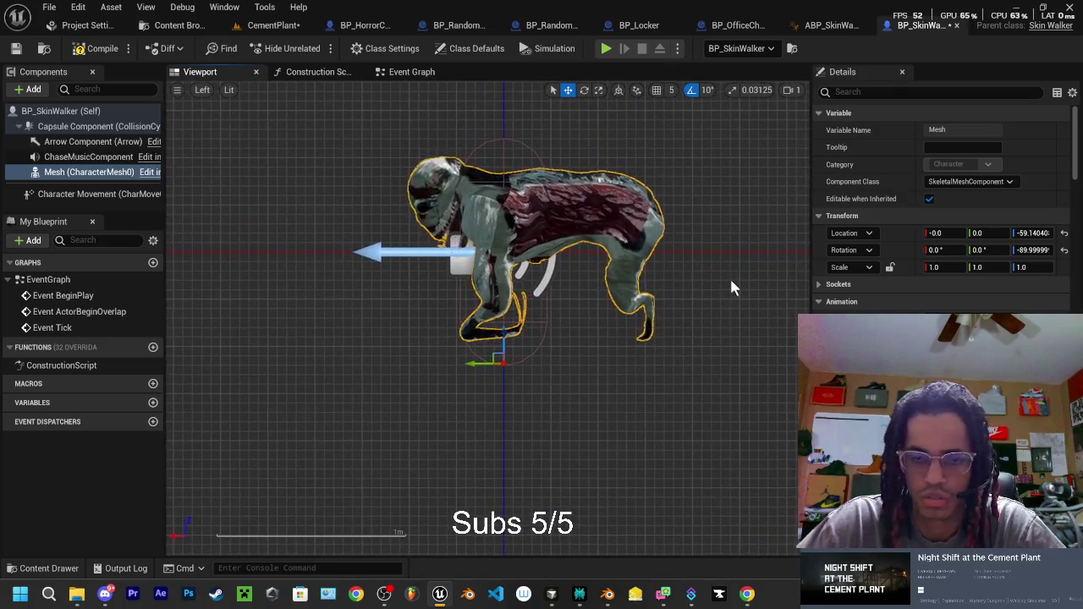
left_click(98, 127)
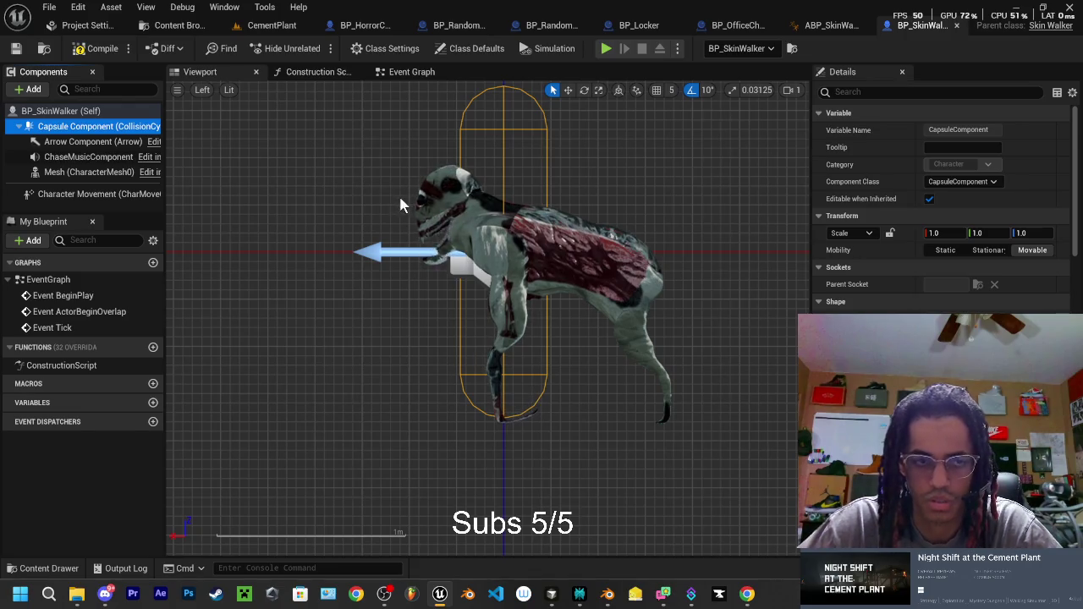
left_click(99, 51)
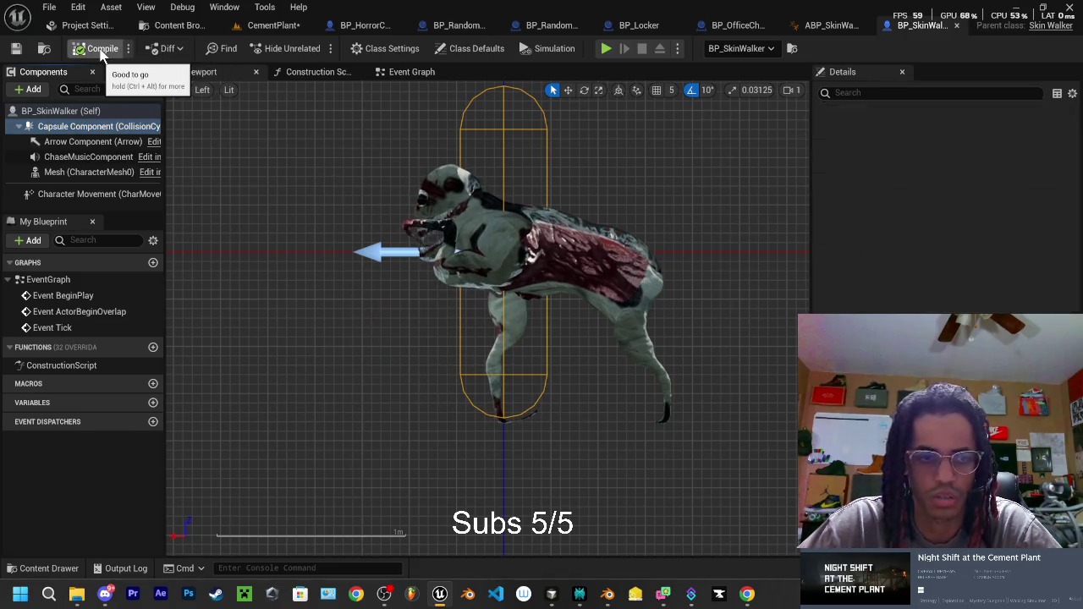
left_click(275, 28)
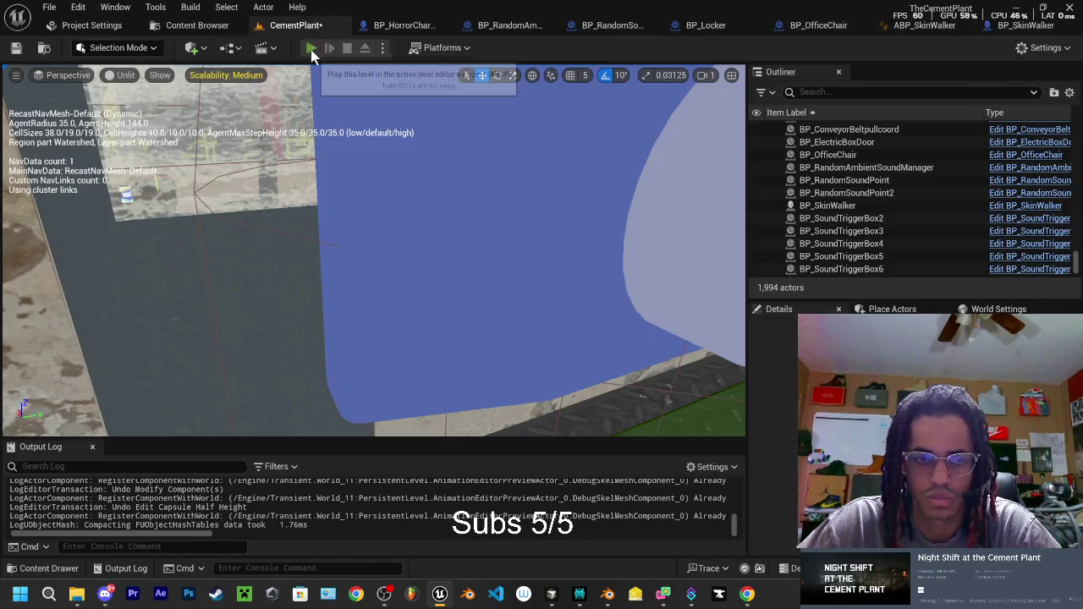
Step: Playtest the level with F8 detach, then check BP_SkinWalker and return to CementPlant
left_click(315, 51)
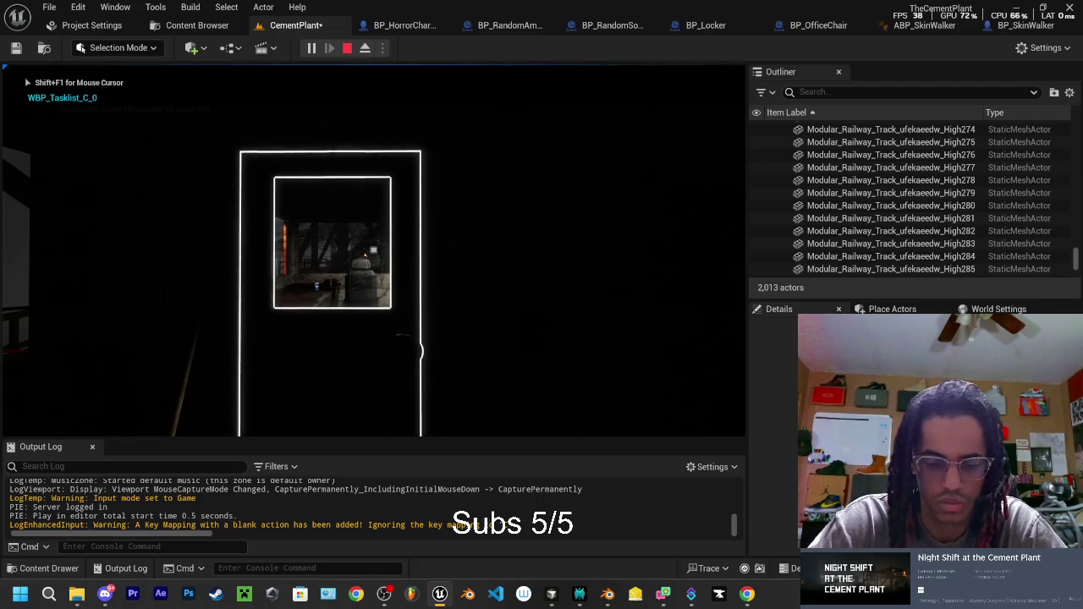
key("F8")
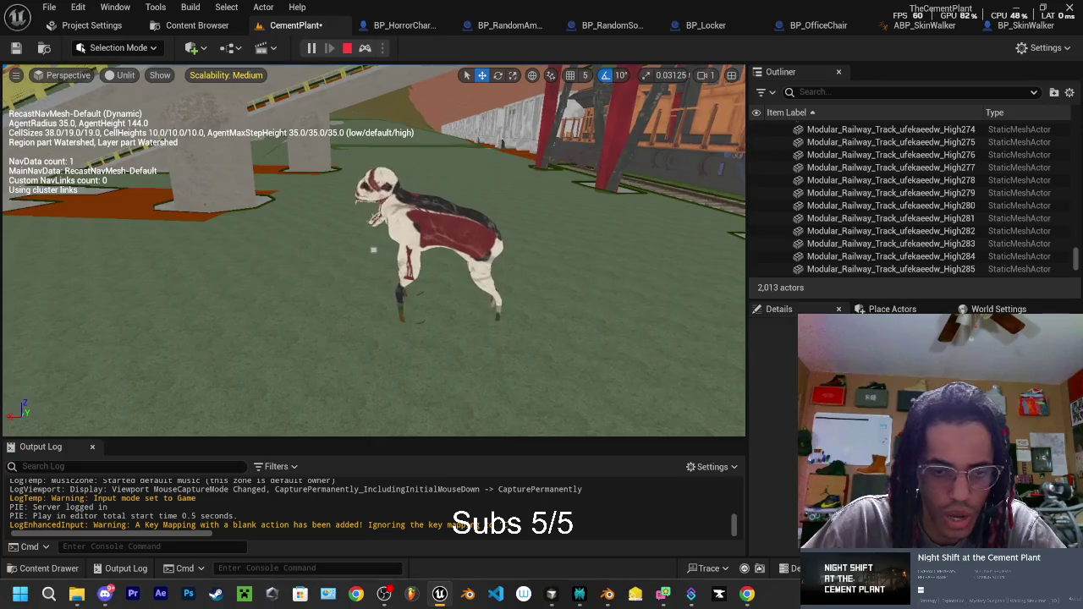
key("Escape")
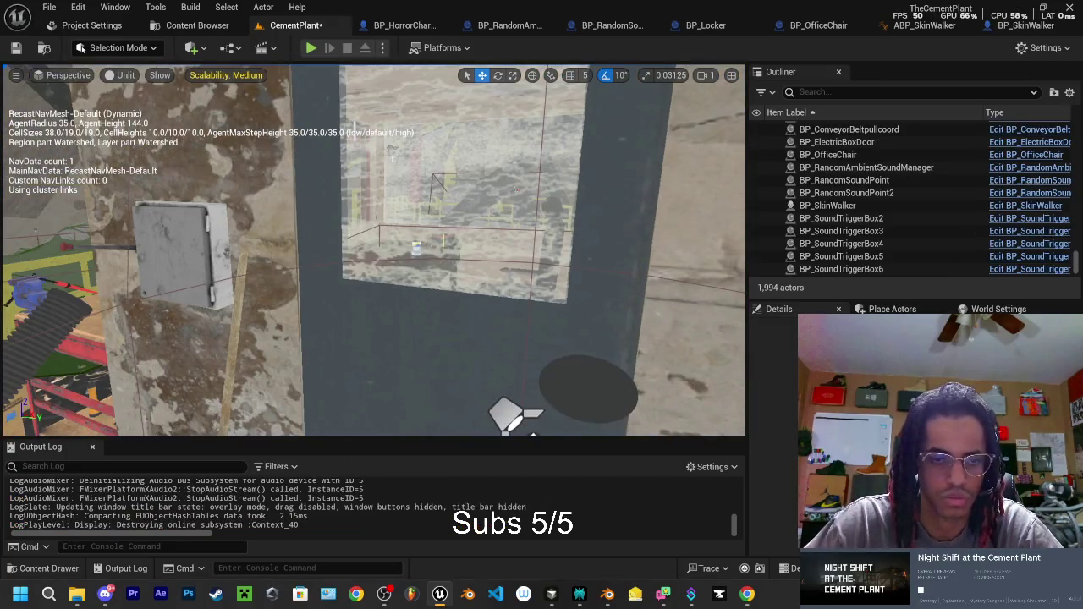
left_click(1015, 28)
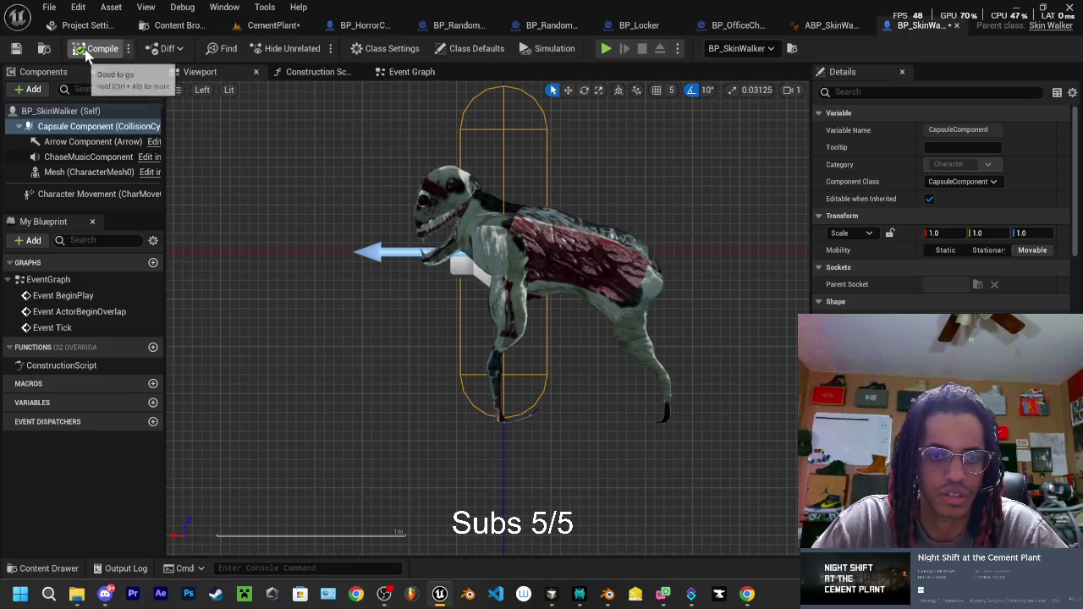
left_click(272, 27)
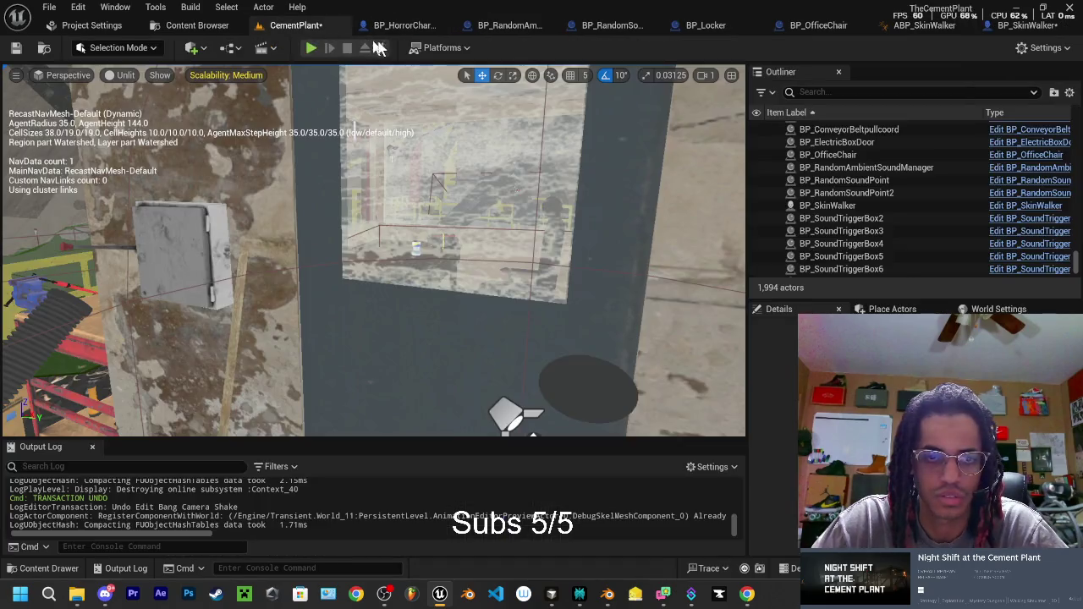
Step: Playtest again, walking the player across the catwalk and into the dark area toward the street
left_click(313, 48)
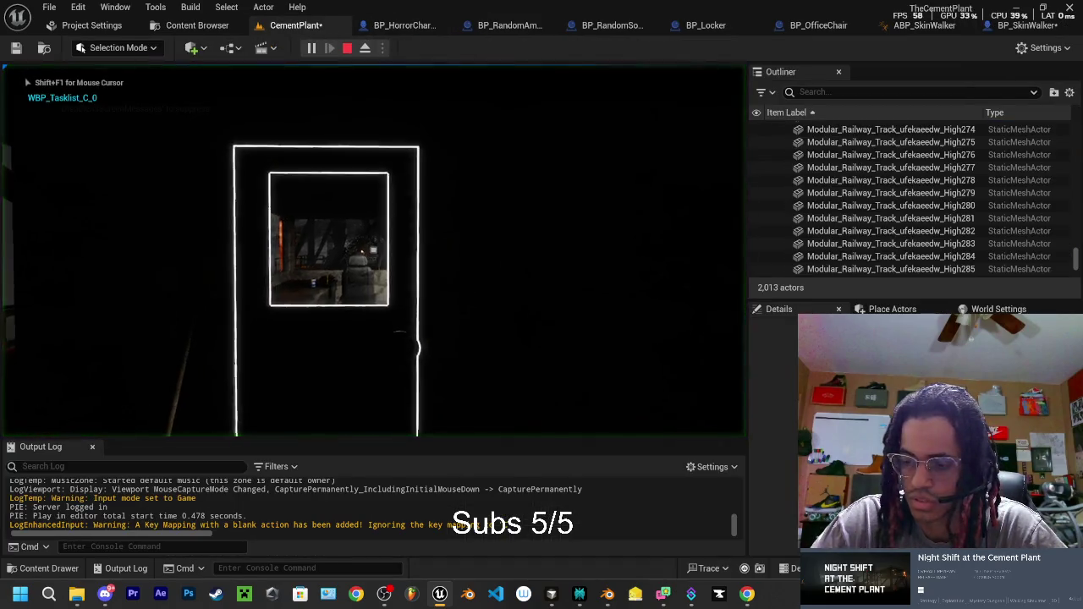
key("w")
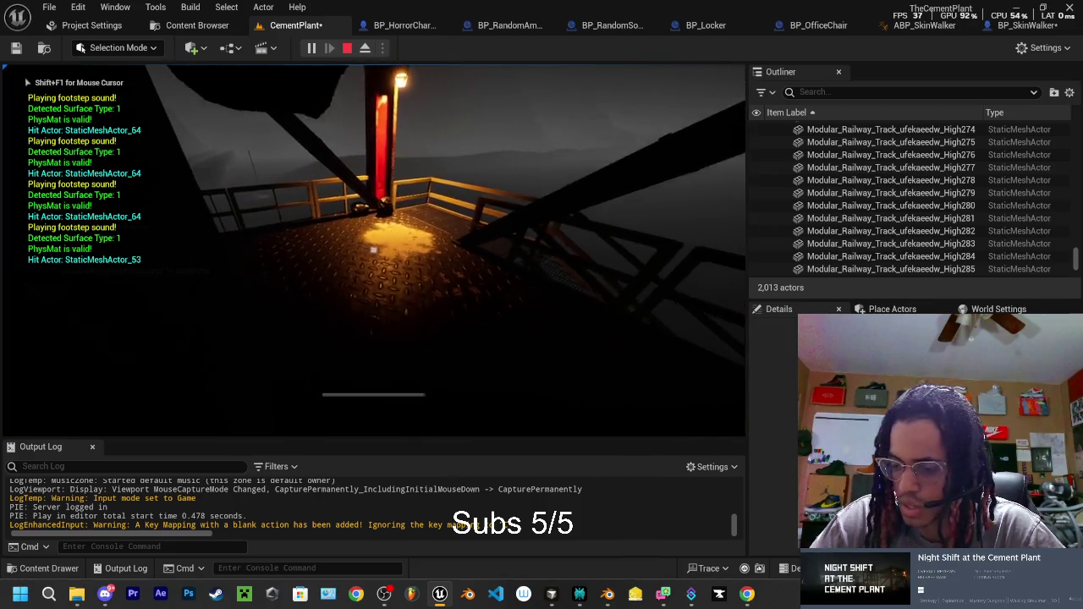
key("w")
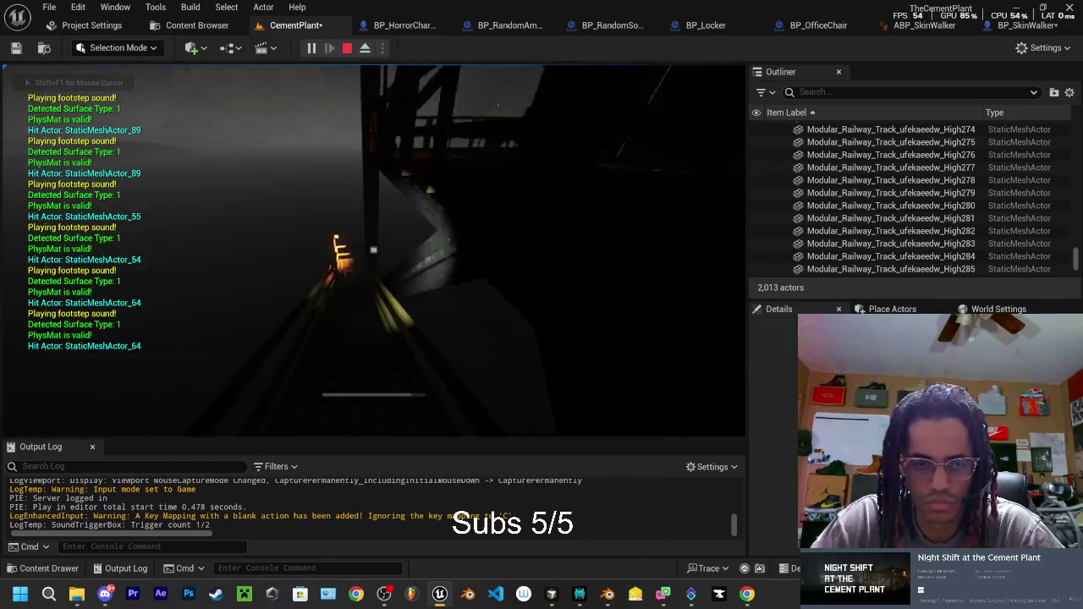
key("w")
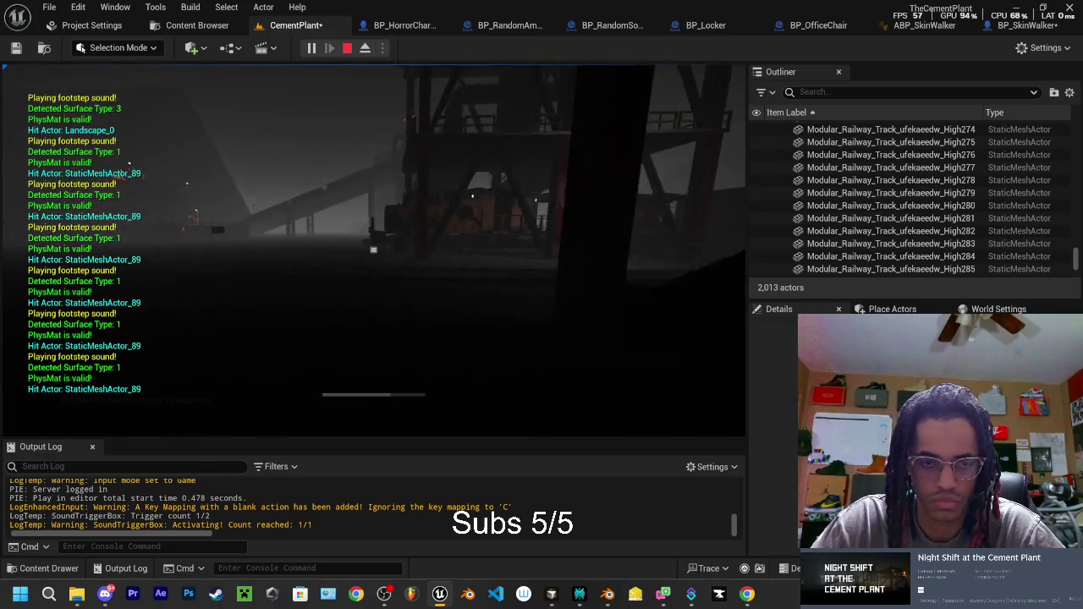
key("Escape")
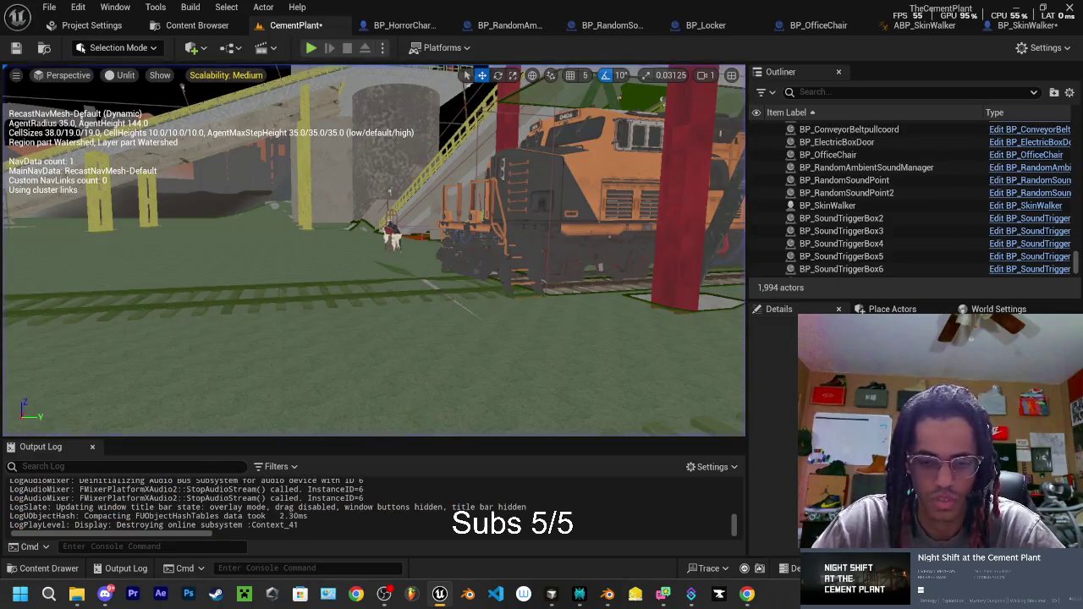
Step: Dismiss the Live Coding log and save BP_SkinWalker and the CementPlant map with Save All
left_click(551, 596)
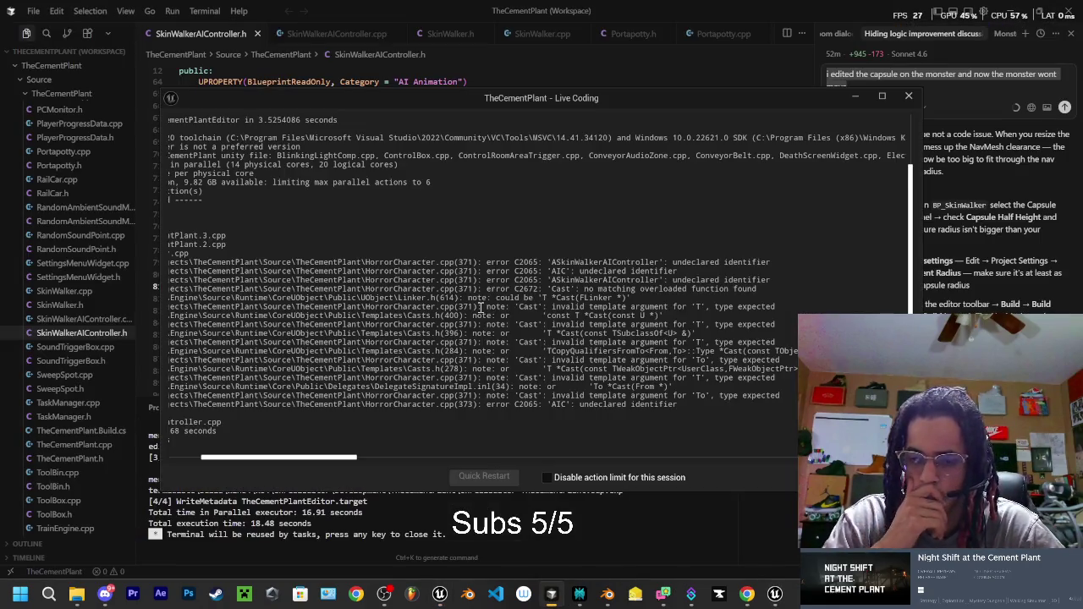
left_click(909, 95)
left_click(439, 594)
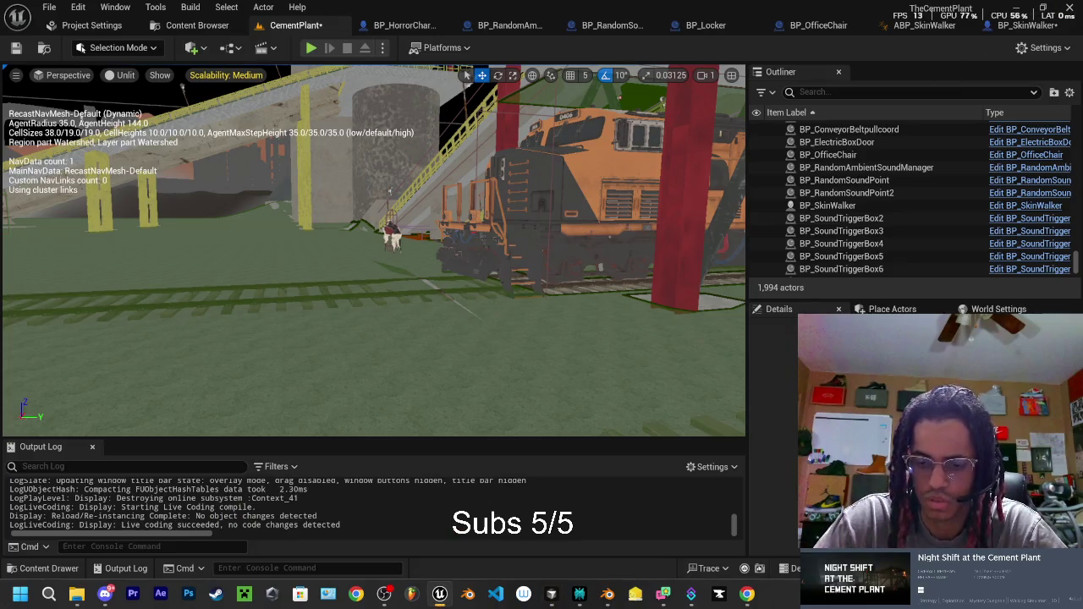
key("ctrl+shift+s")
left_click(645, 438)
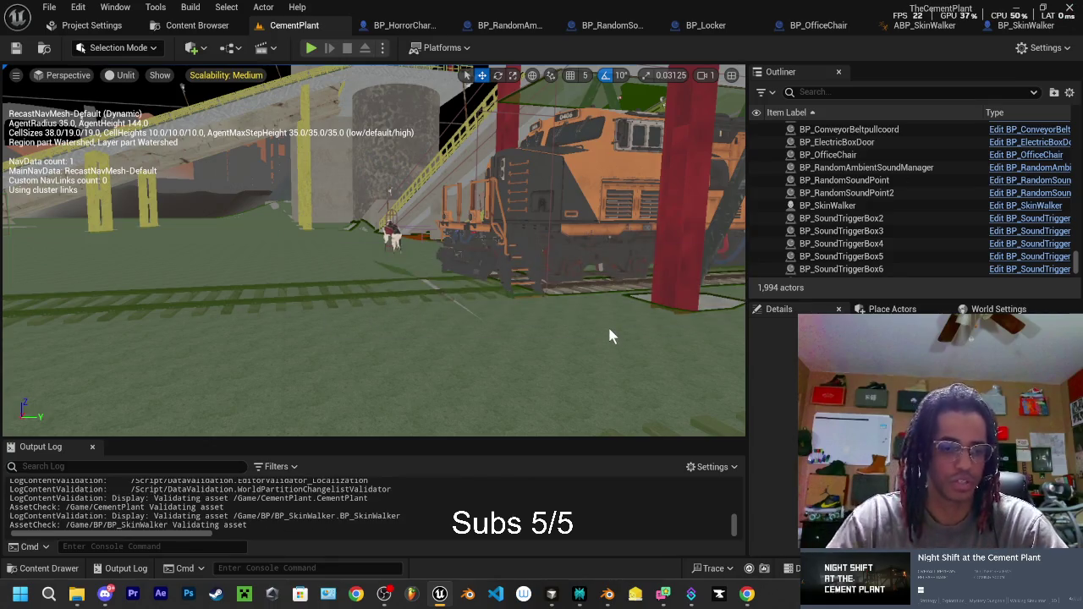
key("alt+Tab")
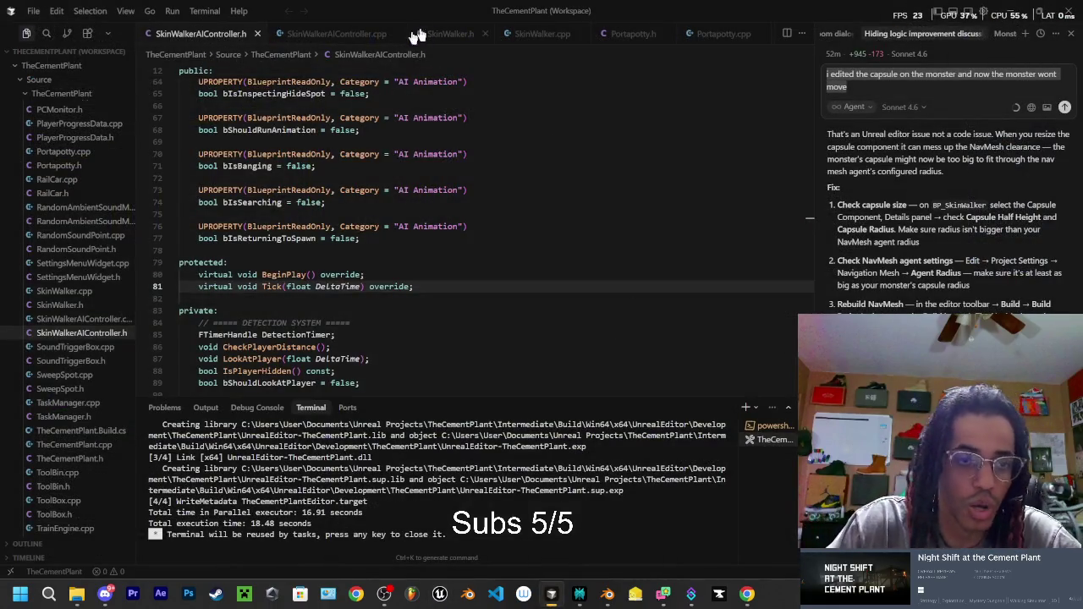
Step: Run the editor build task in VS Code, glancing at the project folder while it builds
left_click(203, 11)
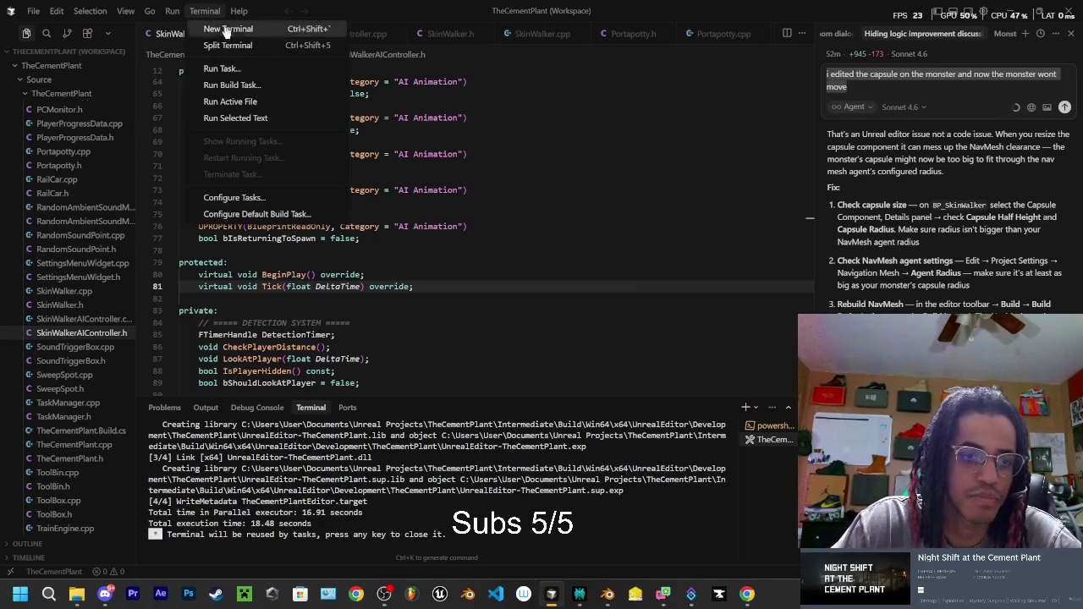
left_click(241, 85)
left_click(438, 67)
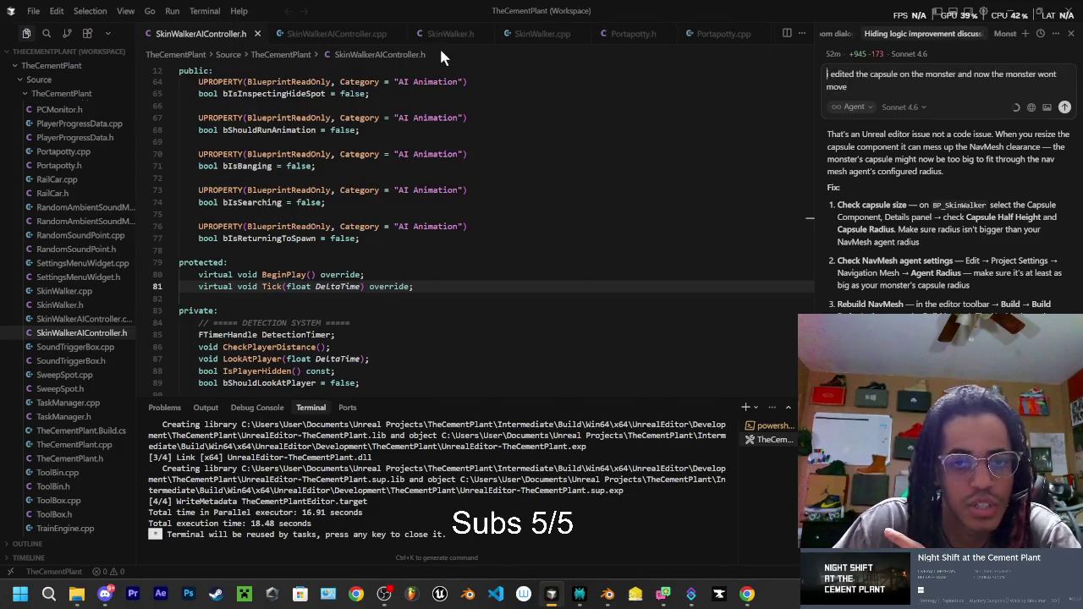
left_click(76, 595)
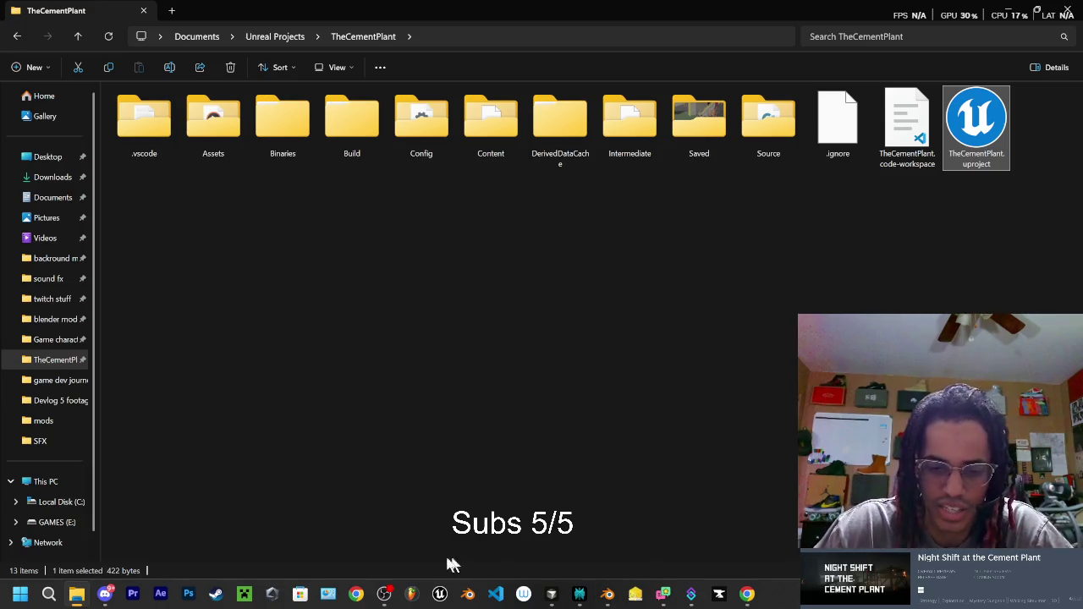
left_click(552, 596)
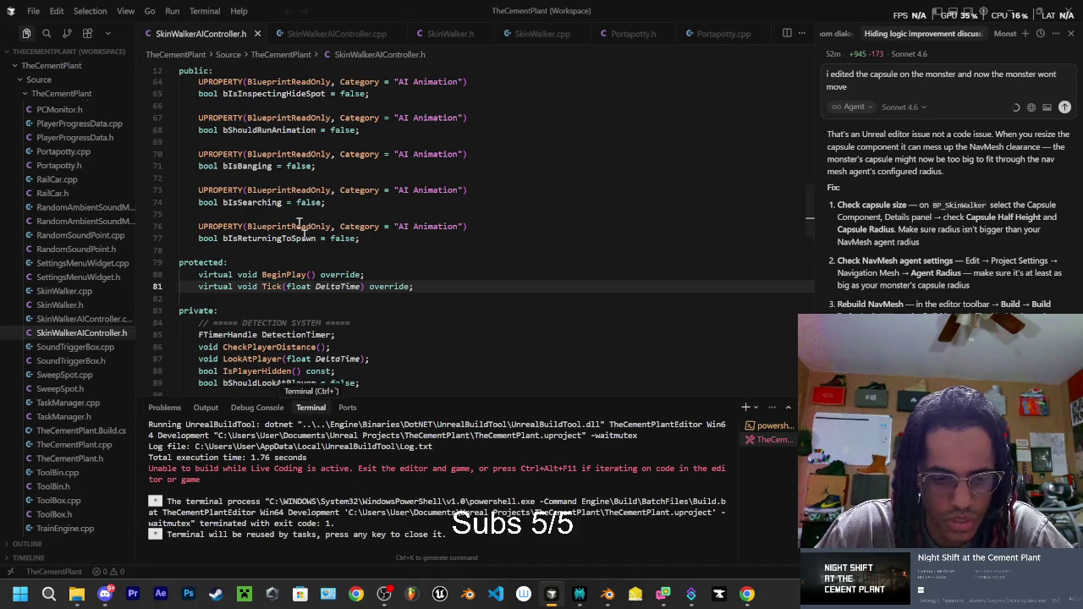
Step: Run TheCementPlantEditor Win64 Development Build, then bring up the project folder in File Explorer
left_click(204, 11)
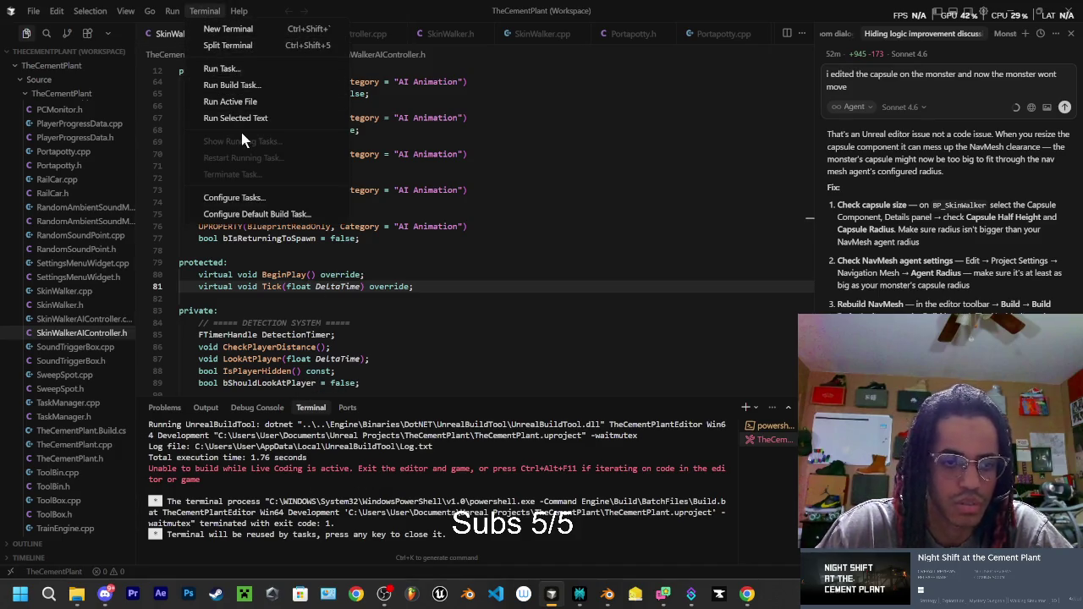
left_click(242, 87)
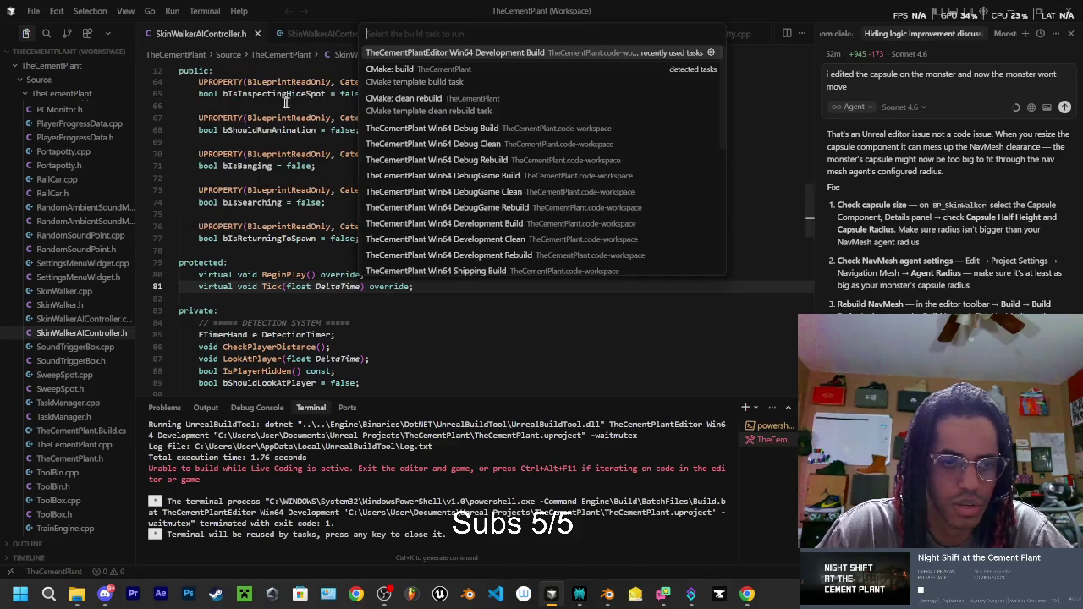
left_click(450, 52)
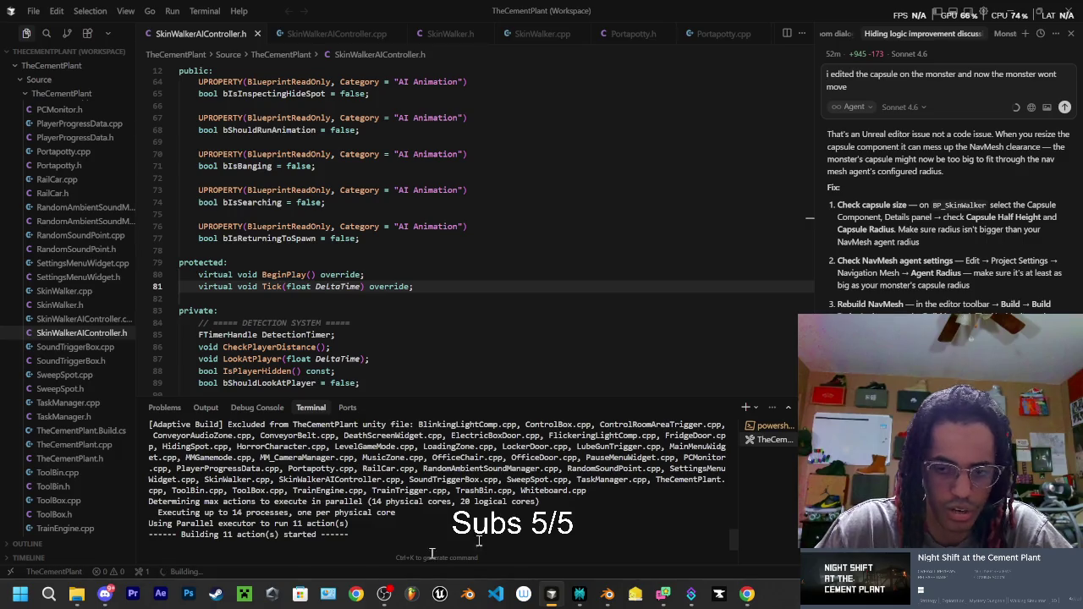
mouse_move(76, 595)
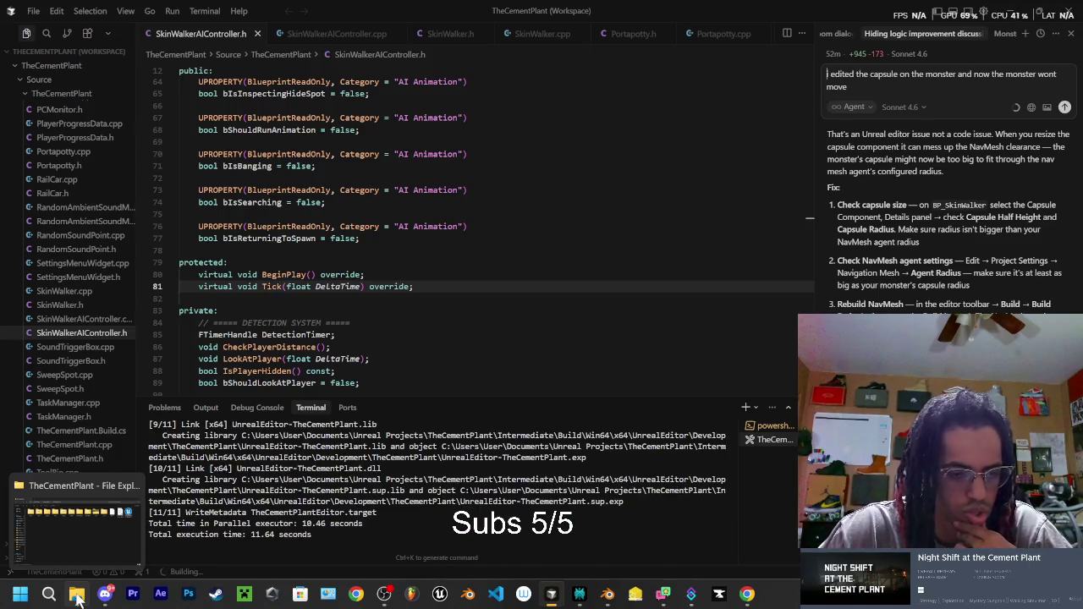
left_click(77, 598)
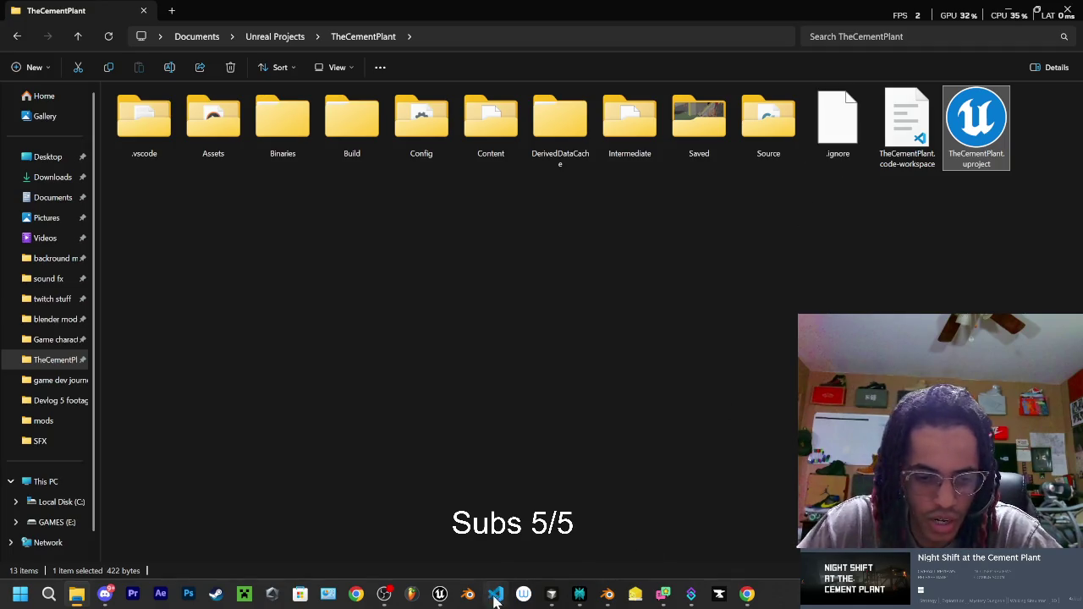
Step: Play MM_CementPlant, start a New Game, eject with F8 and fly to the running creature
left_click(439, 594)
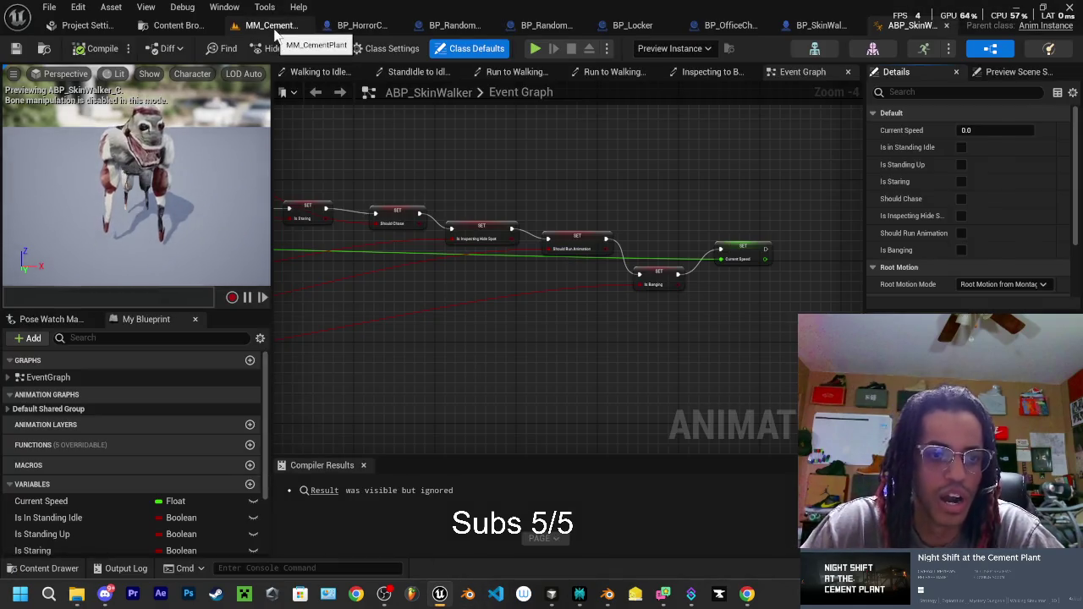
left_click(272, 27)
left_click(316, 45)
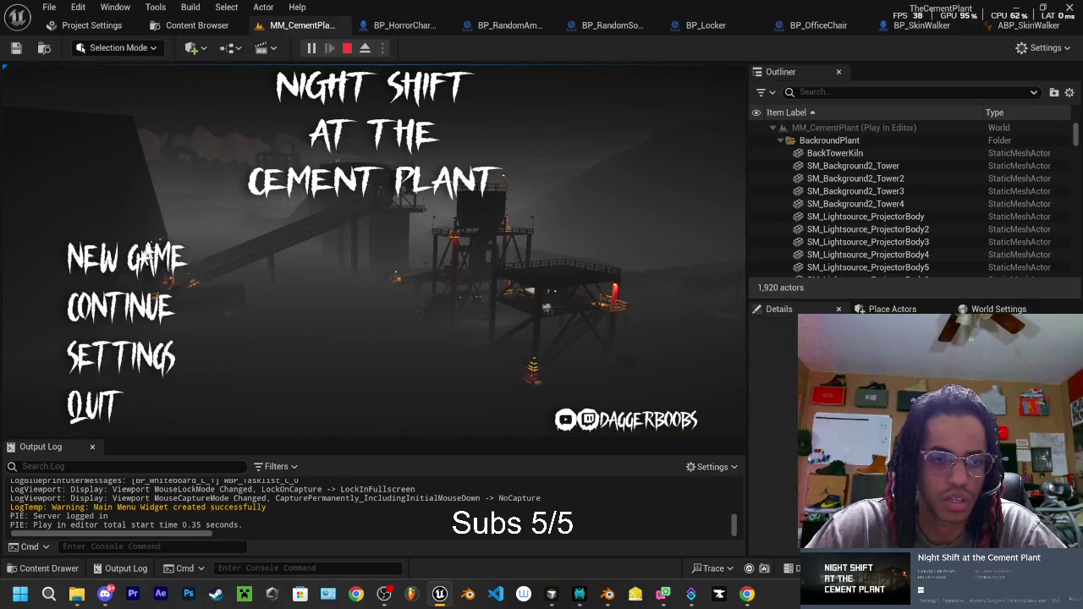
left_click(144, 264)
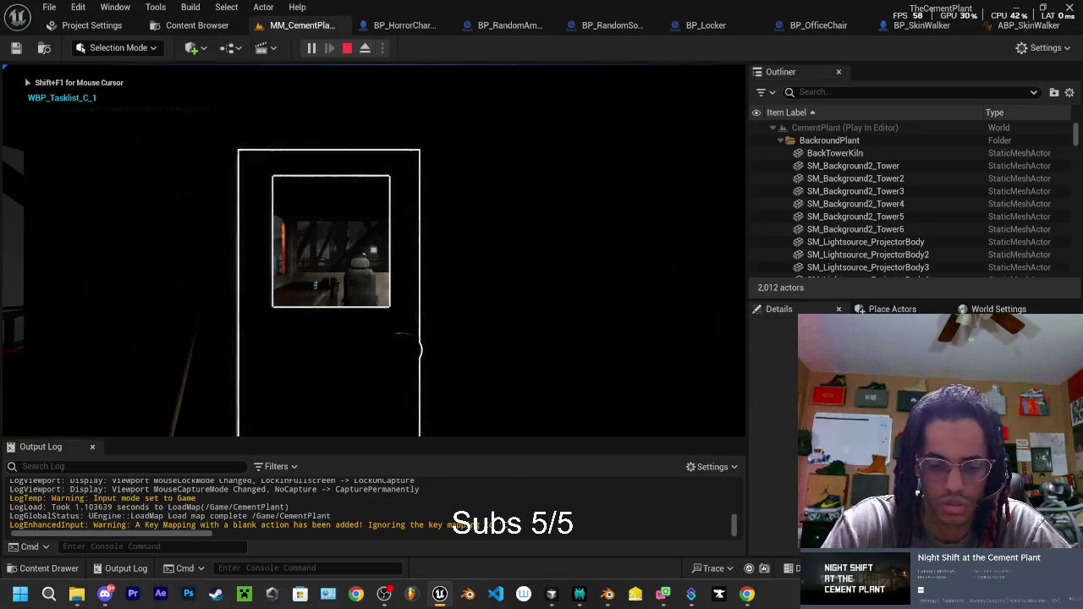
key("F8")
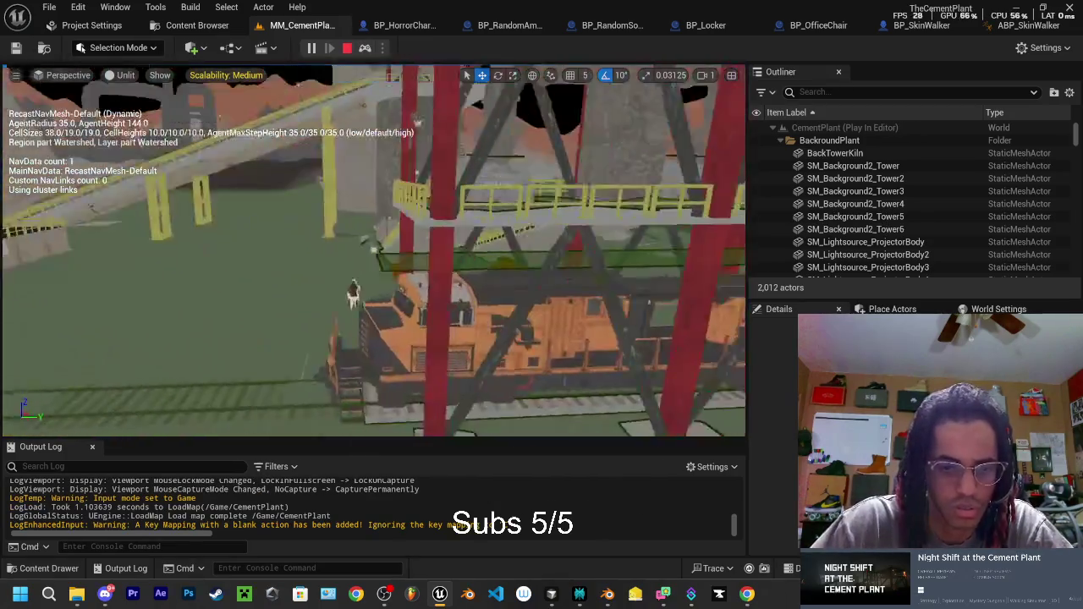
key("w")
left_click_drag(389, 270, 425, 269)
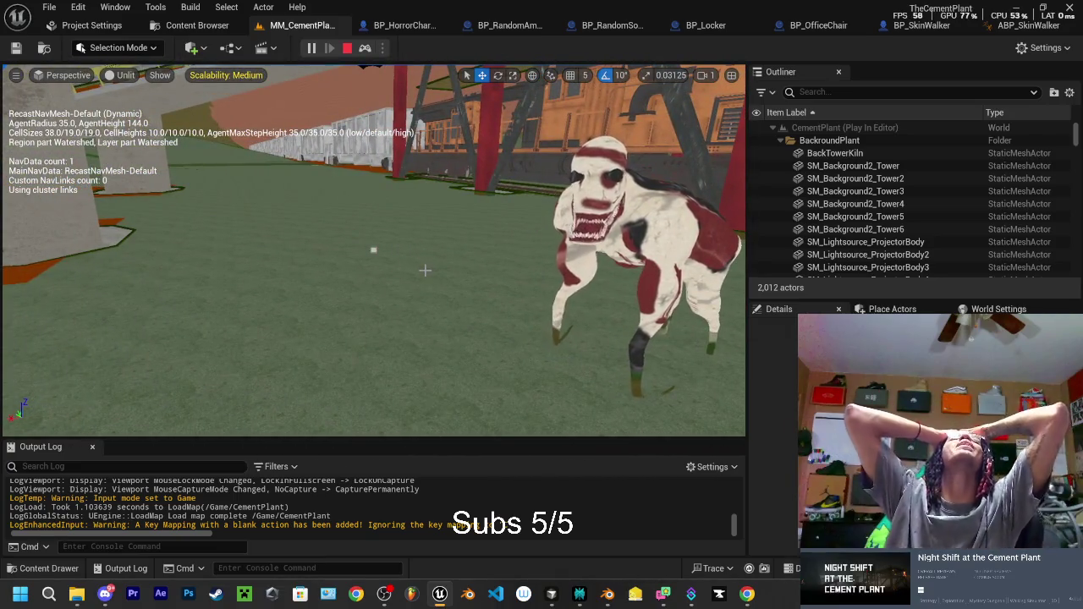
key("Escape")
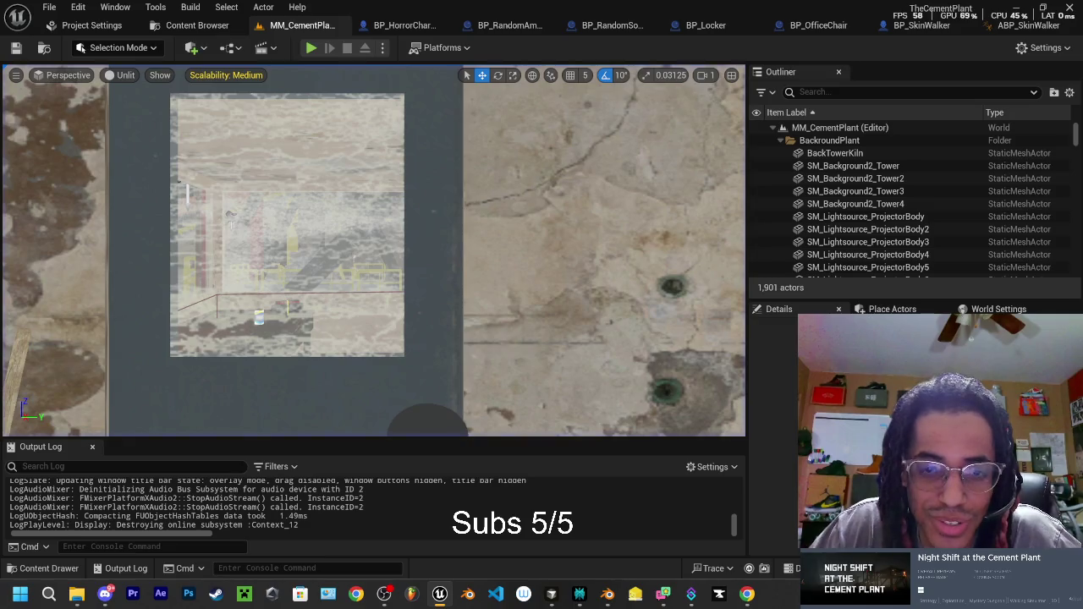
left_click(580, 597)
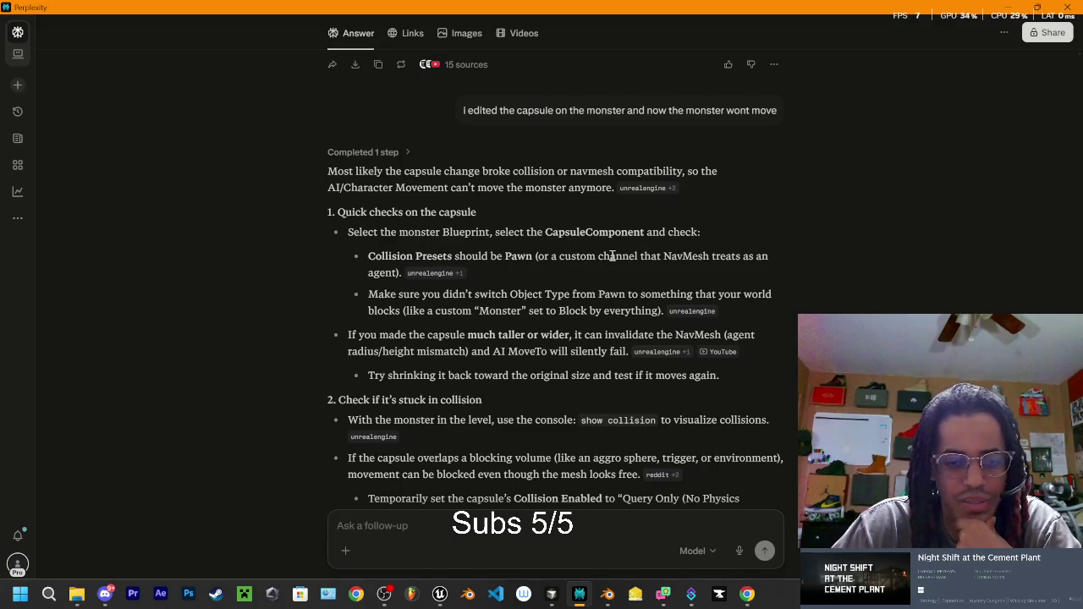
Step: Ask Claude Sonnet 4.6 for beginner step-by-step help fixing the capsule after only changing its height
type("all")
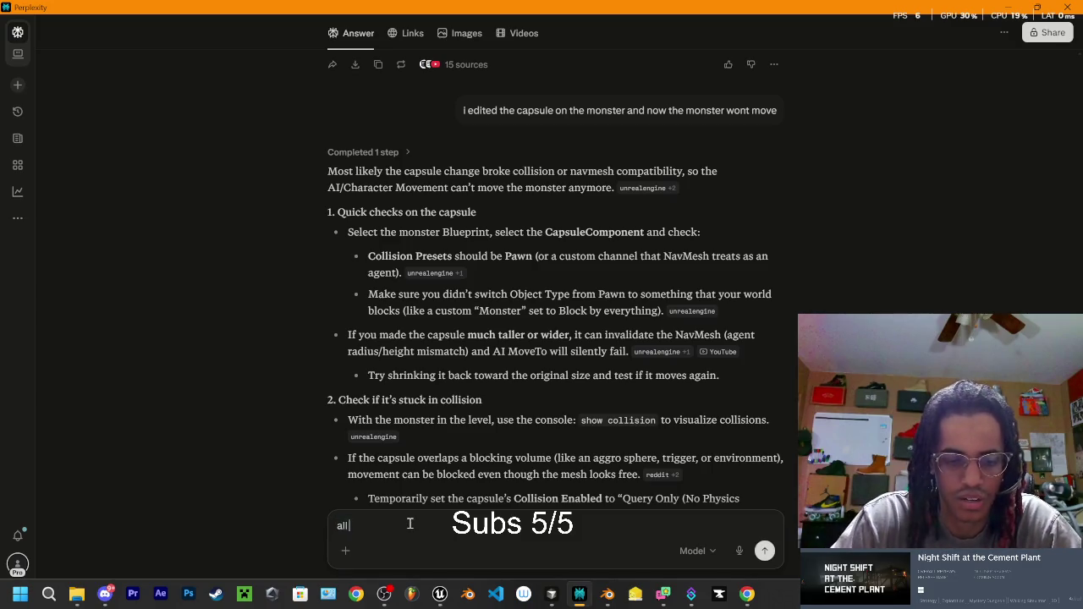
type(" i did was change the he")
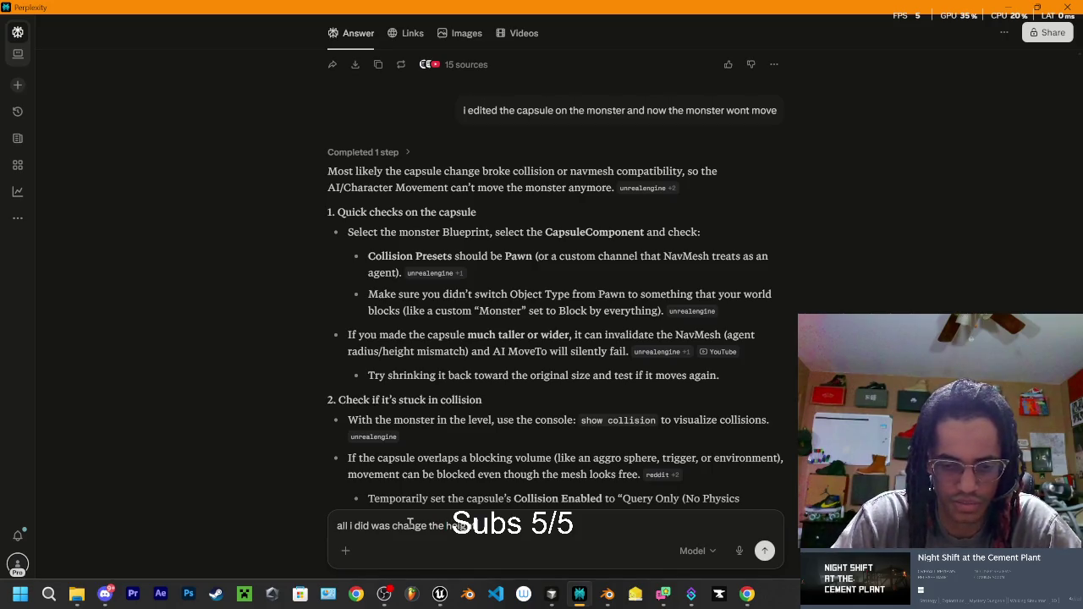
left_click(708, 552)
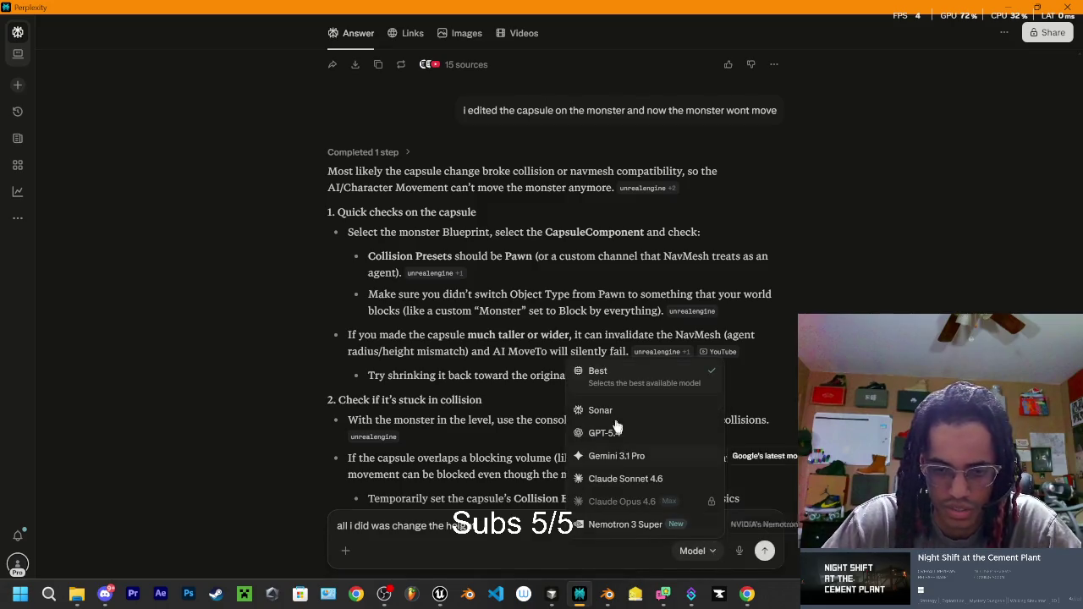
left_click(627, 479)
left_click(638, 516)
type("ight of the capsule then moved the mon")
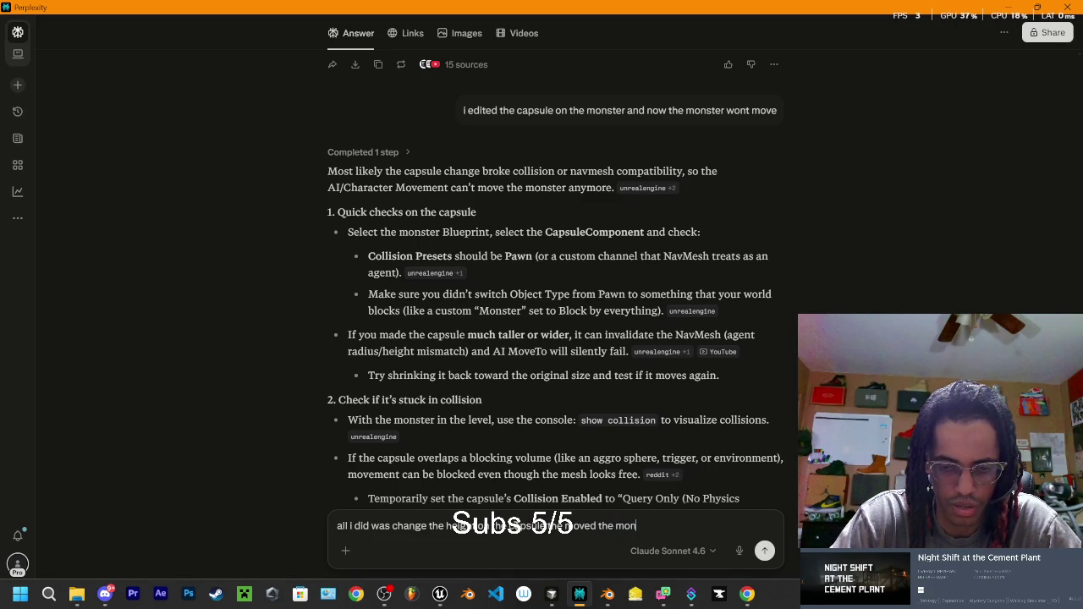
type("ster so the bot")
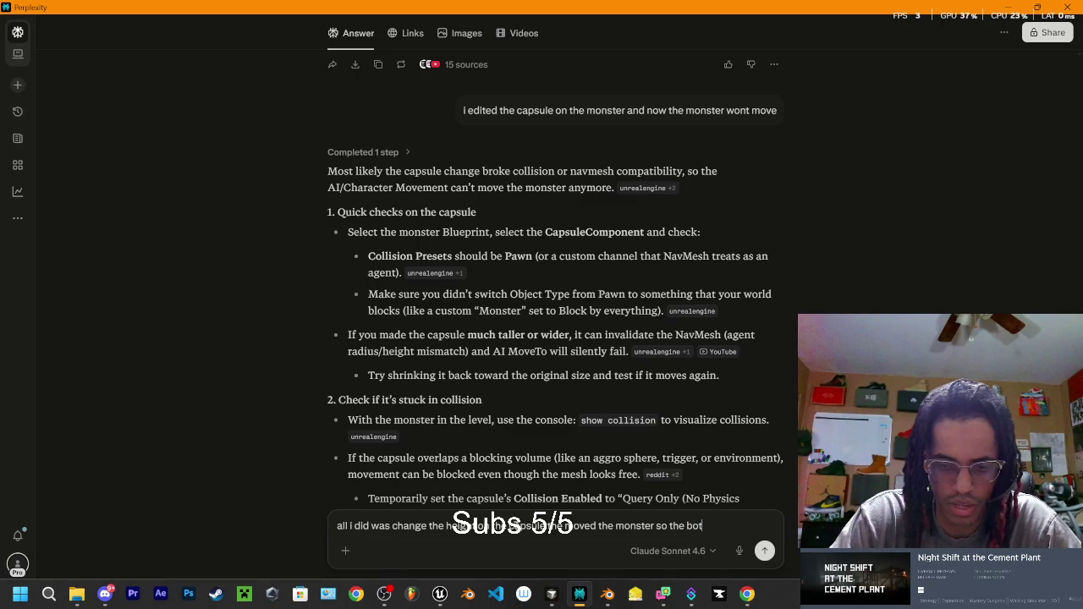
type("psu")
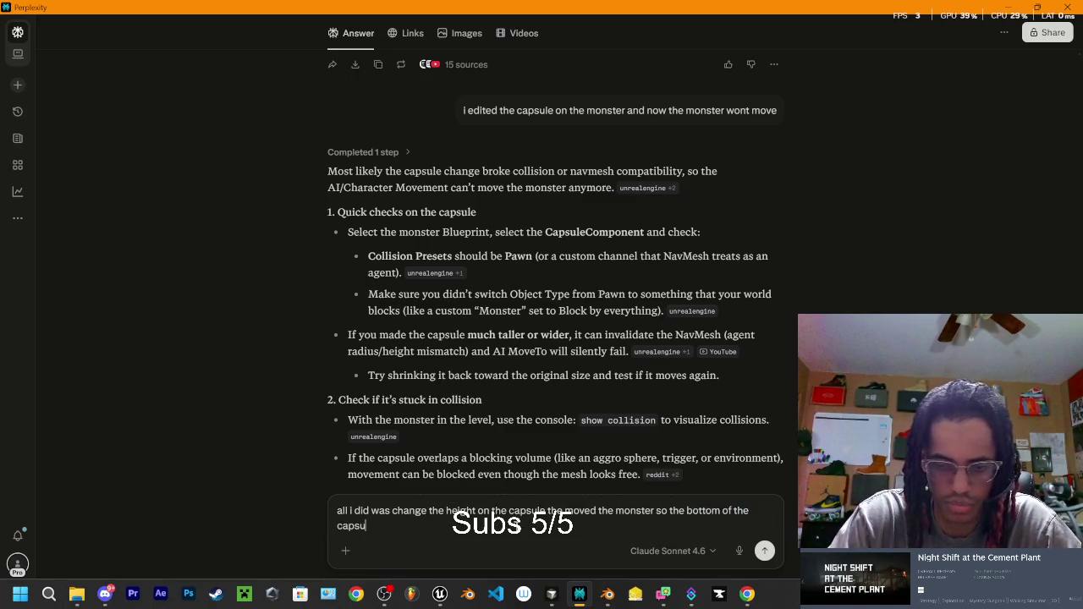
type("le match ed the")
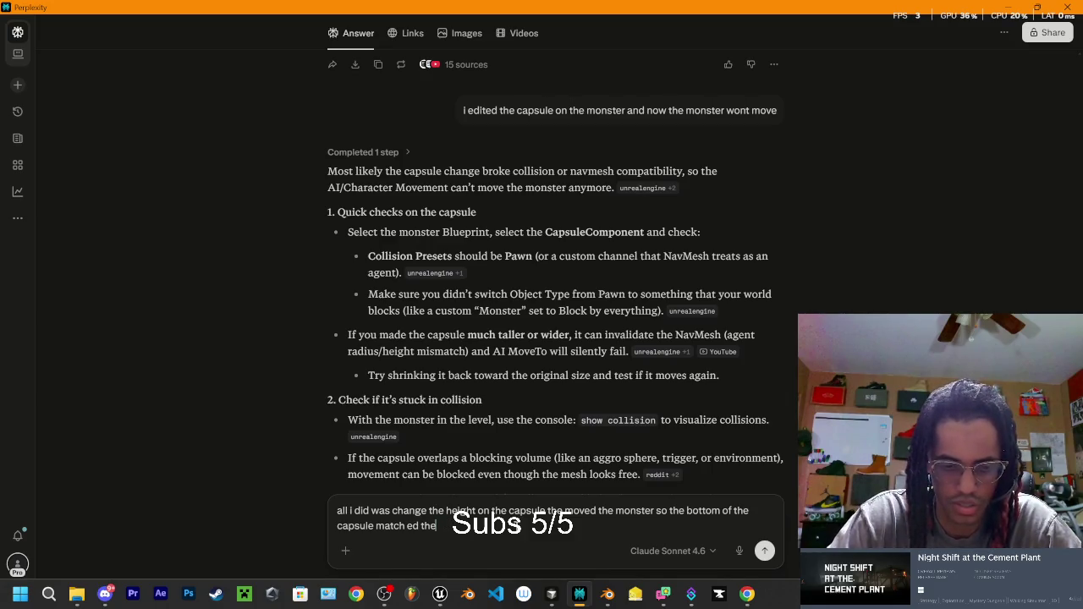
type(" feet and")
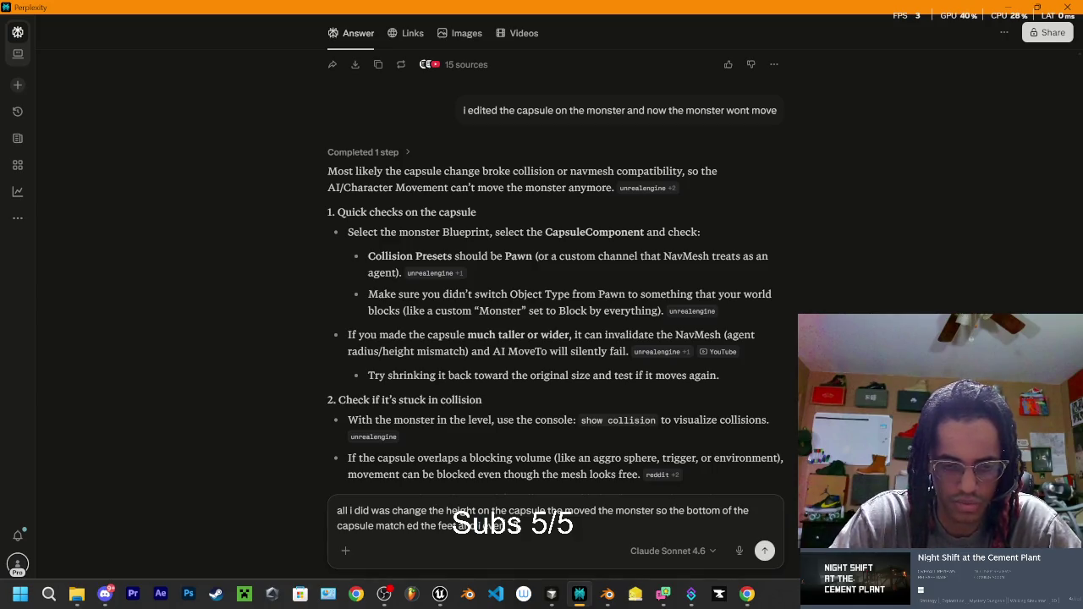
type("changed")
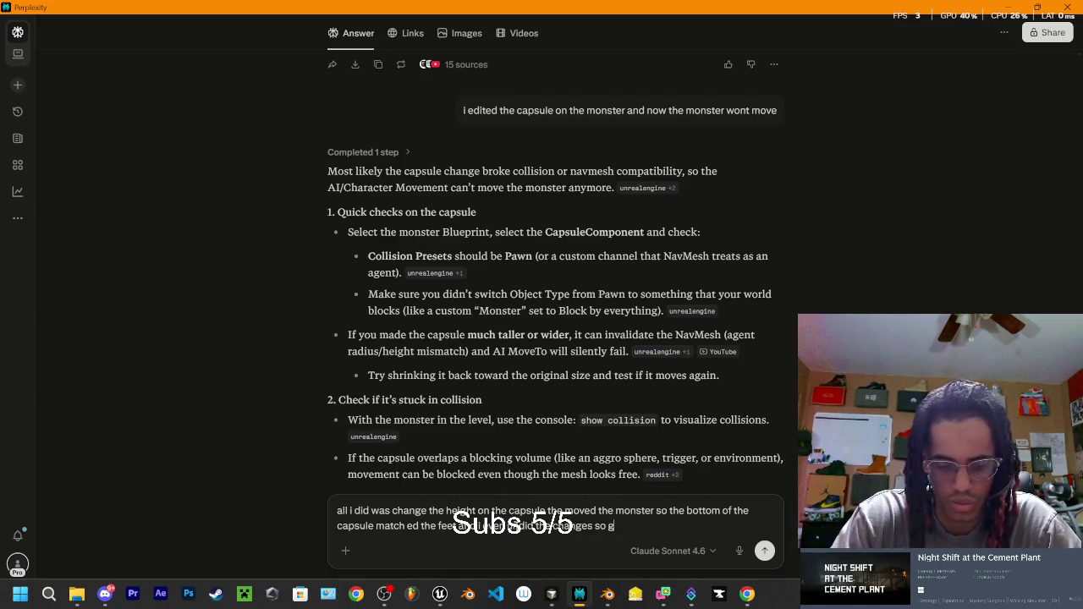
type("me step by step how")
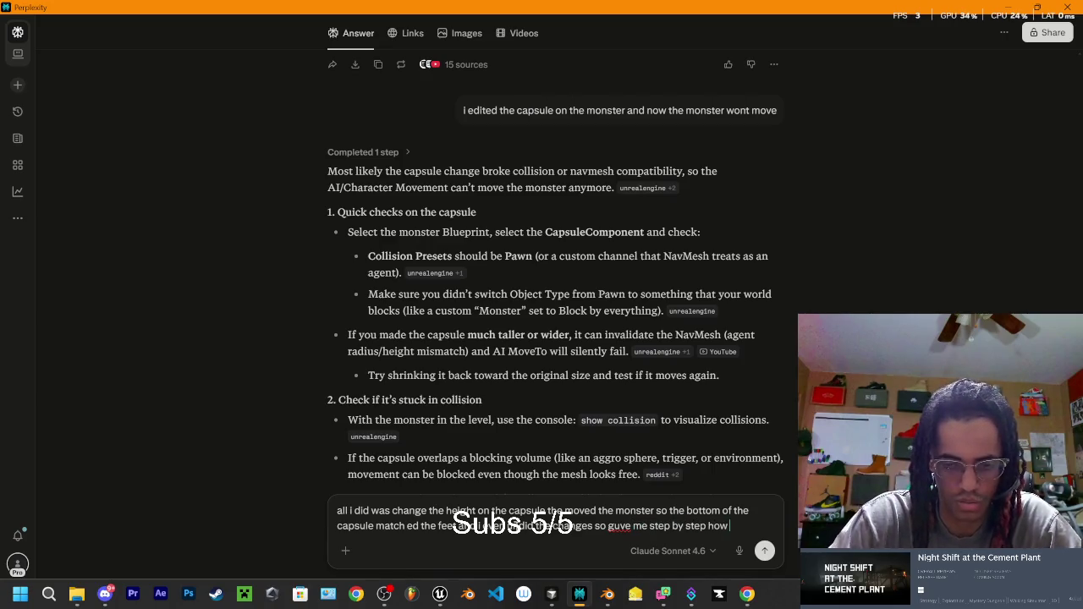
type(" to get my capt")
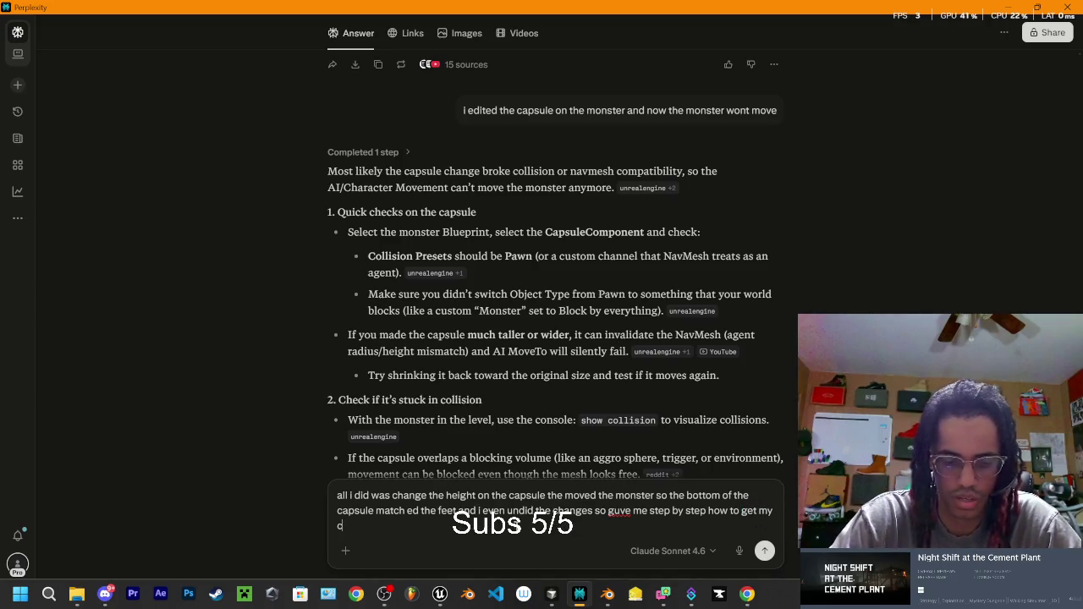
key("BackSpace")
type("sule")
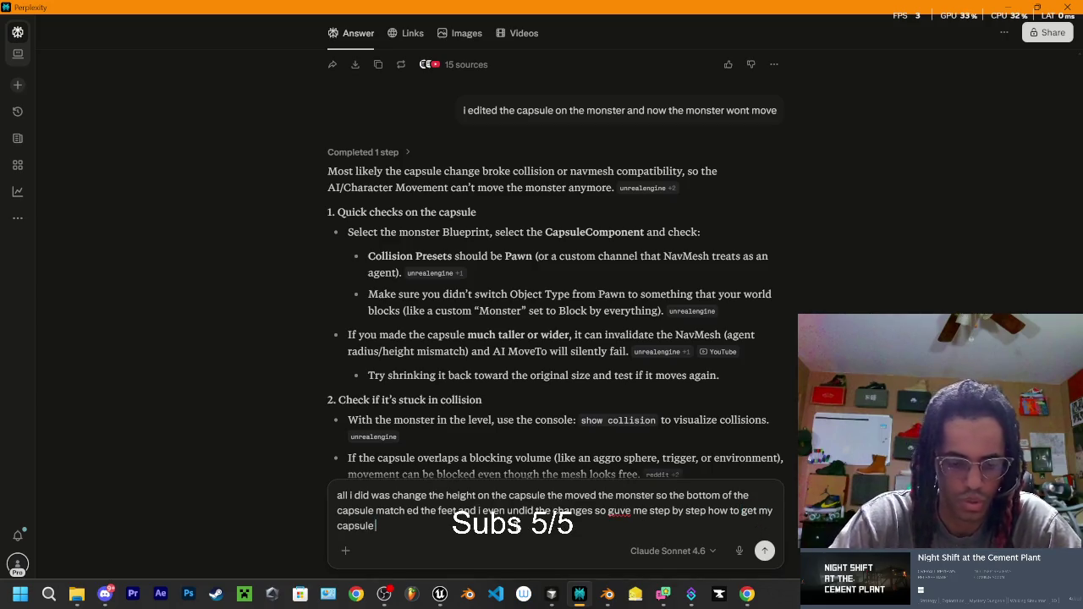
type(" working im a")
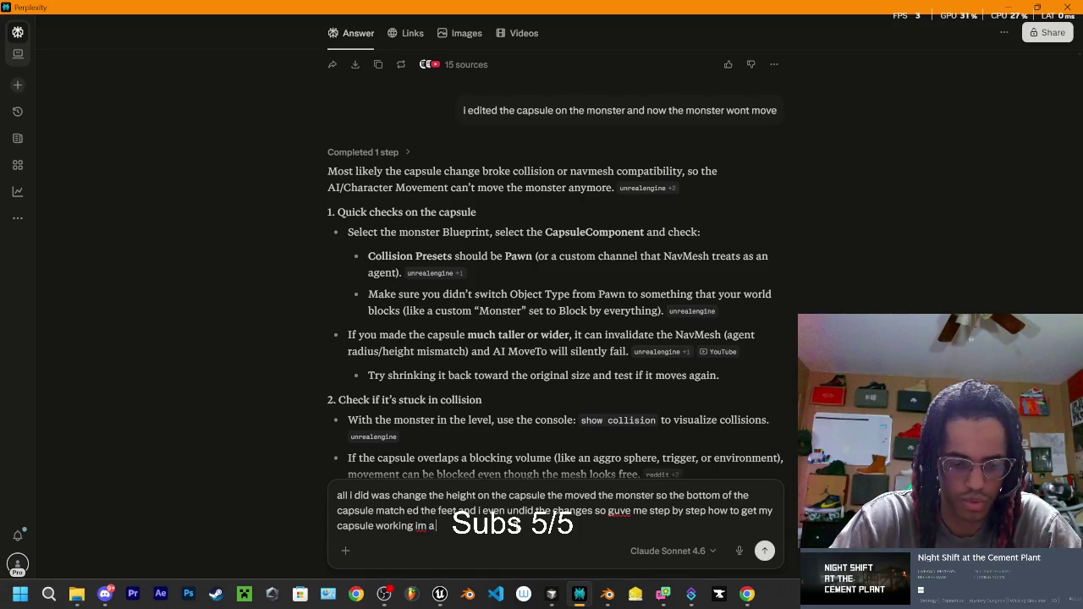
type(" beginner]")
key("Return")
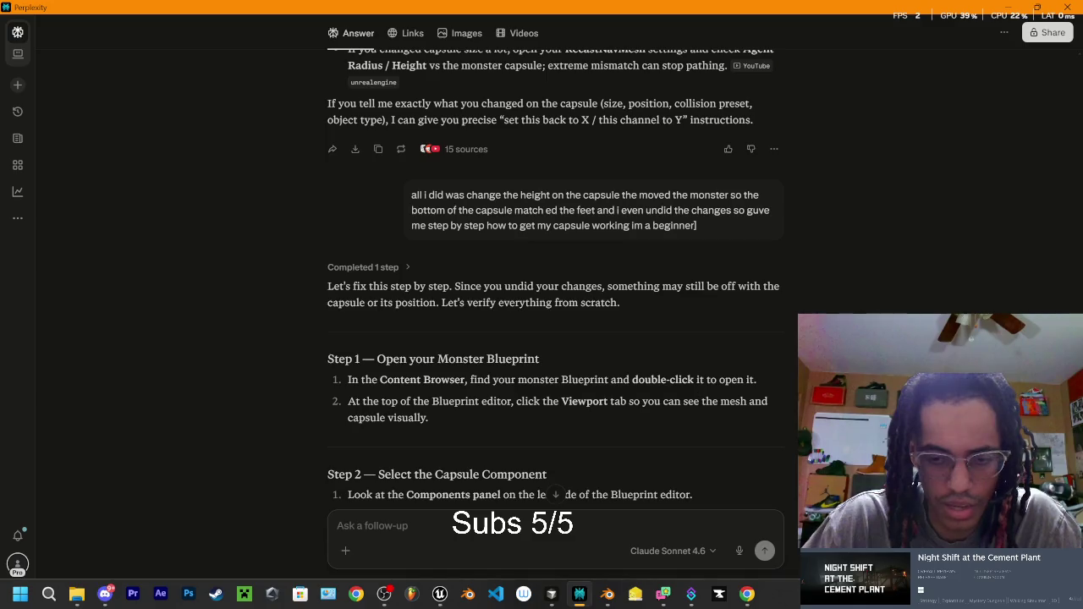
Step: Scroll the answer down to Step 3's capsule defaults: Half Height 88.0, Radius 34.0
scroll(515, 421, "down", 3)
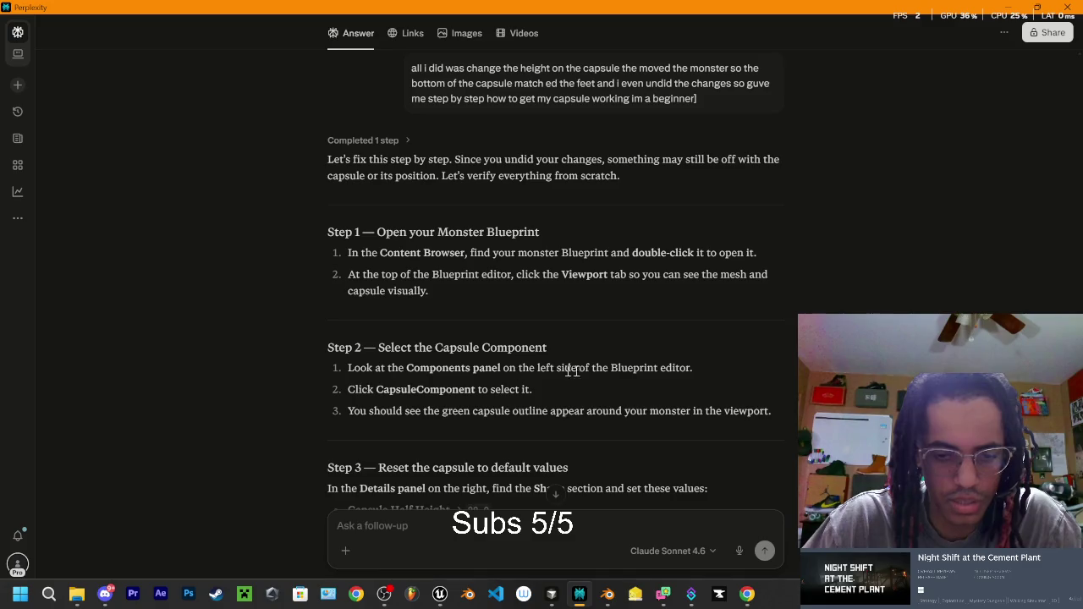
scroll(402, 398, "down", 2)
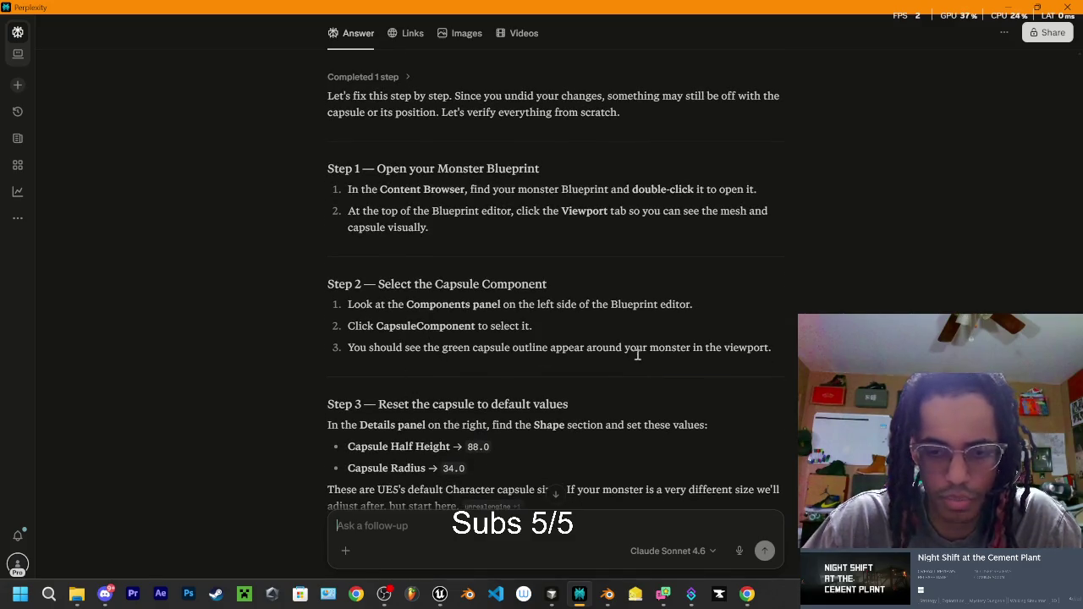
scroll(638, 362, "down", 4)
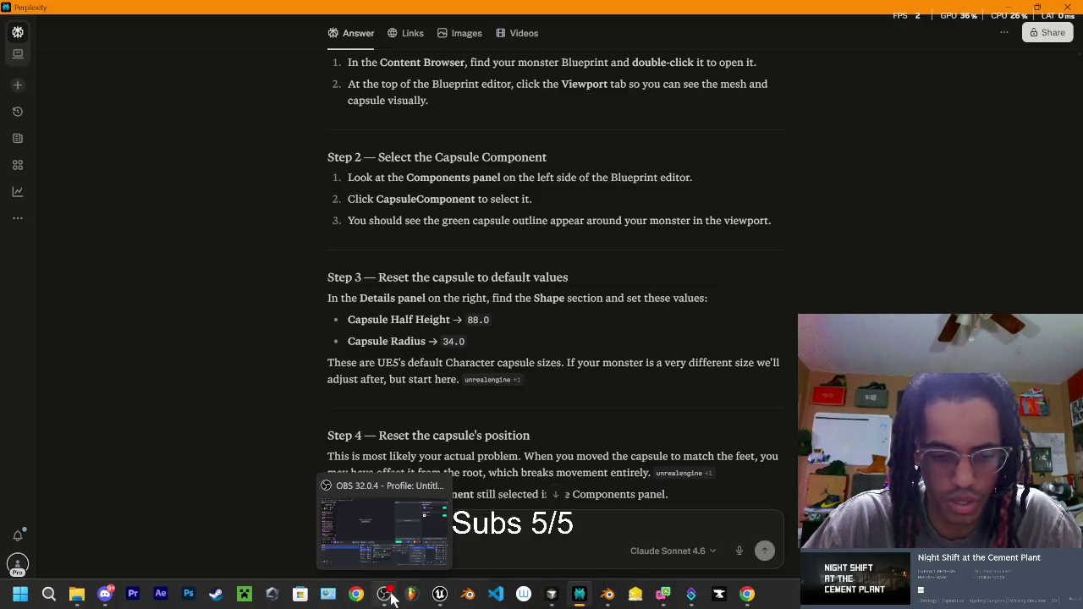
mouse_move(445, 597)
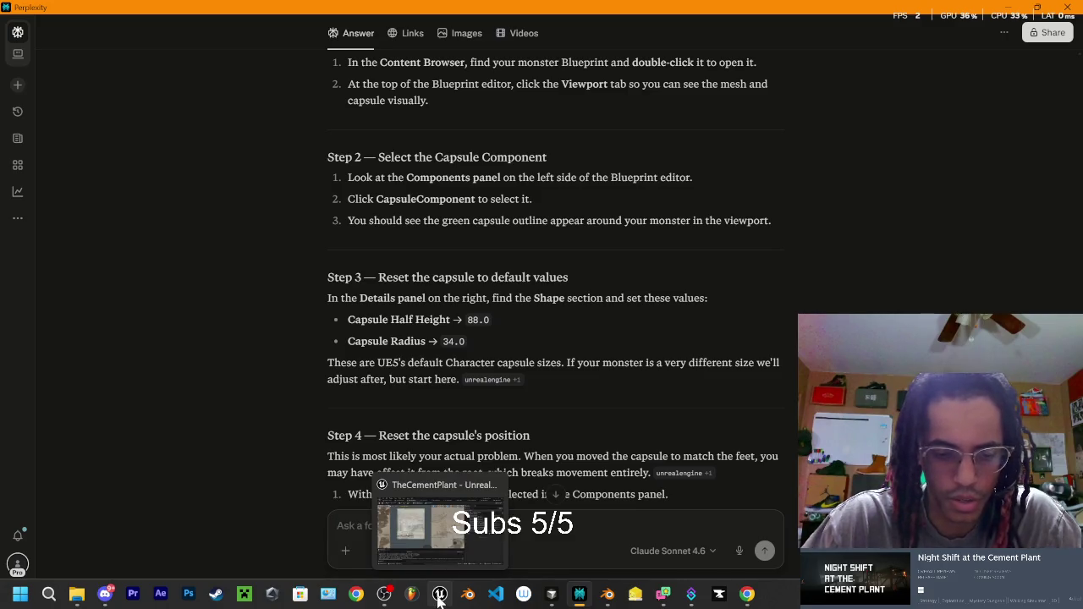
left_click(444, 597)
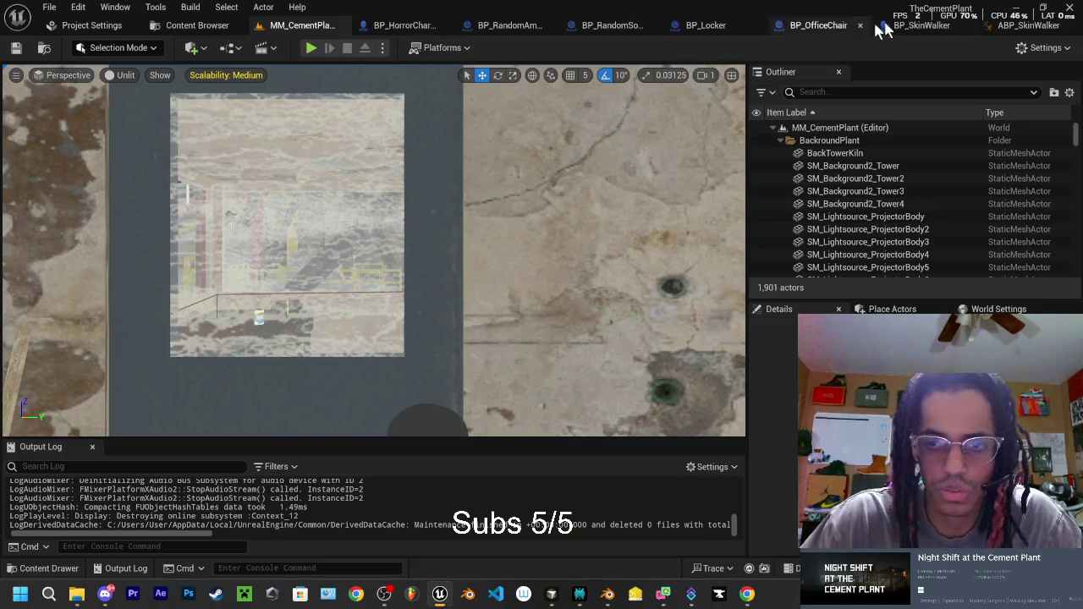
Step: Inspect BP_SkinWalker's Capsule Component in the full Blueprint editor, then return to MM_CementPlant
left_click(921, 24)
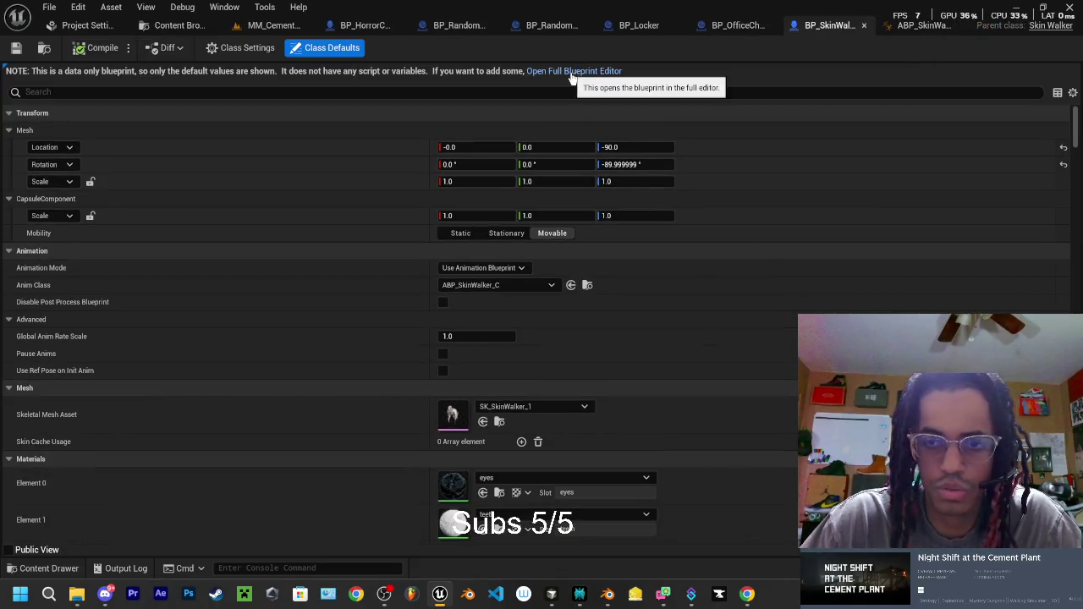
left_click(574, 71)
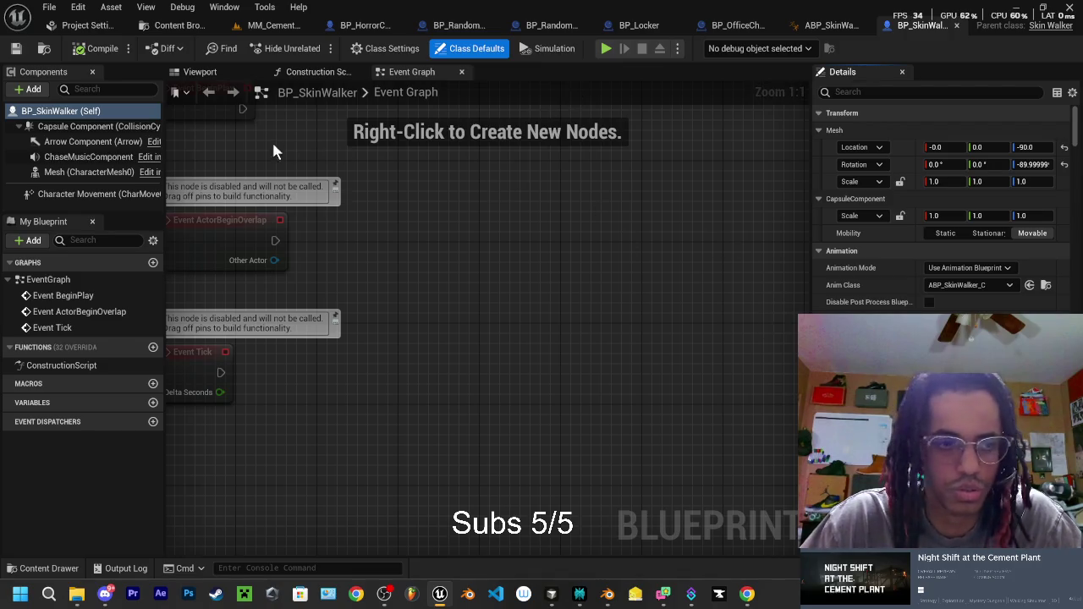
left_click(93, 127)
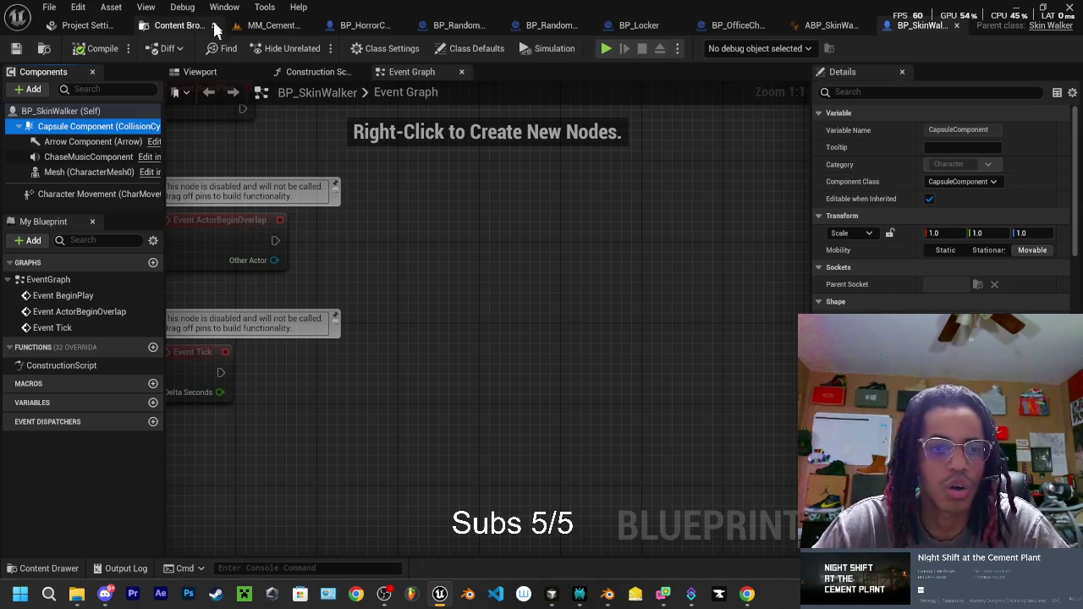
left_click(287, 24)
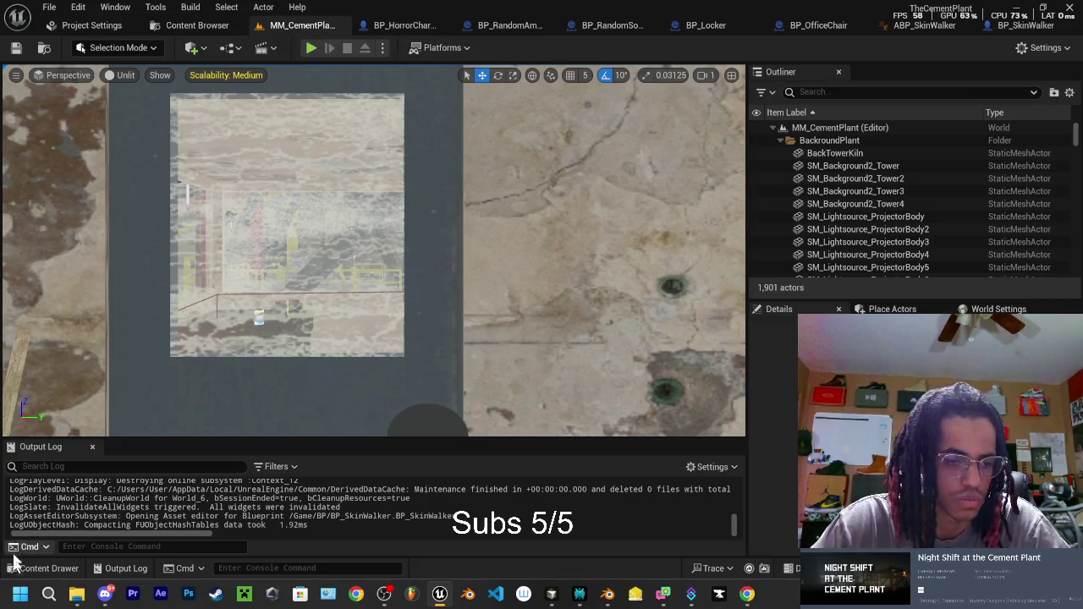
Step: Open the CementPlant level from the Content folder in the asset browser
left_click(50, 568)
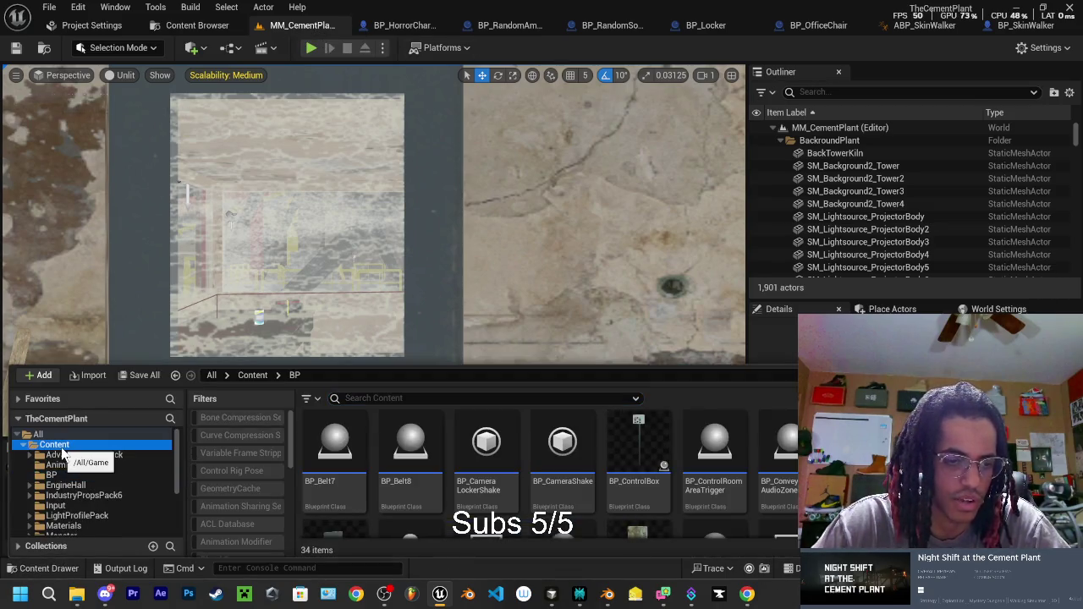
left_click(56, 444)
scroll(478, 487, "down", 3)
double_click(779, 474)
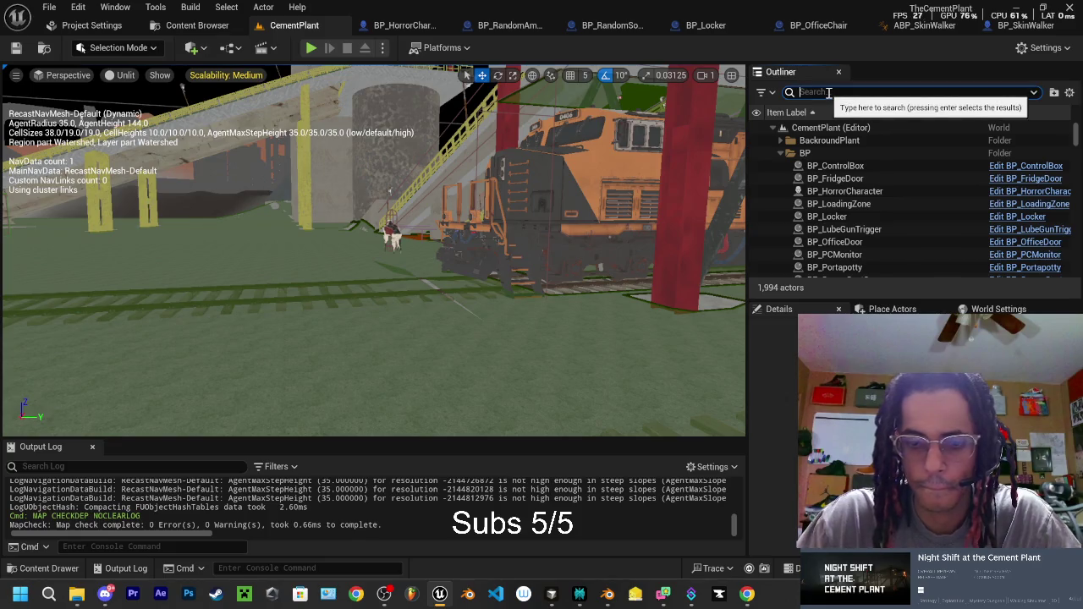
Step: Filter the Outliner to 'nav' and frame the NavMeshBoundsVolume in the viewport
type("nav")
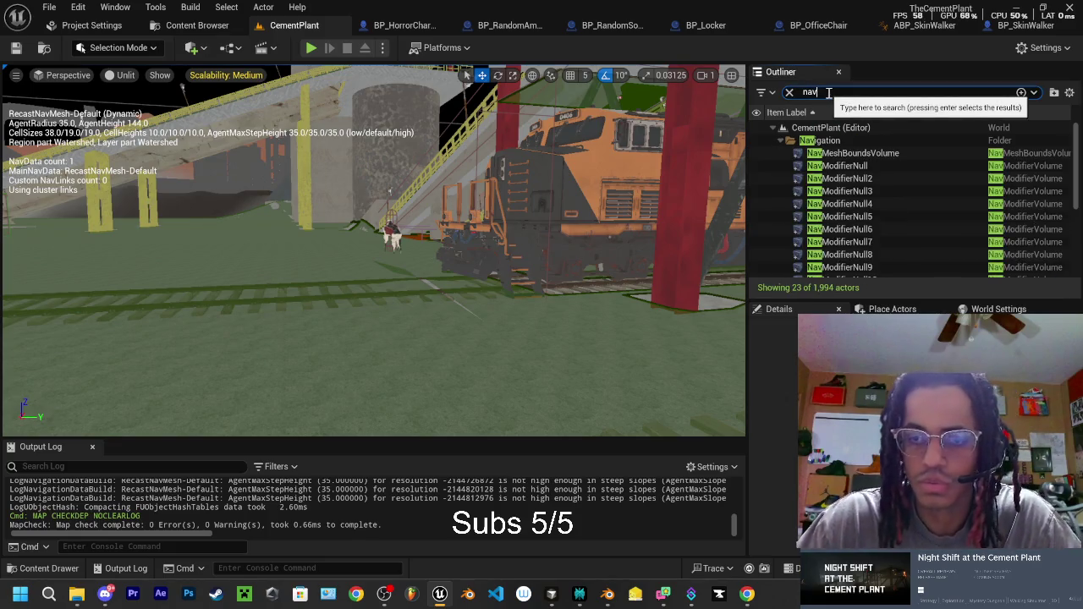
left_click(842, 167)
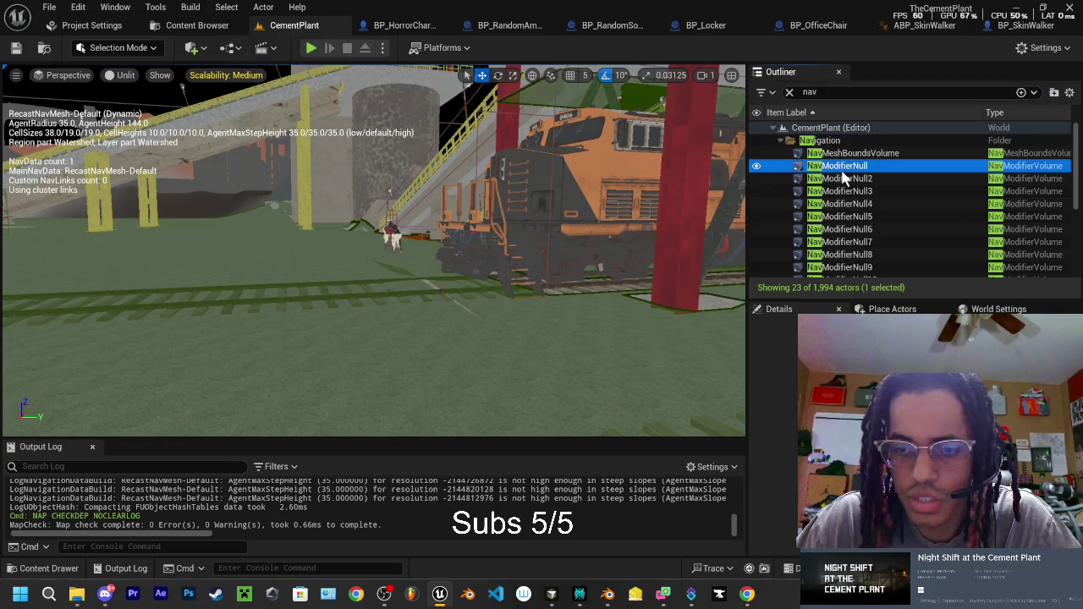
left_click(850, 153)
key("f")
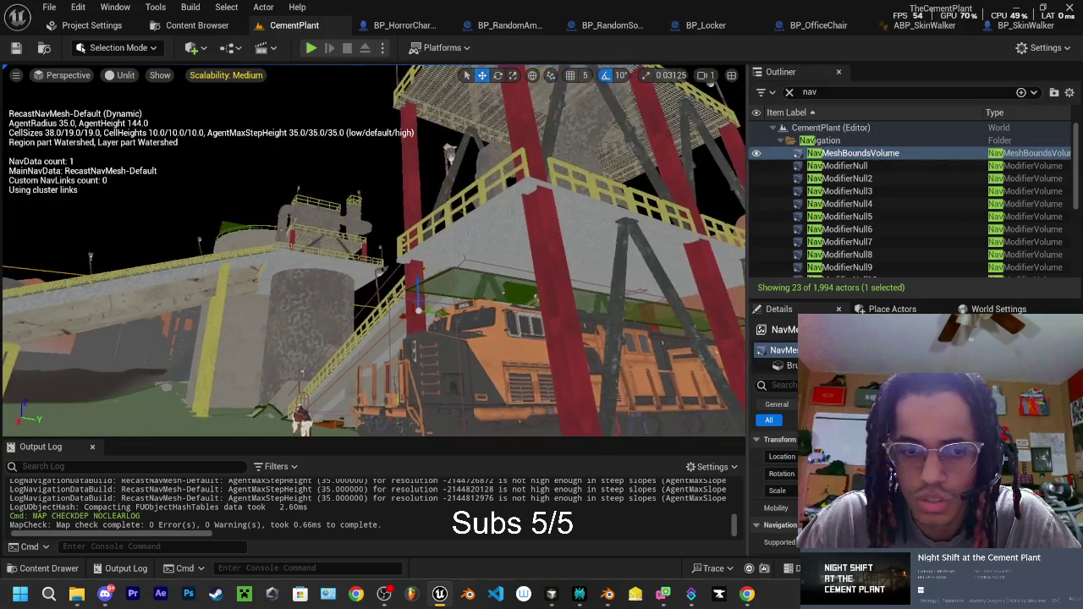
key("w")
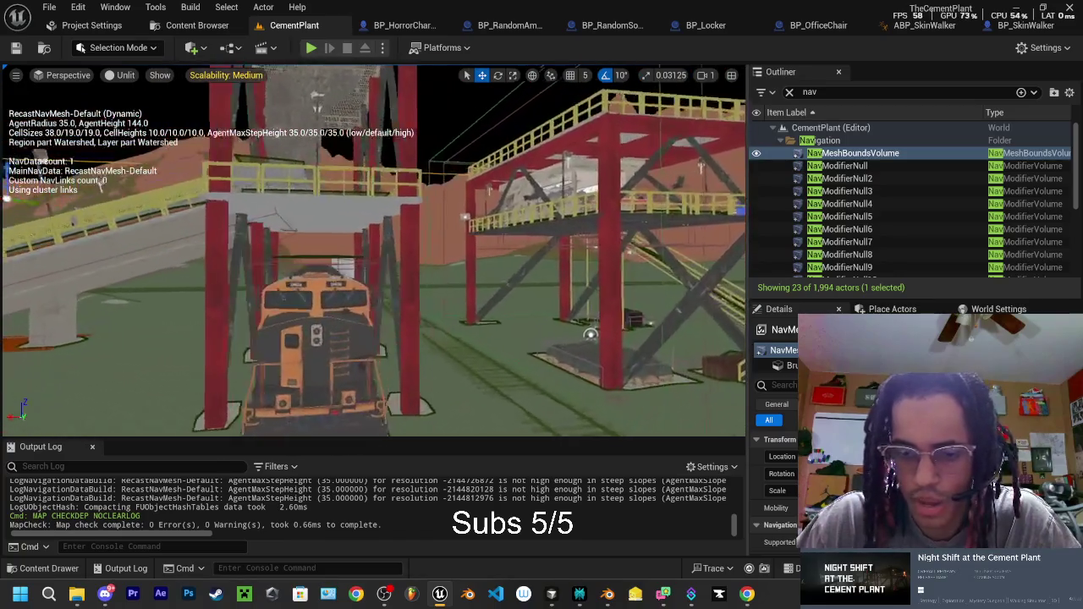
key("s")
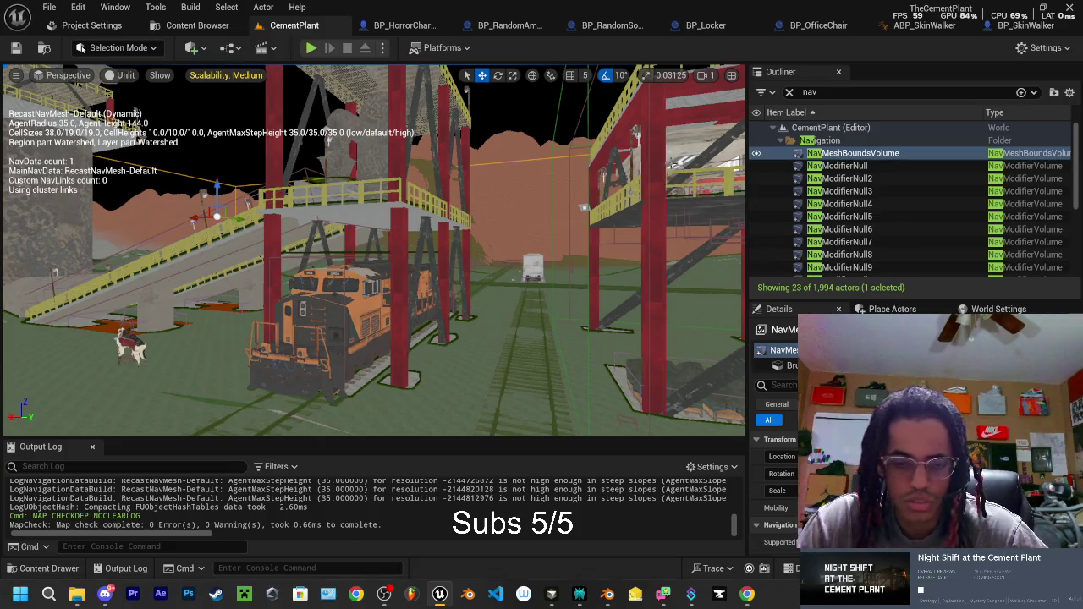
left_click(383, 593)
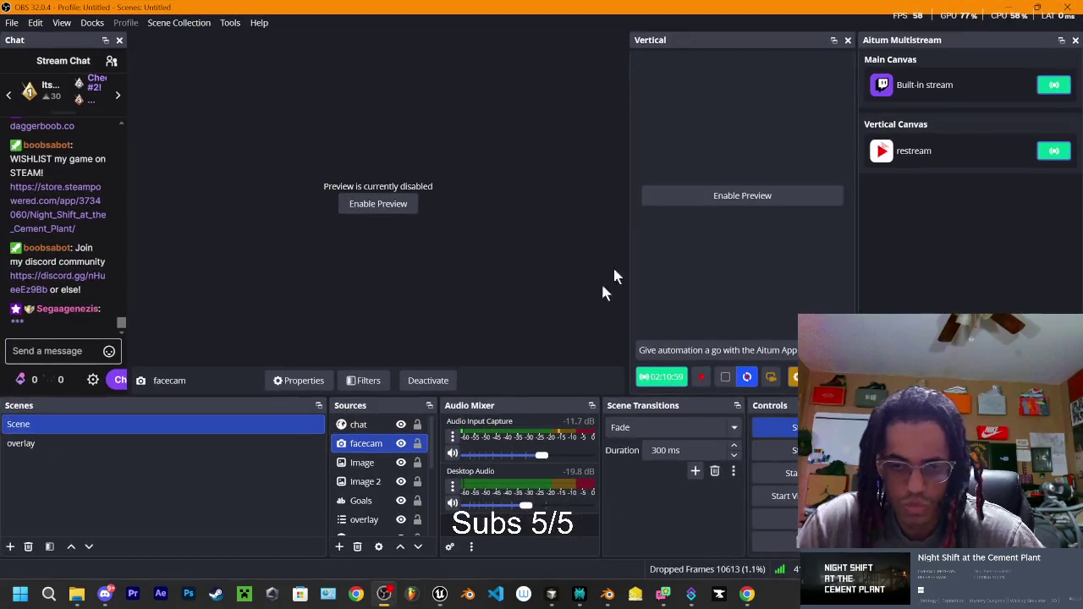
Step: Minimize OBS and review the NavMeshBoundsVolume's Navigation settings with the navmesh shown via P
key("super+Down")
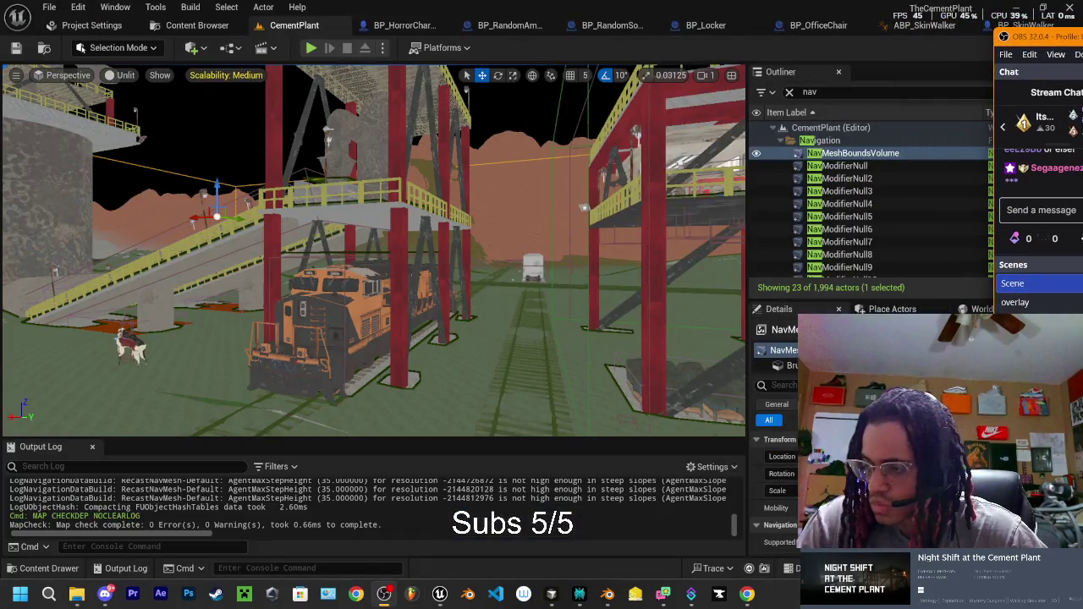
key("super+Down")
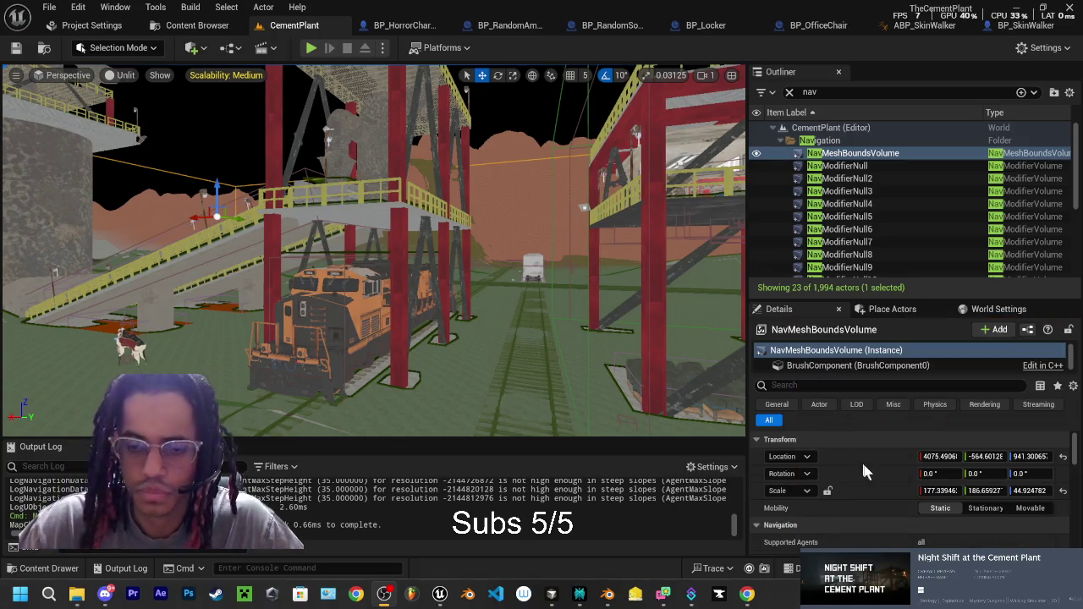
scroll(853, 453, "down", 3)
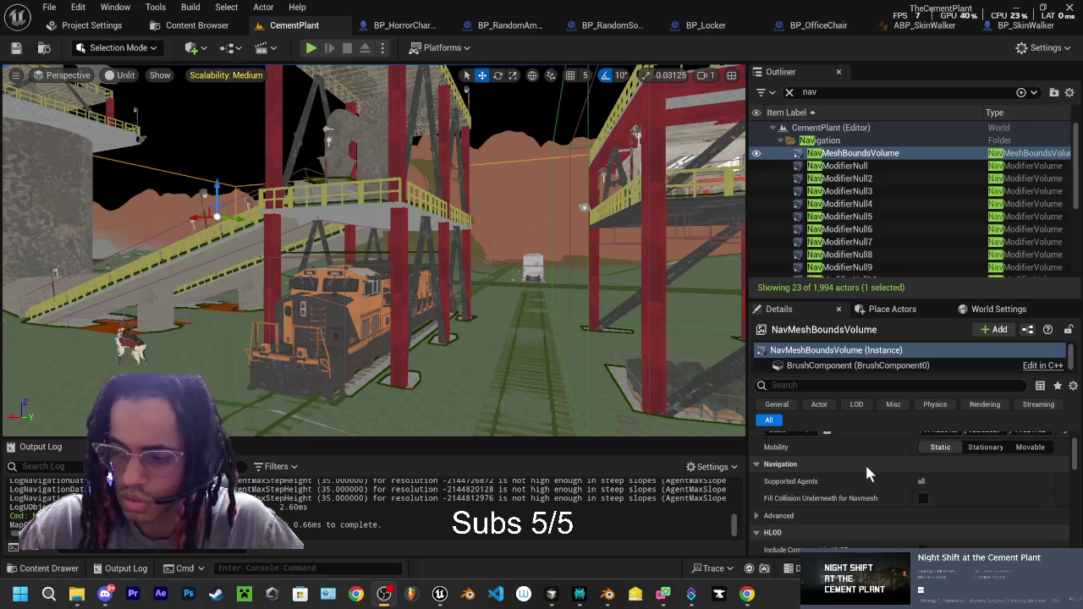
key("p")
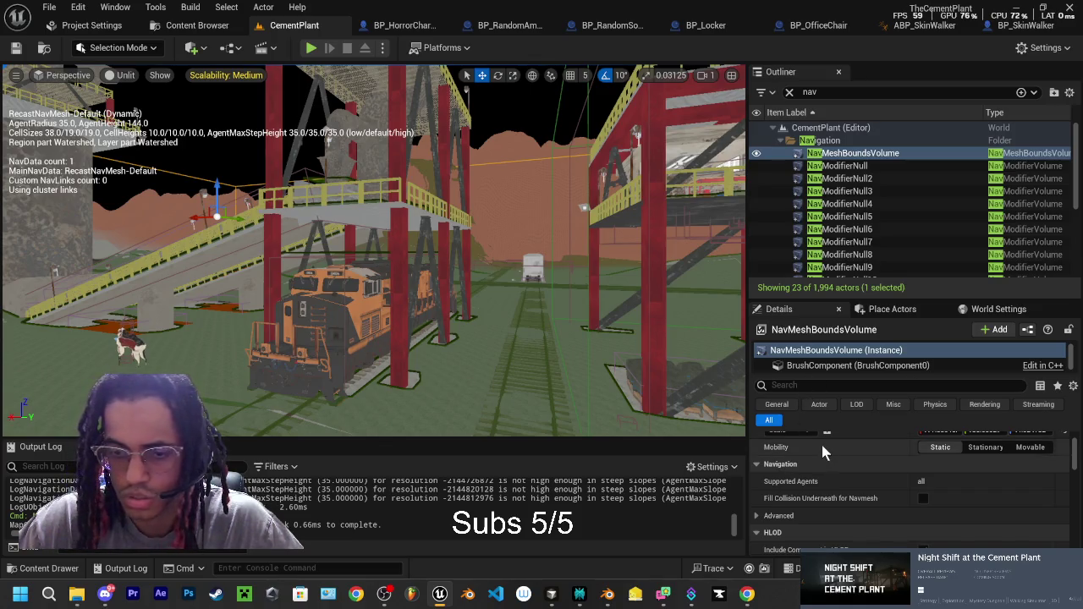
scroll(827, 491, "down", 1)
scroll(825, 481, "down", 1)
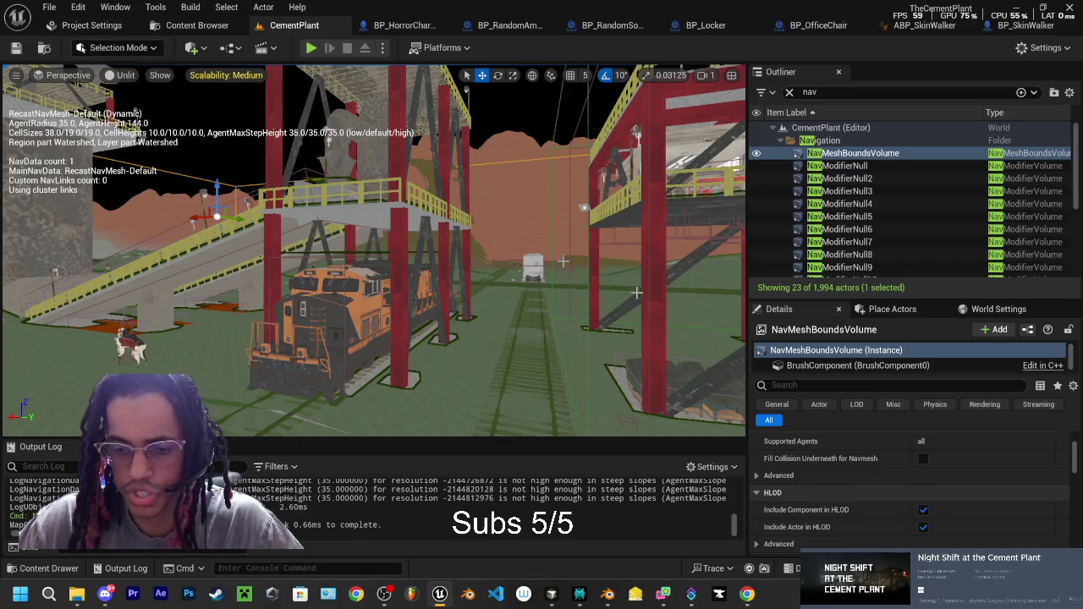
scroll(836, 489, "down", 2)
scroll(834, 483, "down", 2)
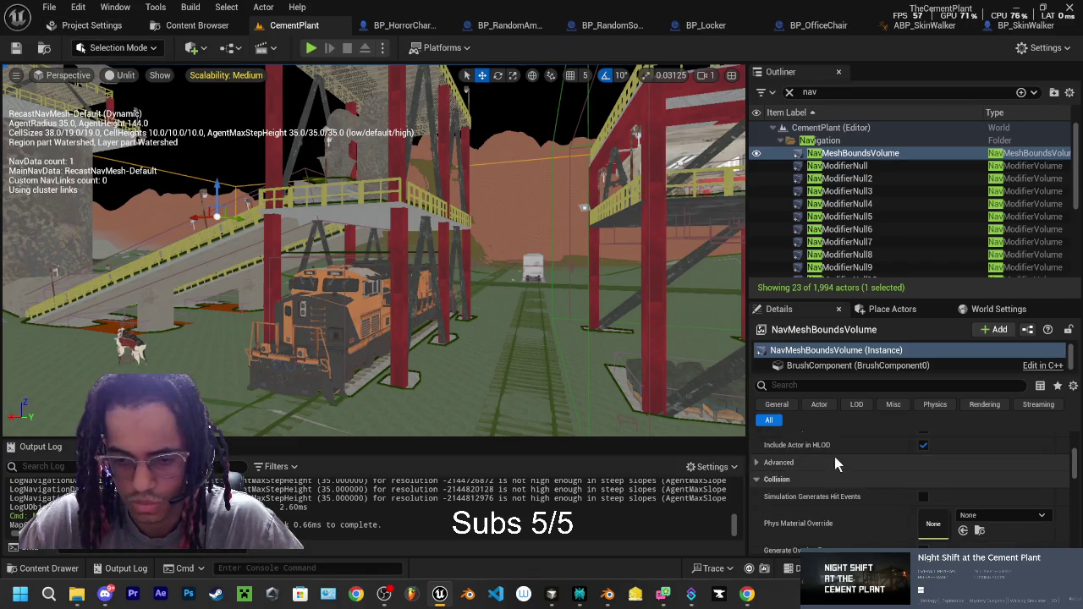
left_click(580, 594)
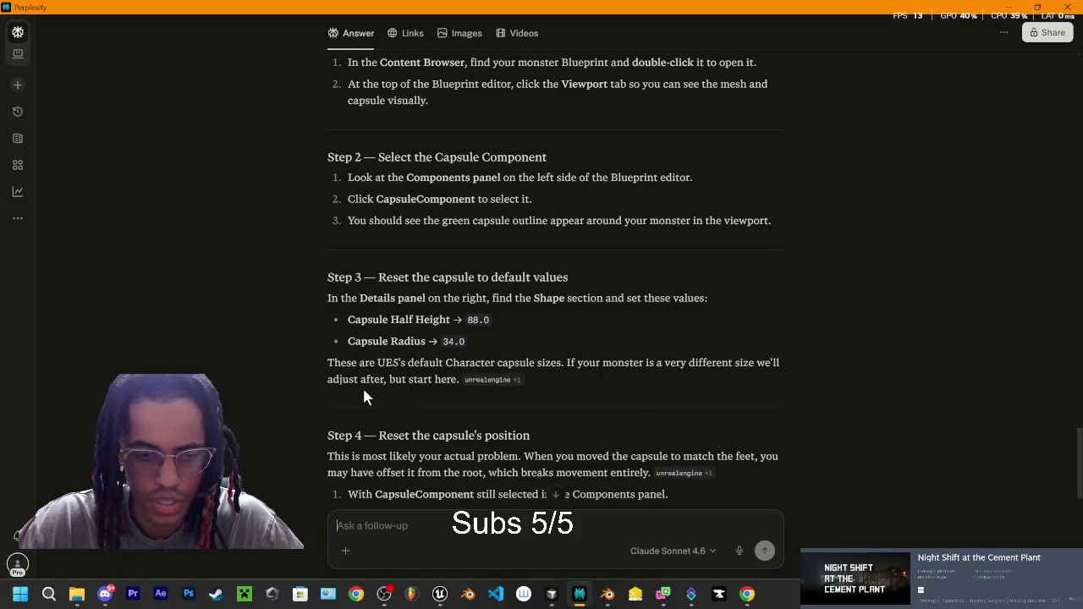
Step: Send the follow-up 'I didnt move the capsule I moved the monster to match the' capsule
scroll(389, 380, "down", 3)
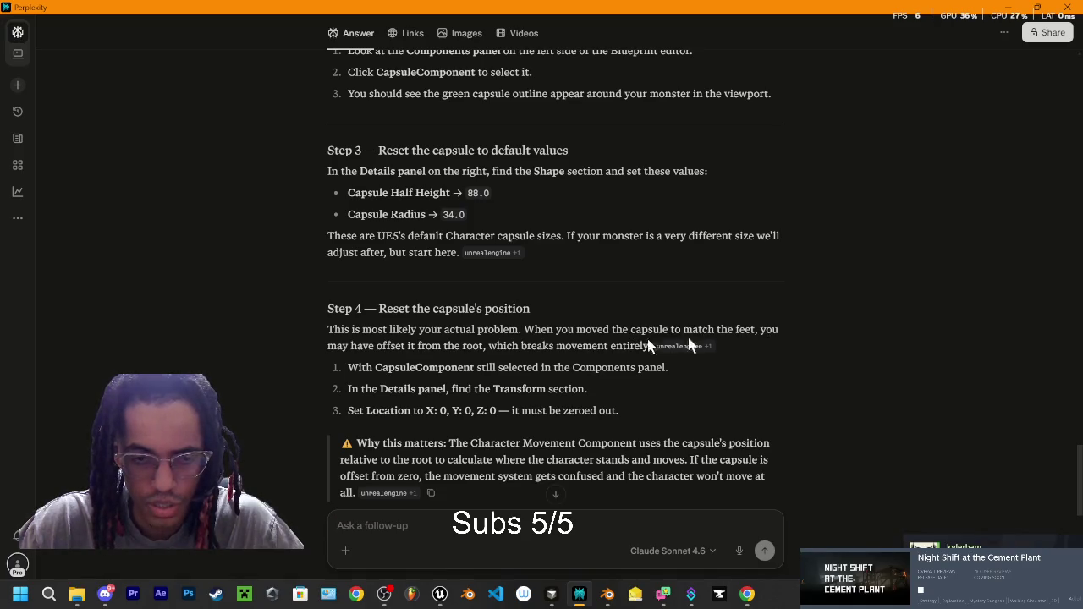
type("I")
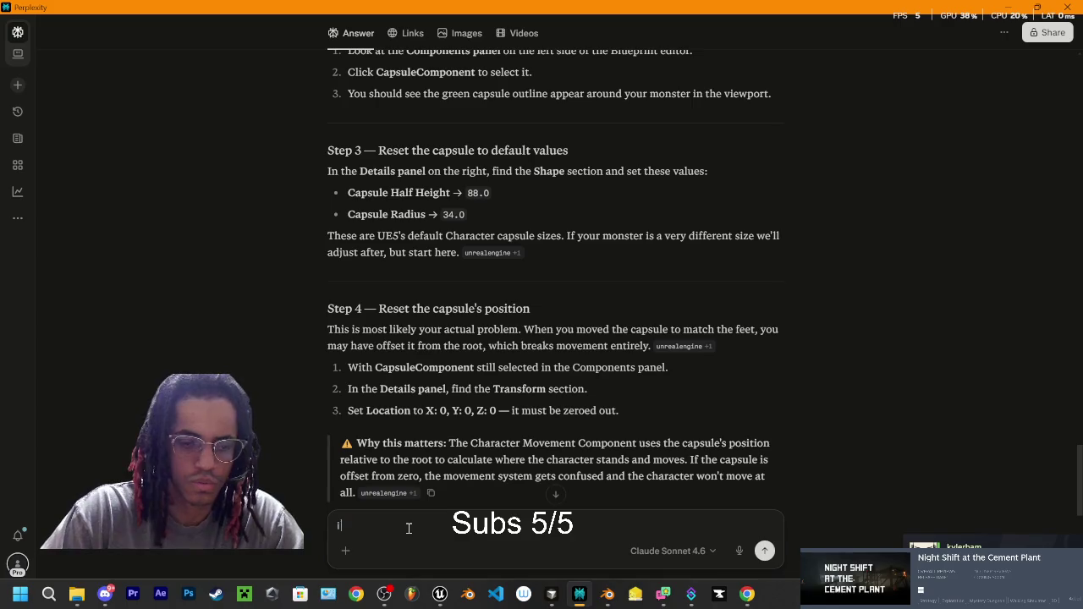
type(" didnt move ")
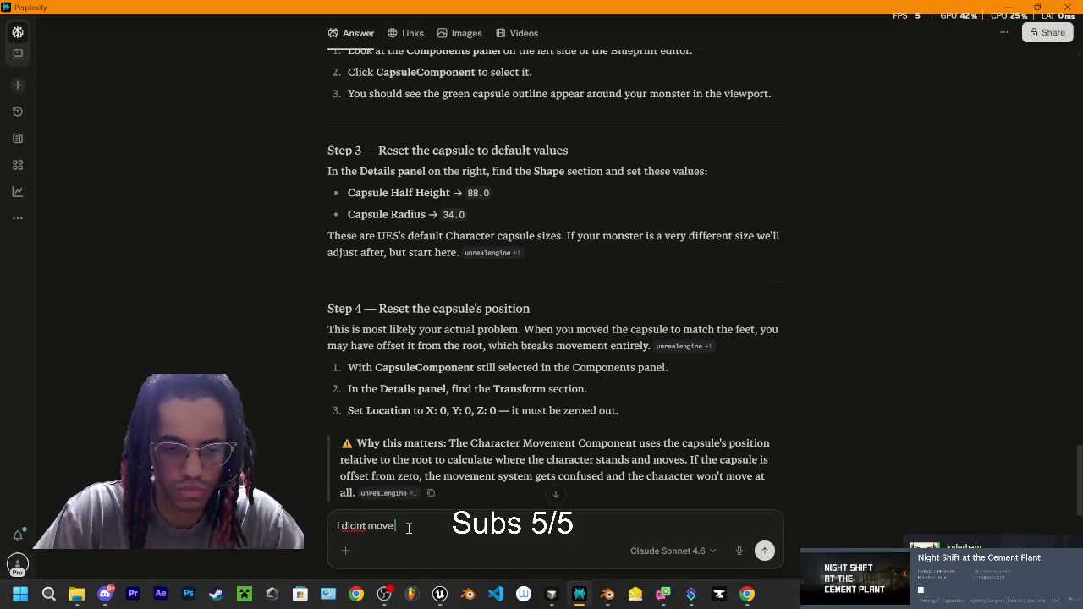
type("the capsule I mo")
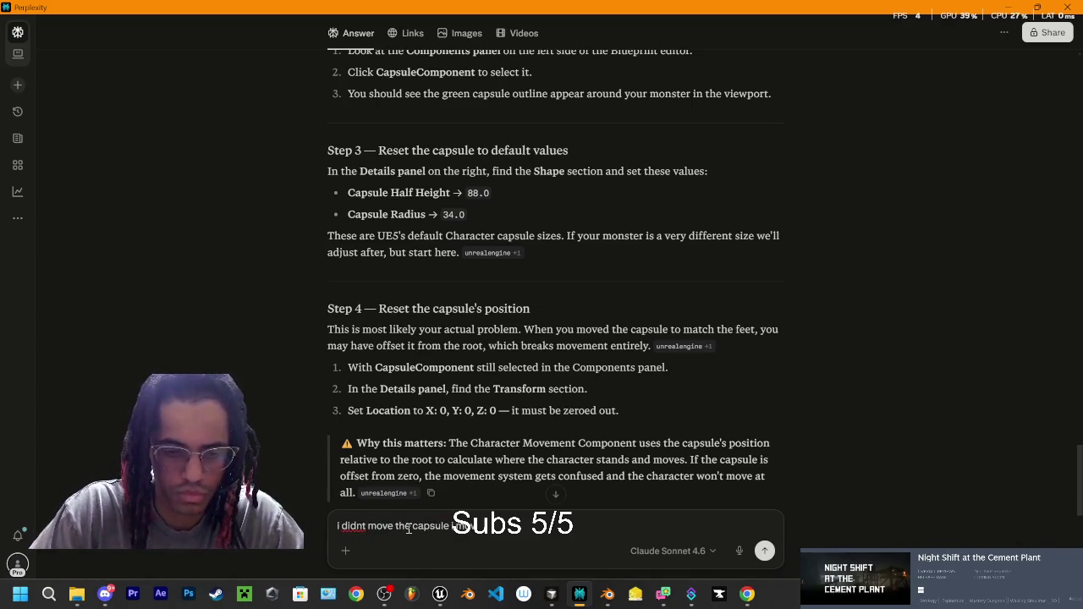
type("ved the monster to match the capsule")
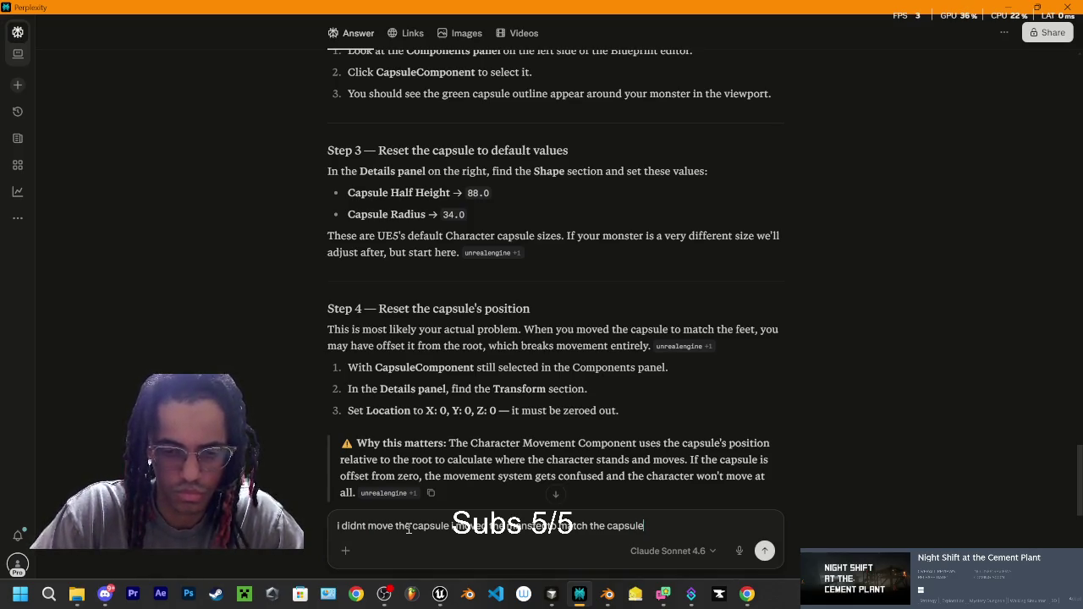
key("Return")
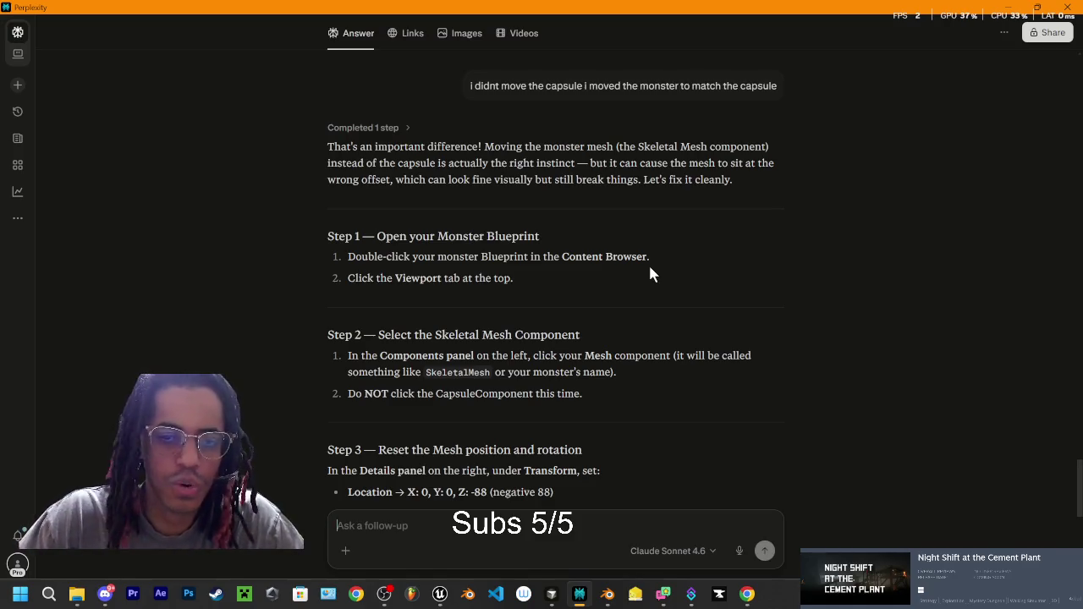
left_click(365, 526)
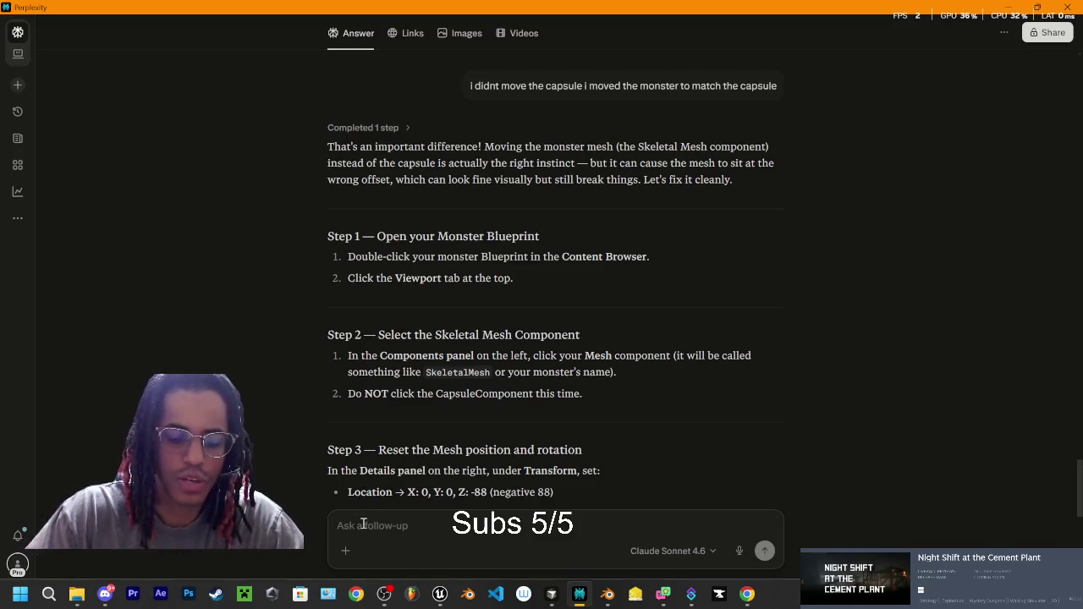
type("i")
key("BackSpace")
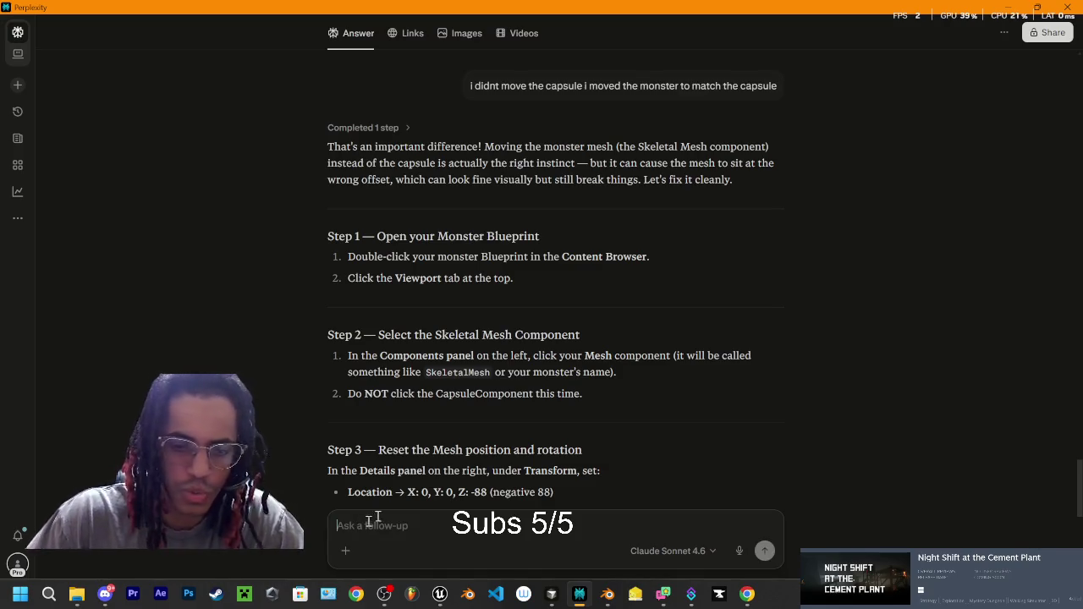
scroll(579, 405, "down", 1)
scroll(418, 428, "down", 1)
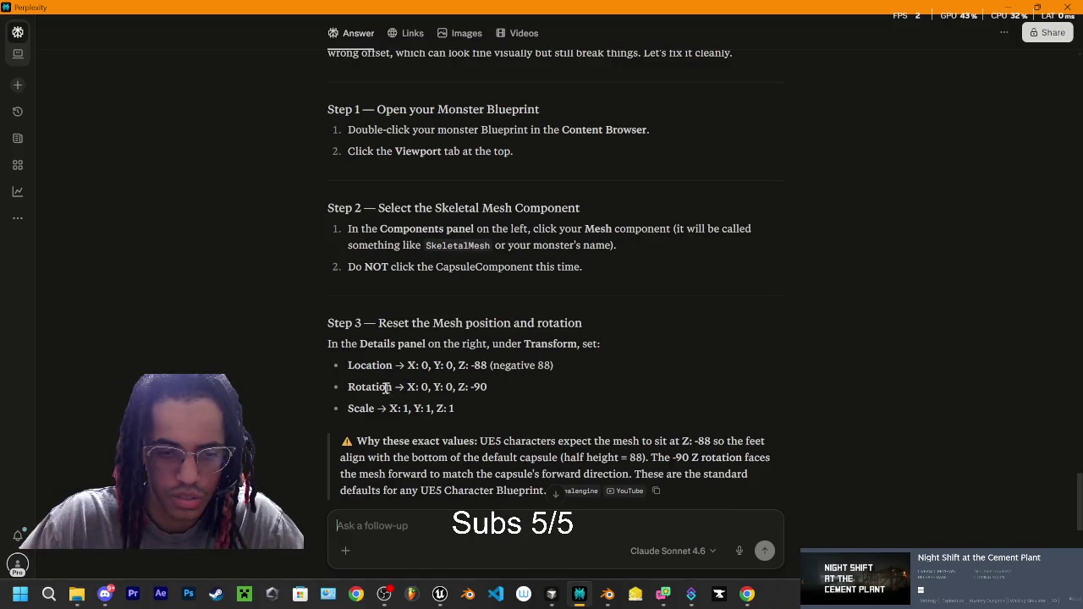
scroll(402, 364, "down", 1)
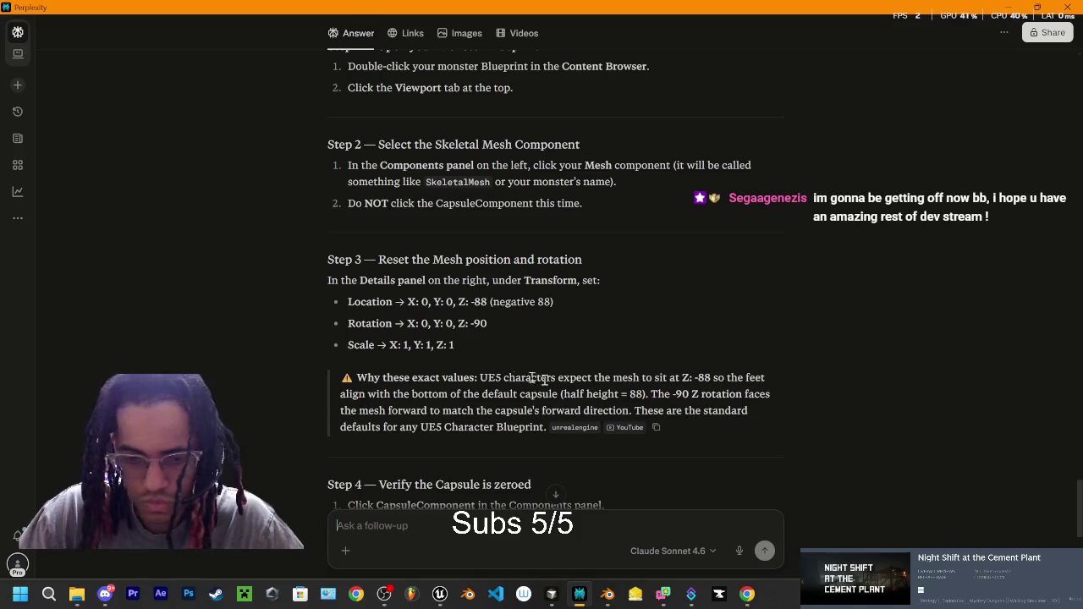
scroll(448, 305, "down", 1)
triple_click(438, 287)
left_click(472, 292)
left_click_drag(417, 283, 392, 286)
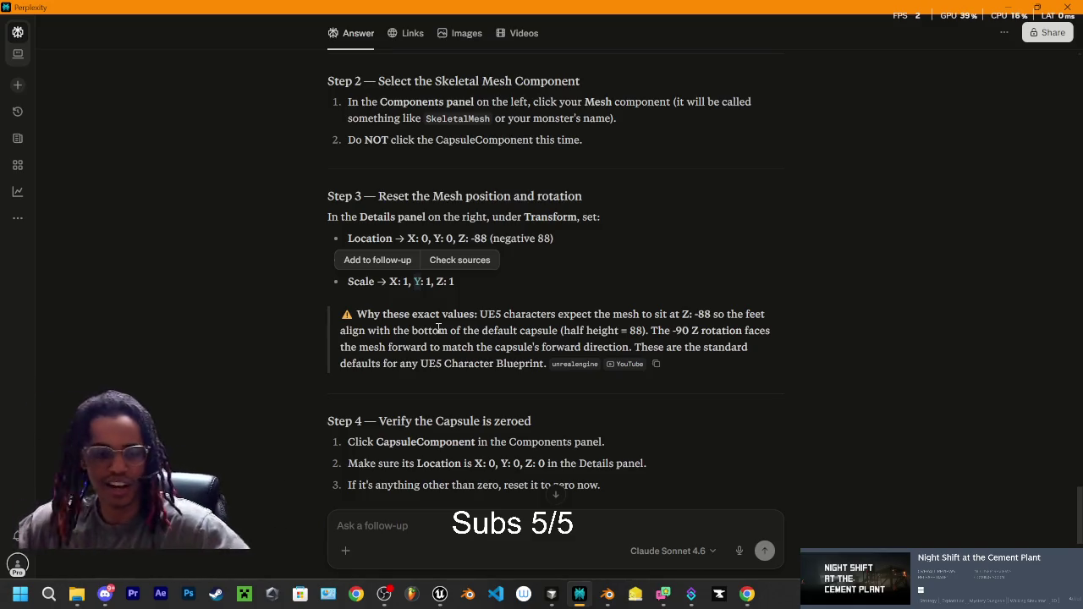
scroll(436, 327, "down", 1)
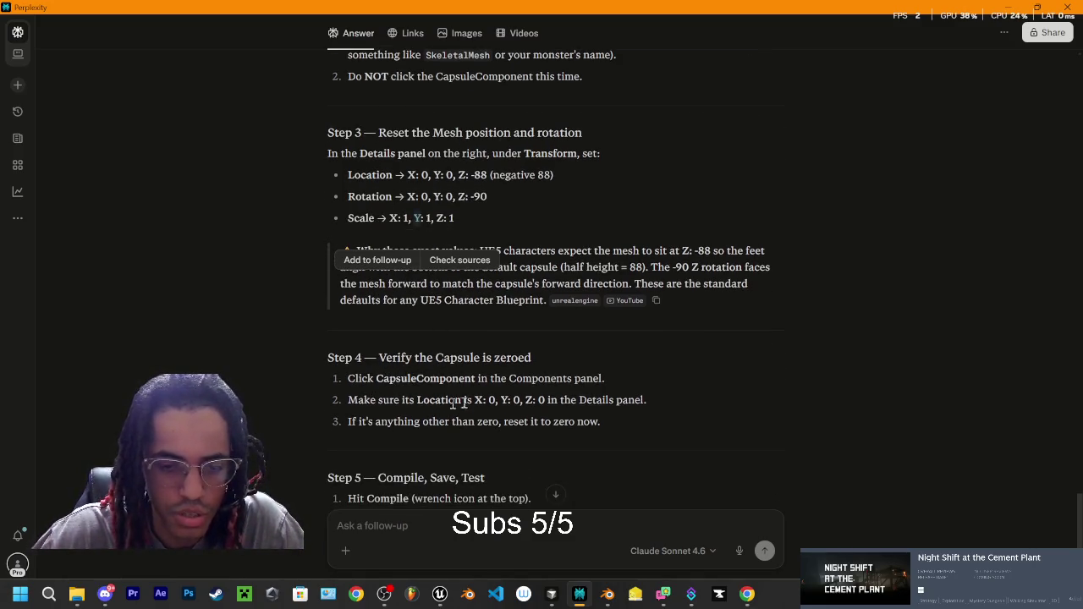
mouse_move(553, 598)
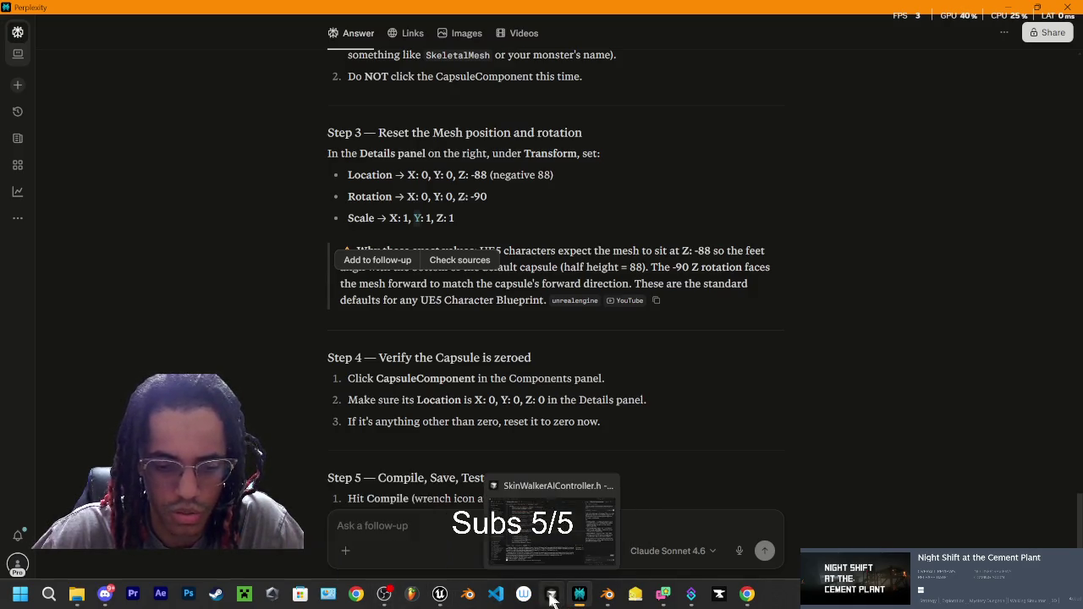
left_click(439, 594)
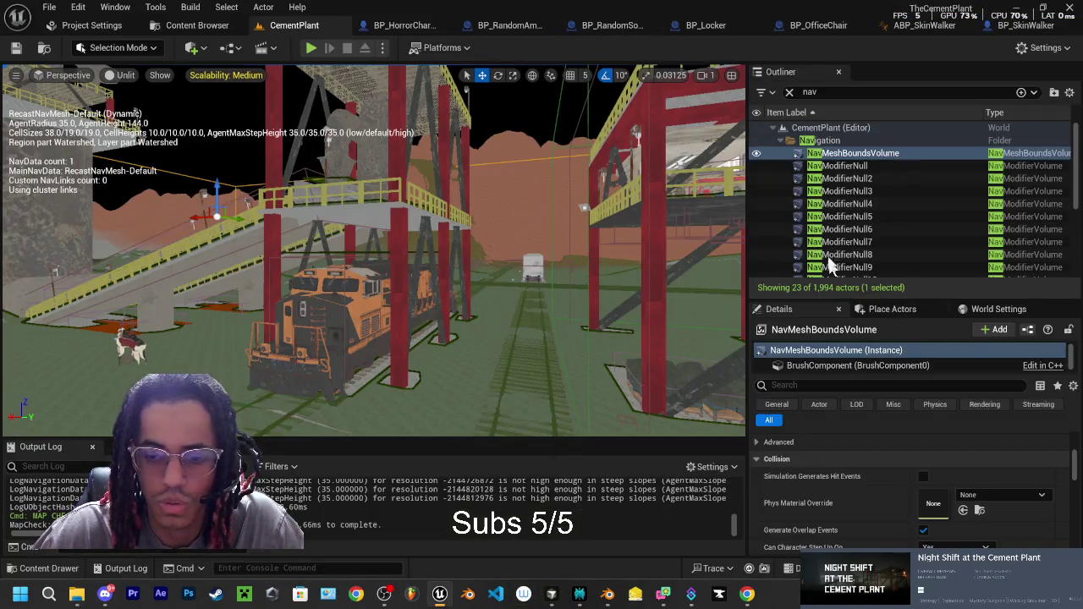
Step: Reset Capsule Radius to 34.0 and inspect BP_SkinWalker's root, Mesh and Capsule components in the Viewport
left_click(1009, 27)
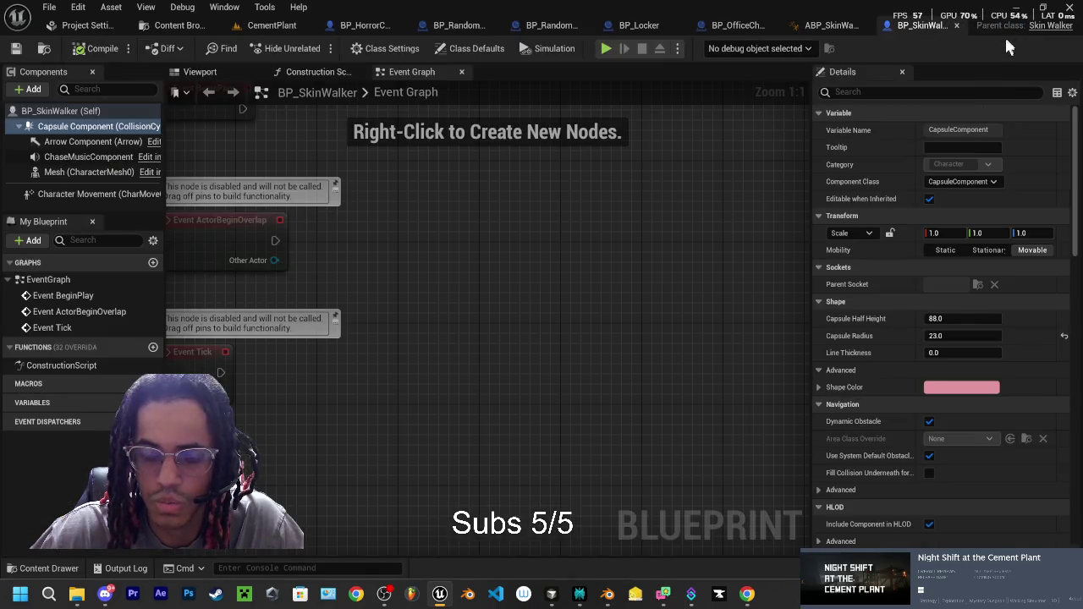
left_click(1064, 336)
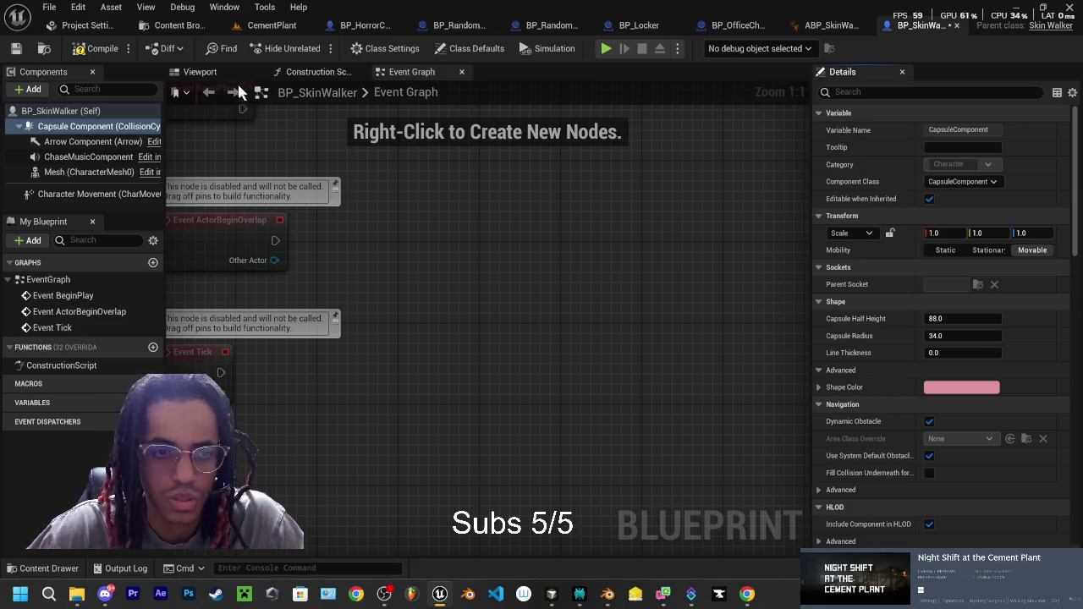
left_click(199, 72)
left_click(74, 113)
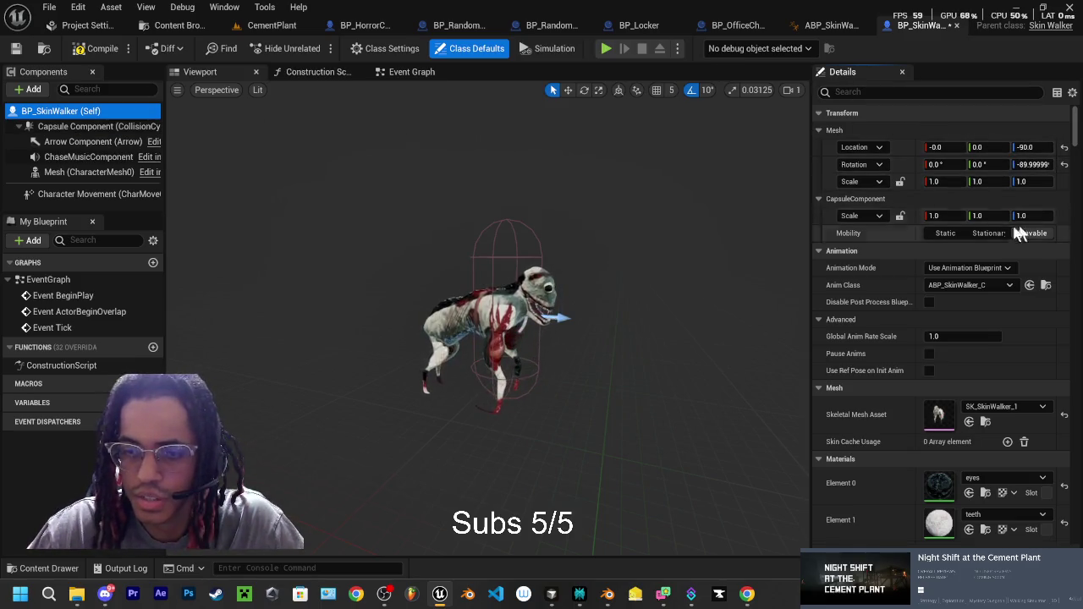
left_click(84, 157)
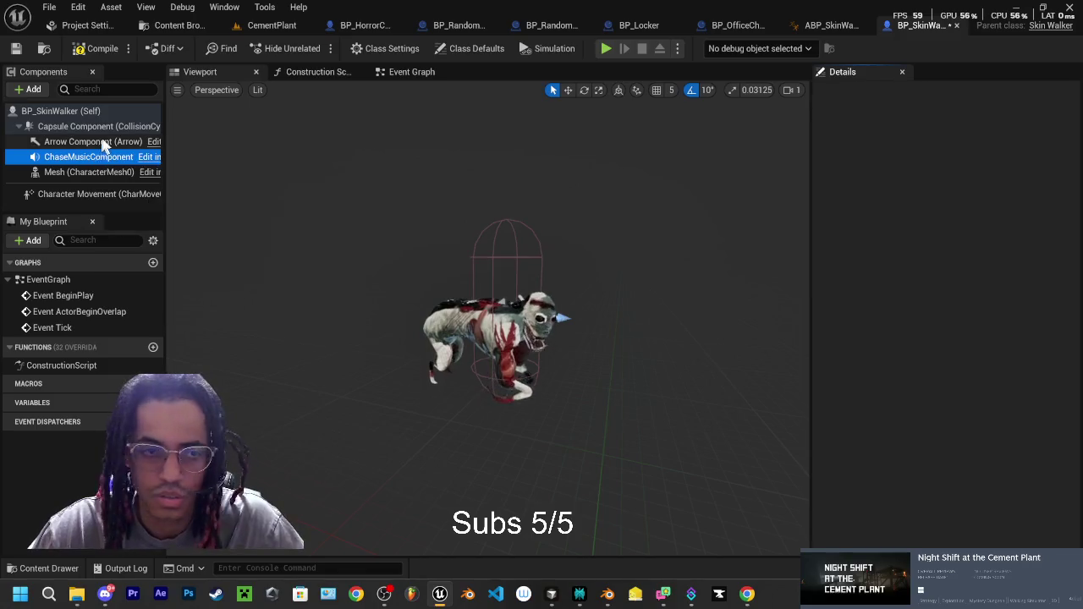
left_click(72, 172)
left_click(85, 126)
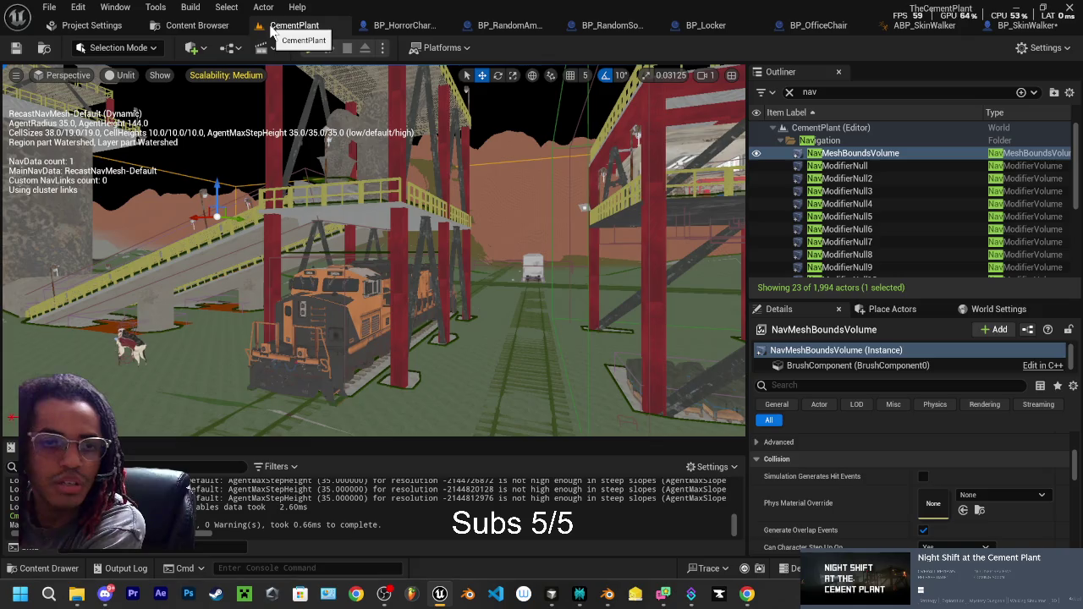
left_click(272, 27)
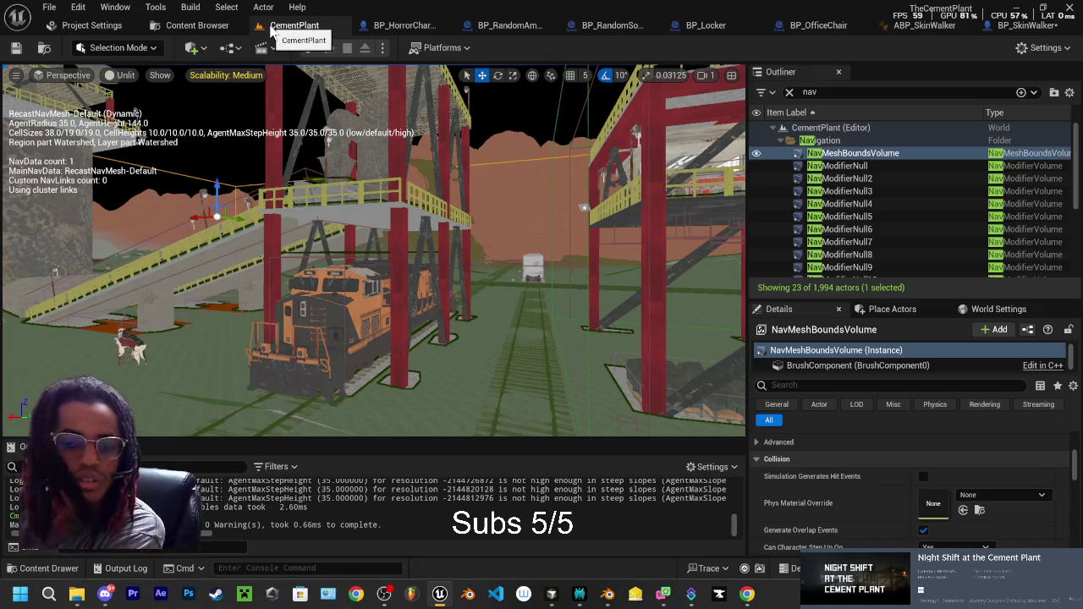
Step: Set the CementPlant NavMeshBoundsVolume's Mobility to Movable and start a Play-in-Editor test
scroll(838, 499, "down", 5)
scroll(838, 499, "up", 5)
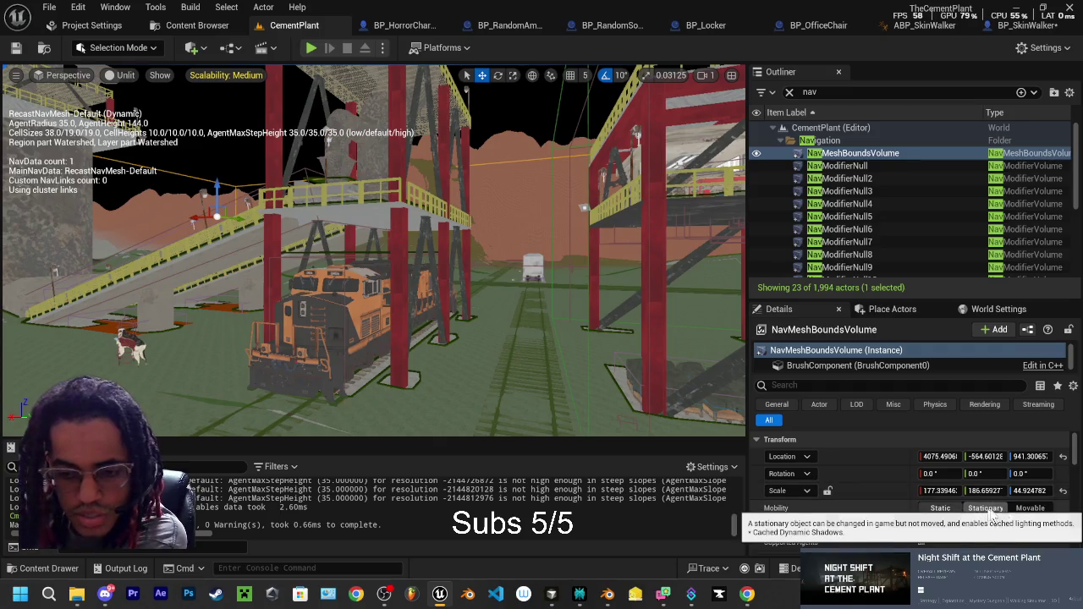
left_click(1030, 509)
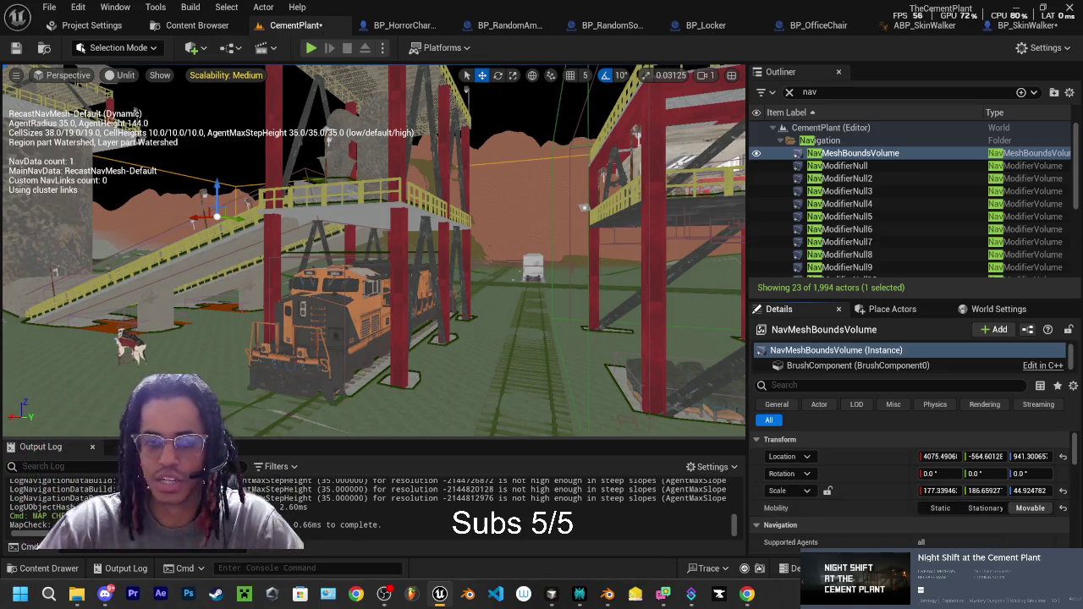
left_click(311, 49)
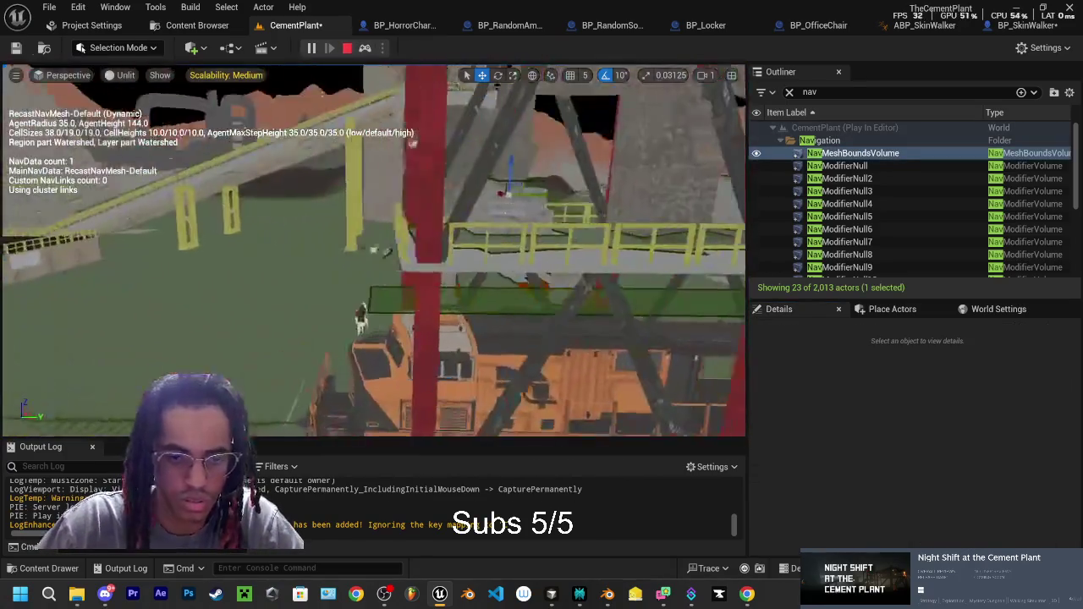
key("Escape")
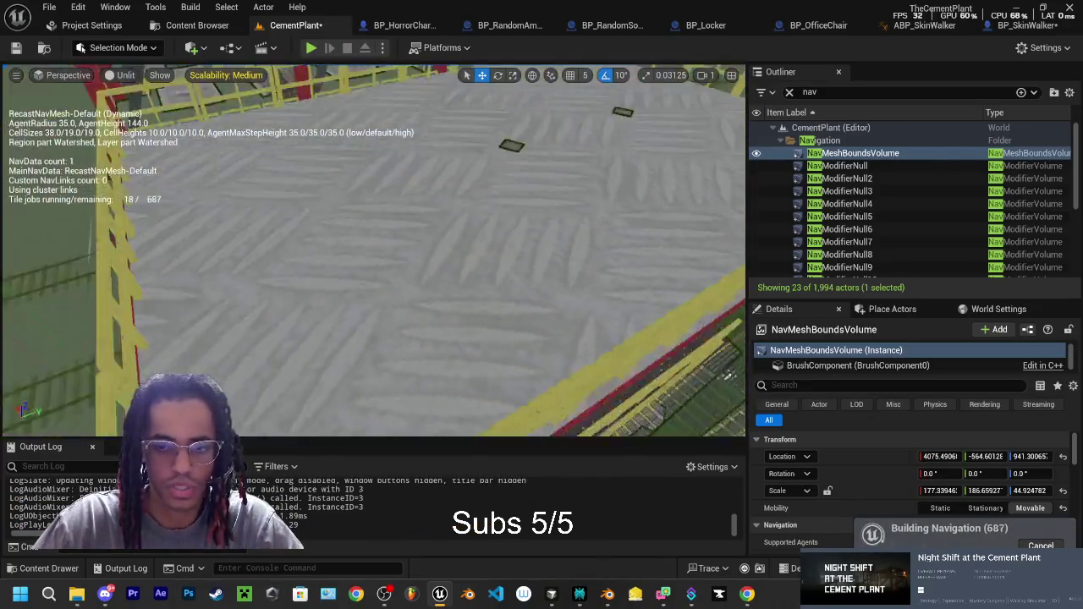
left_click_drag(483, 212, 482, 212)
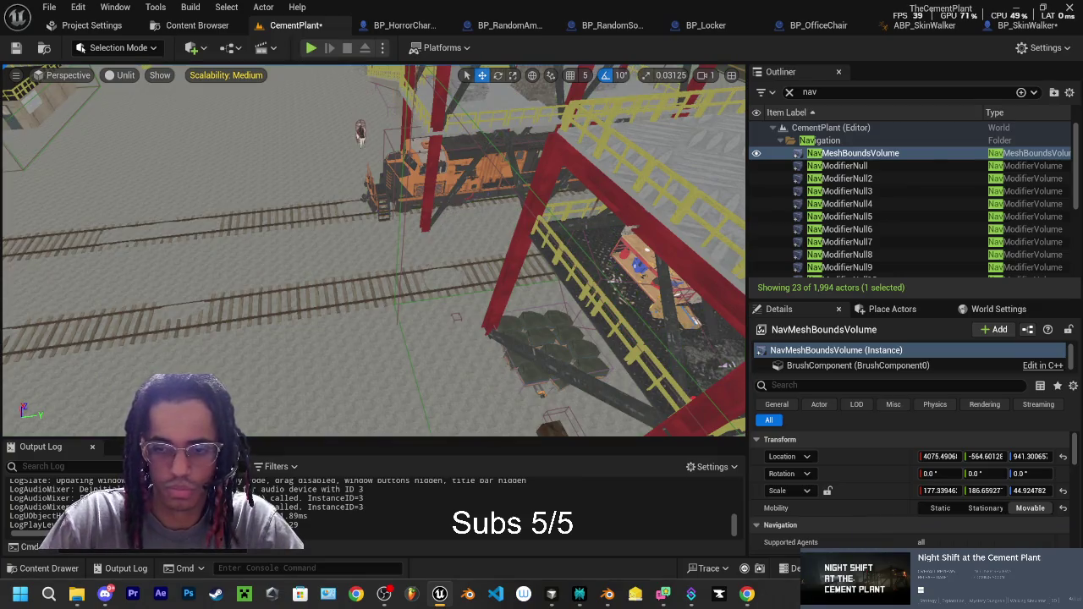
left_click_drag(483, 213, 483, 212)
left_click(311, 48)
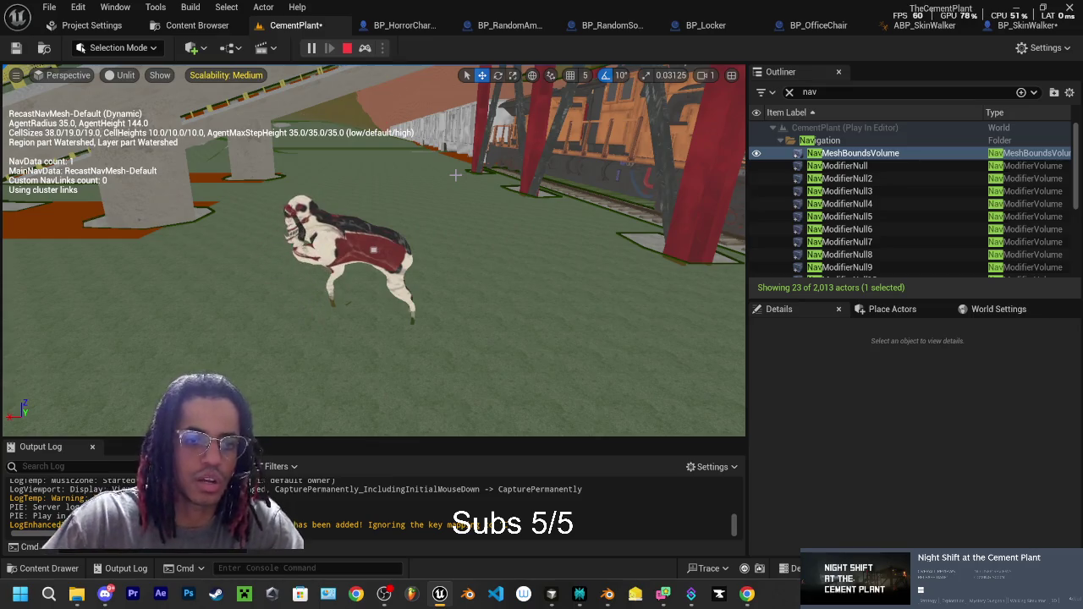
key("Escape")
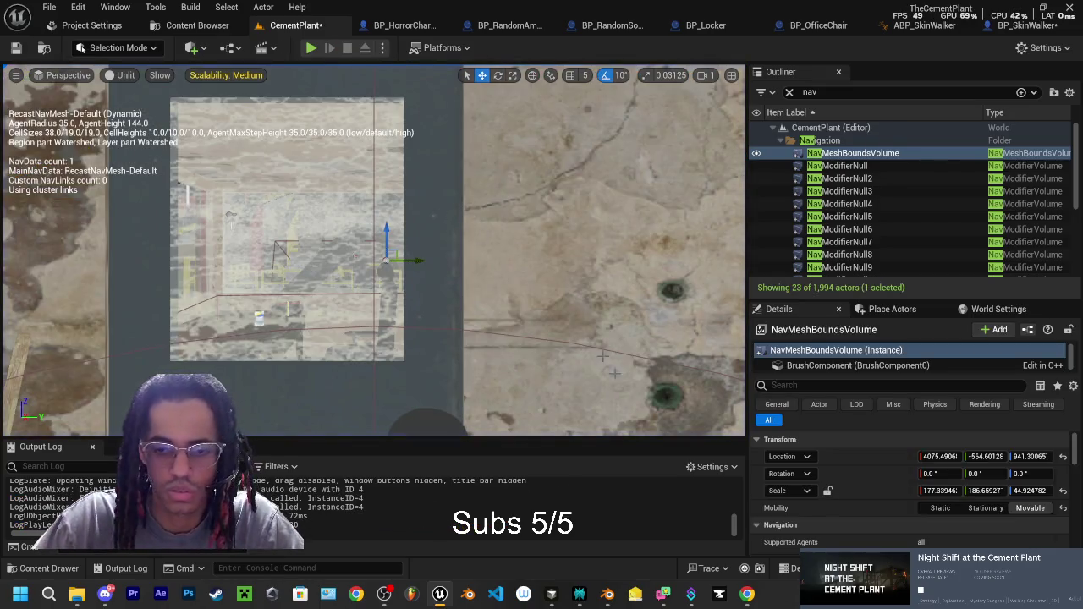
Step: Save the modified BP_SkinWalker blueprint and CementPlant level, then return to Perplexity's answer
key("ctrl+shift+s")
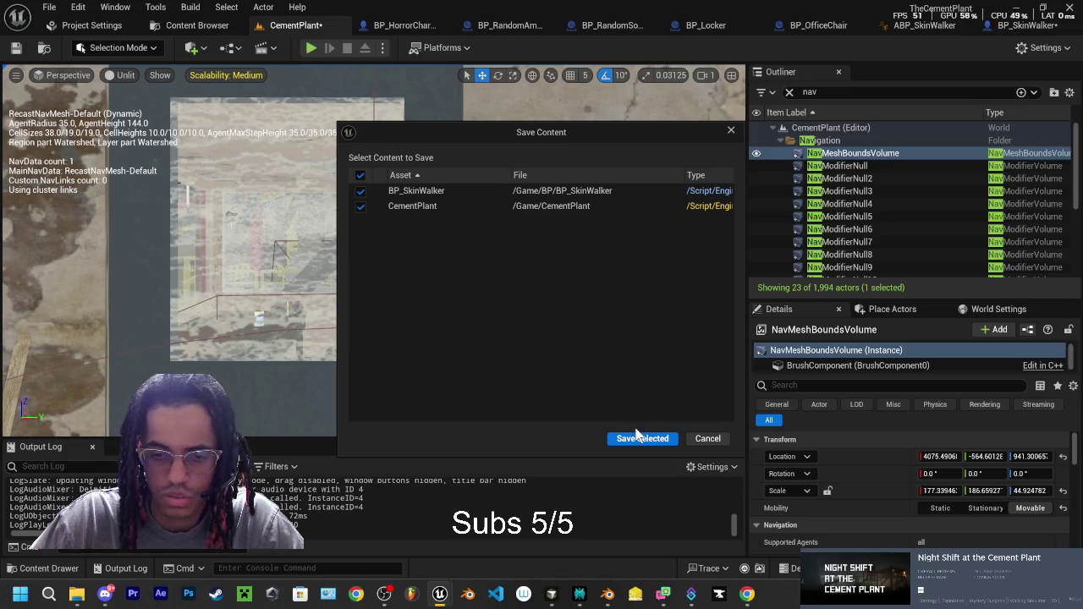
left_click(640, 438)
left_click(581, 592)
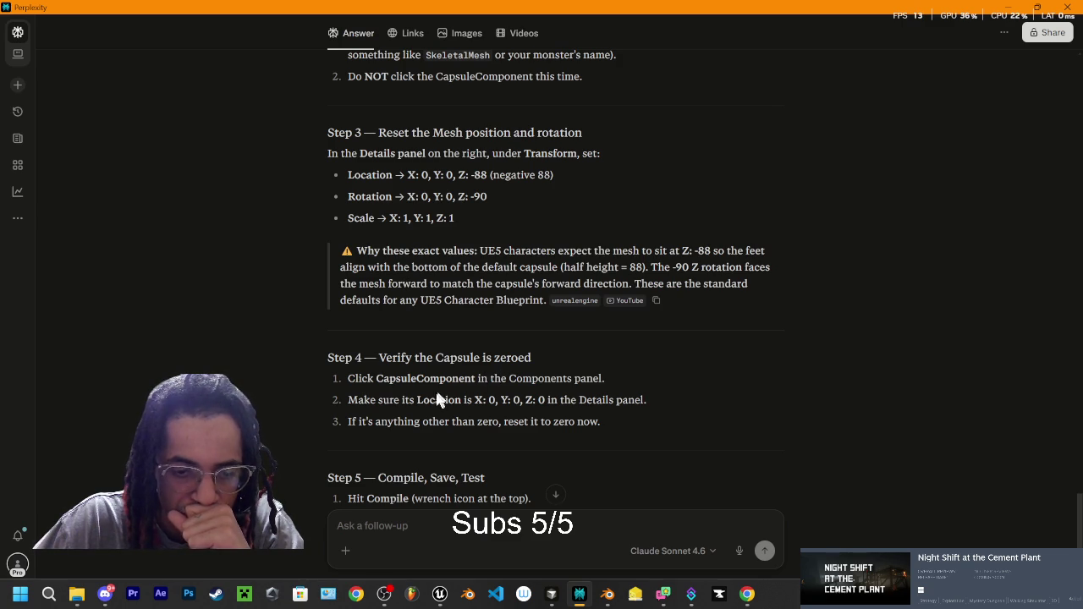
Step: Read Perplexity's answer down to Step 5 (compile, save, Play), then go back to the Unreal editor
scroll(423, 390, "down", 1)
scroll(421, 379, "down", 2)
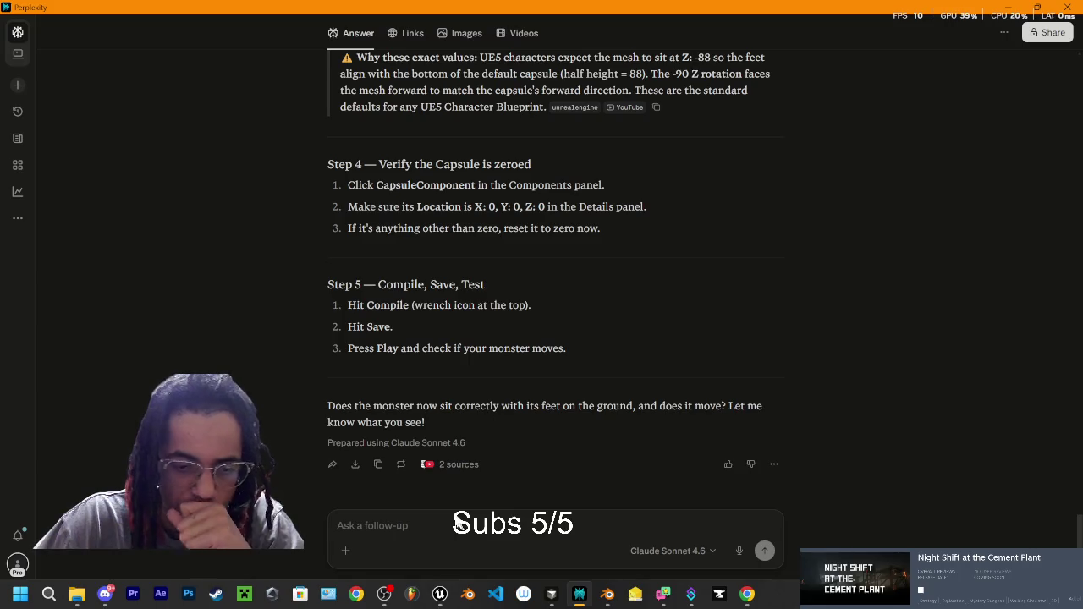
left_click(450, 524)
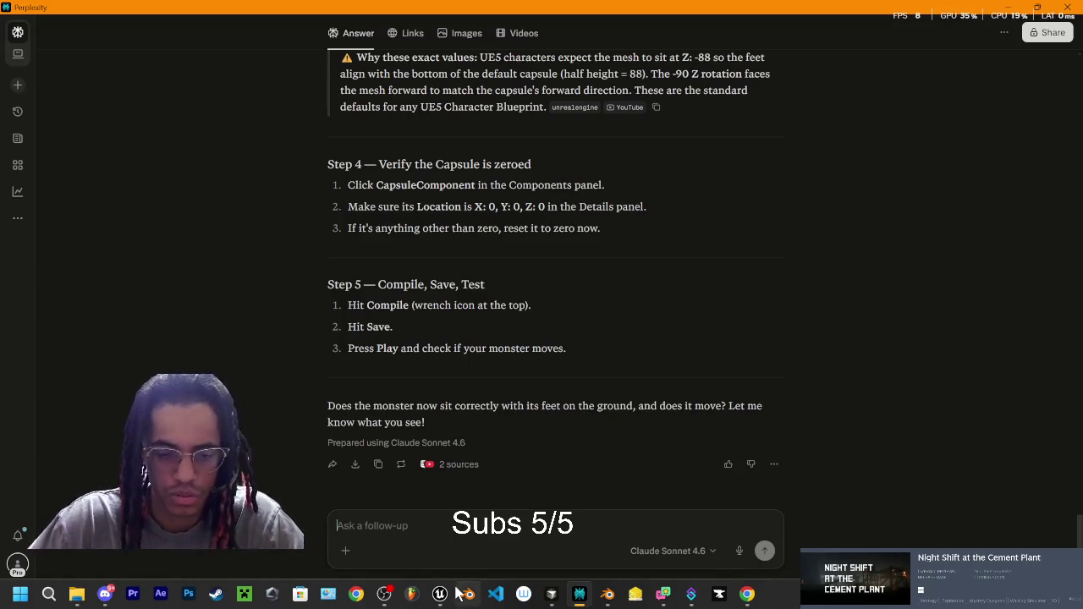
mouse_move(386, 596)
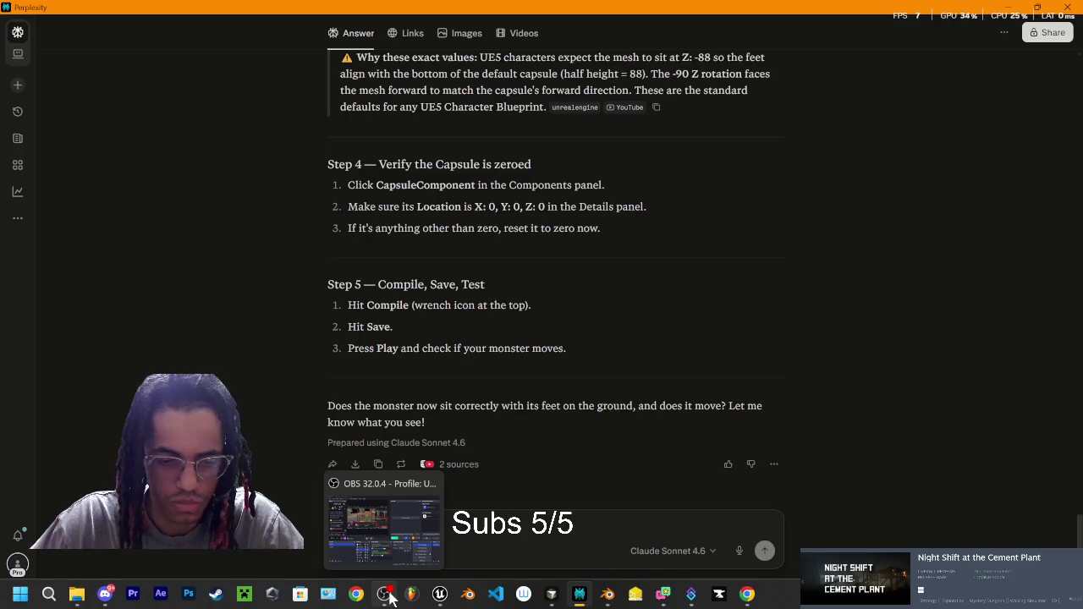
left_click(440, 594)
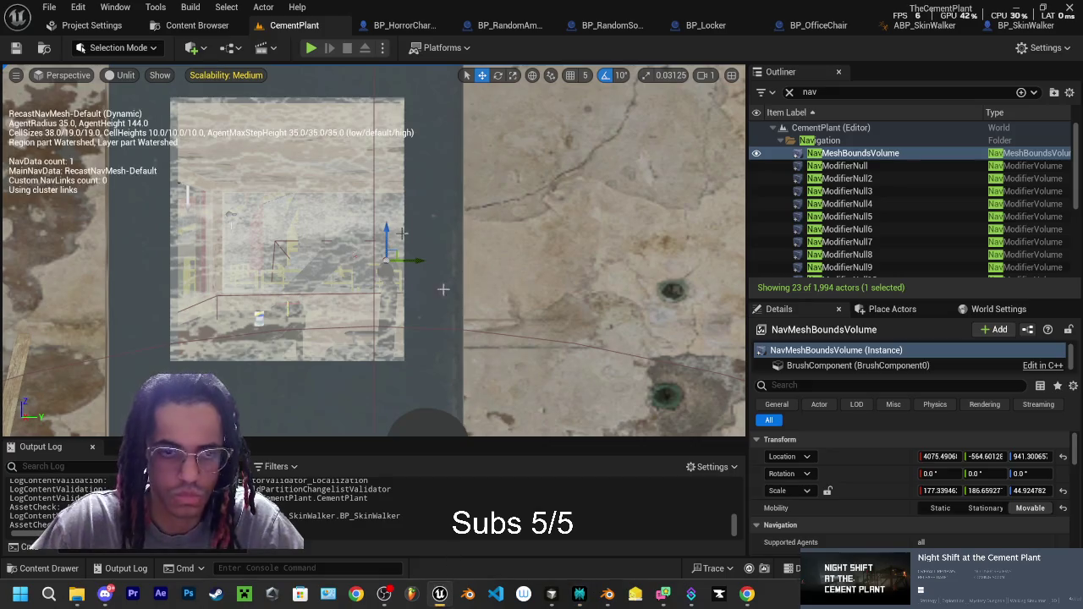
left_click(406, 25)
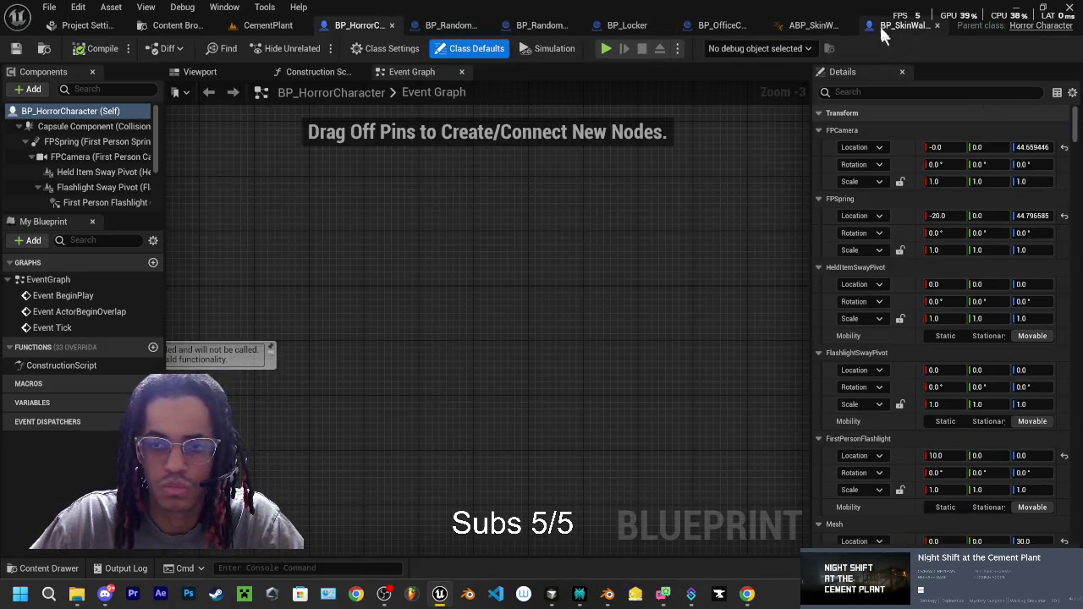
left_click(919, 26)
left_click(217, 91)
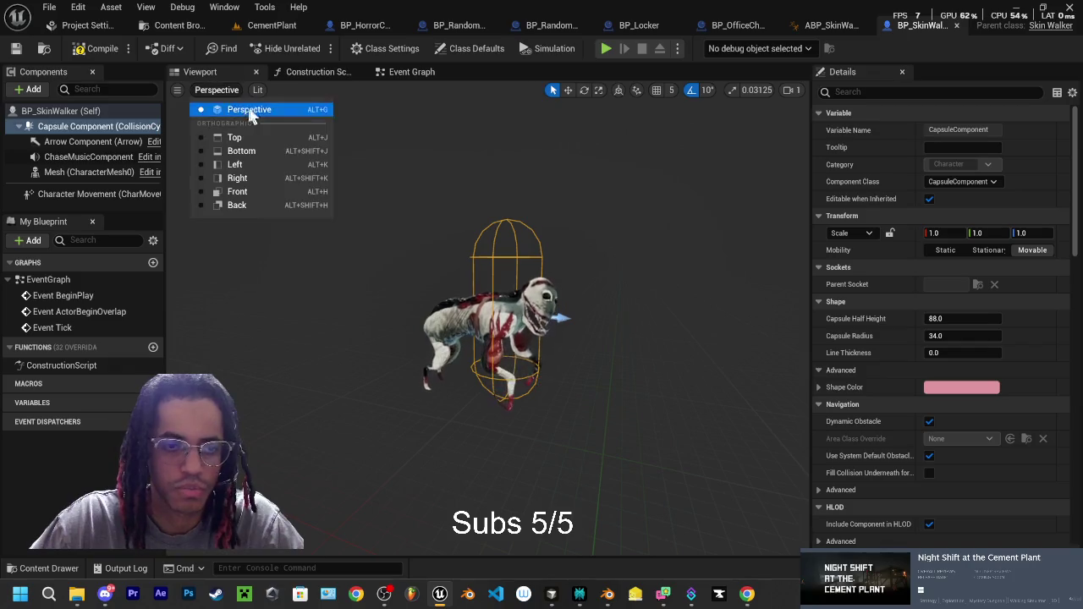
left_click(234, 164)
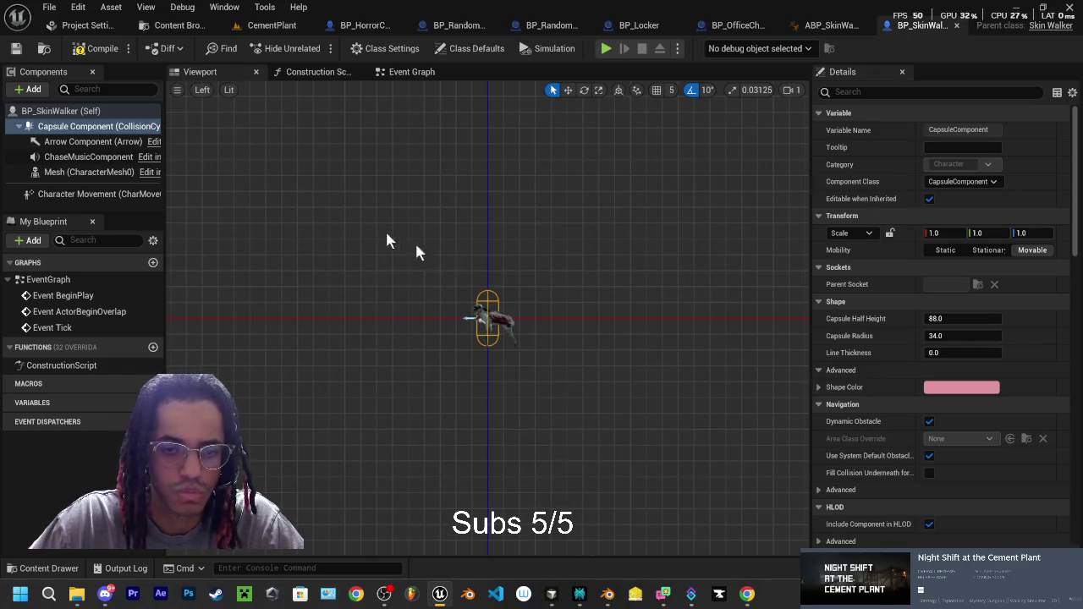
scroll(484, 352, "up", 10)
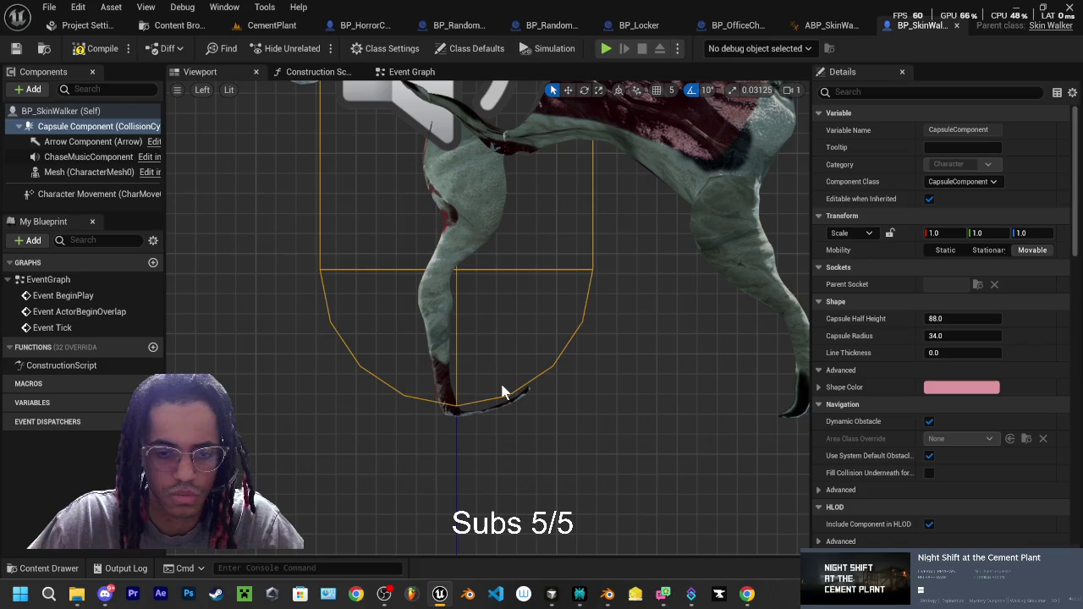
scroll(493, 381, "down", 2)
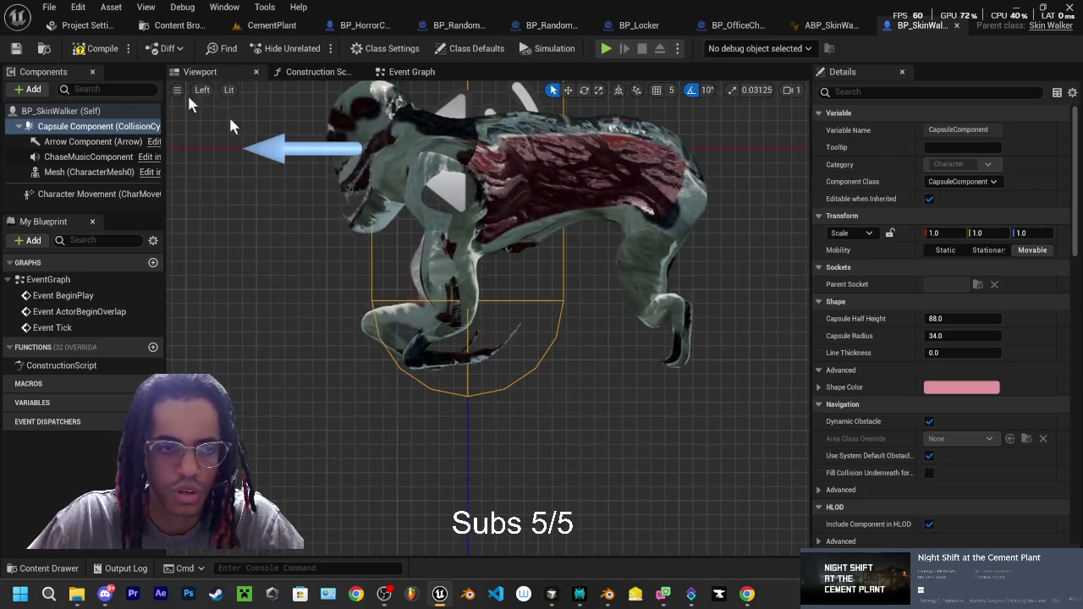
left_click(269, 25)
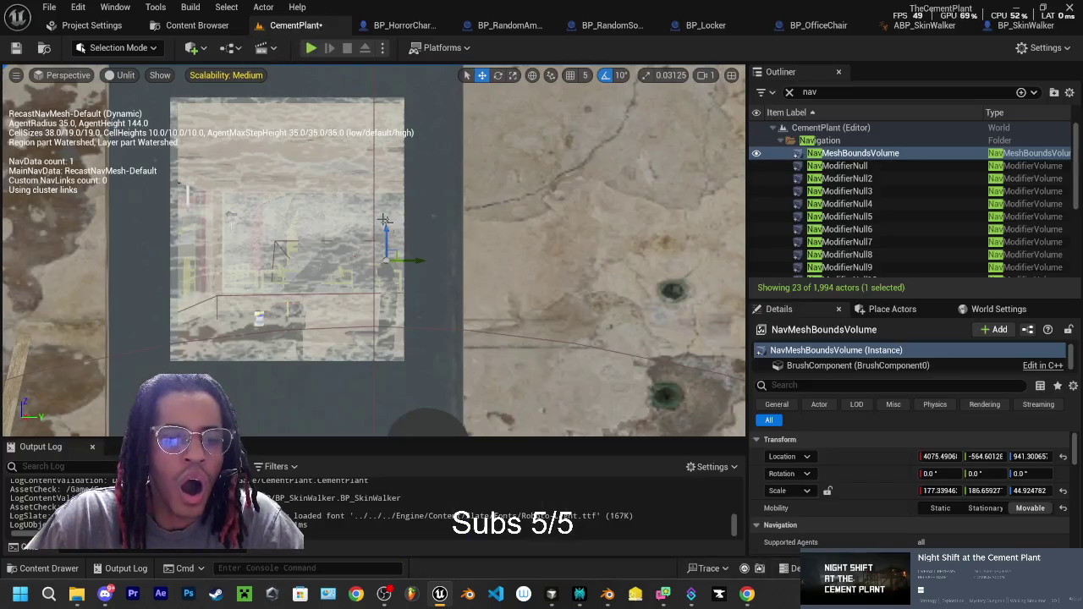
mouse_move(548, 250)
left_mouse_down()
mouse_move(440, 172)
mouse_move(410, 124)
mouse_move(425, 204)
left_mouse_up()
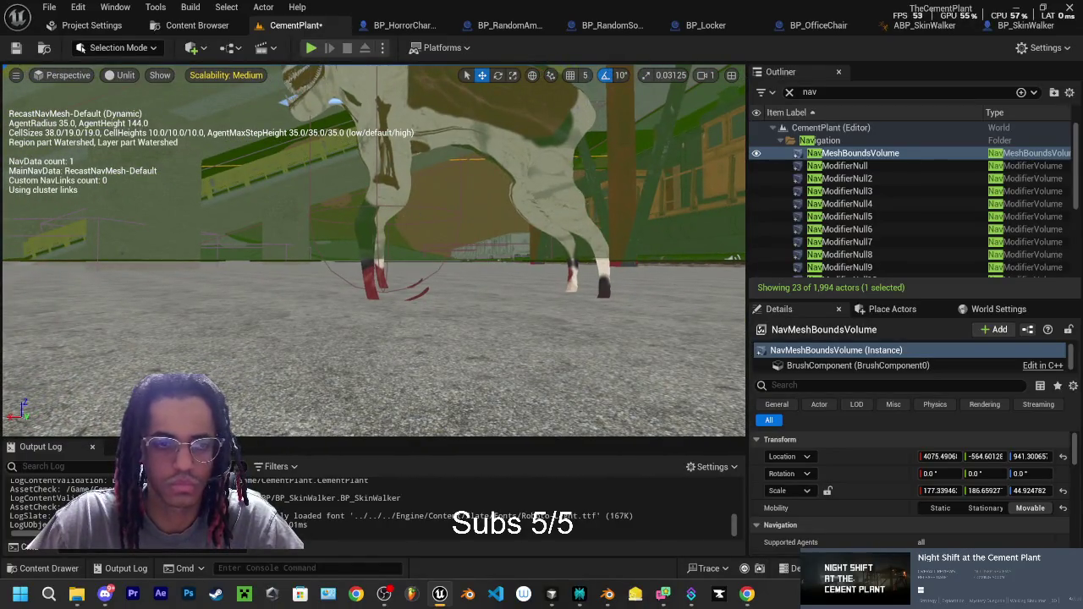
left_click_drag(508, 185, 408, 242)
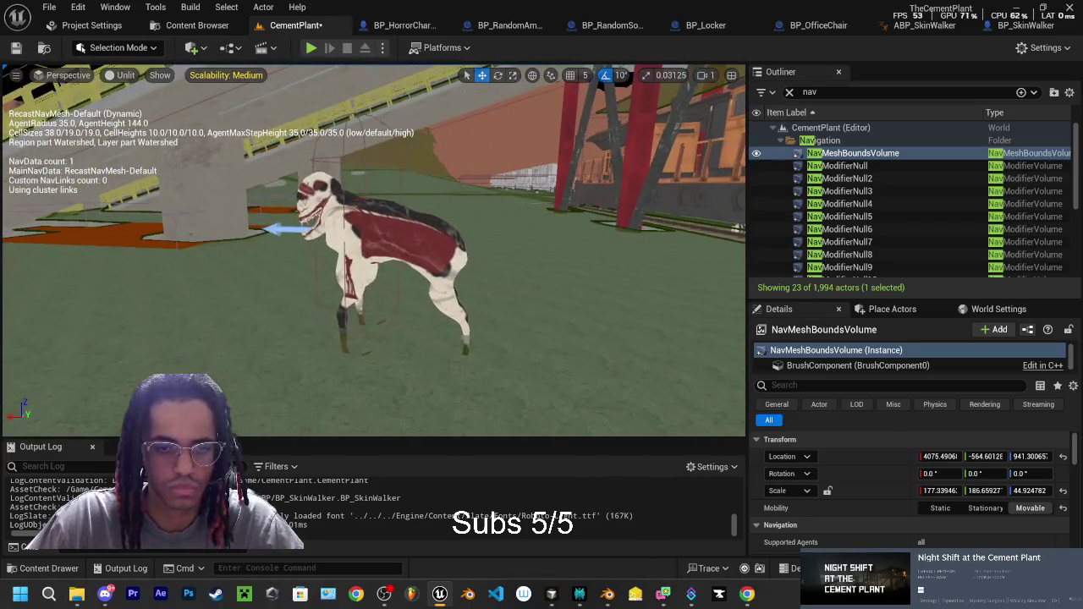
left_click(407, 242)
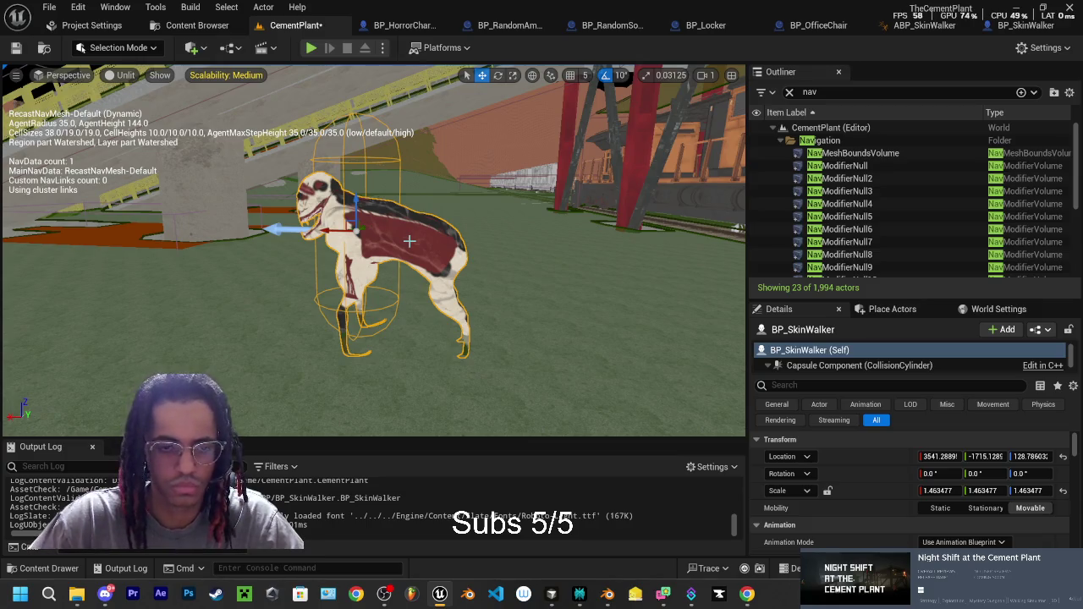
left_click_drag(355, 203, 357, 148)
key("ctrl+z")
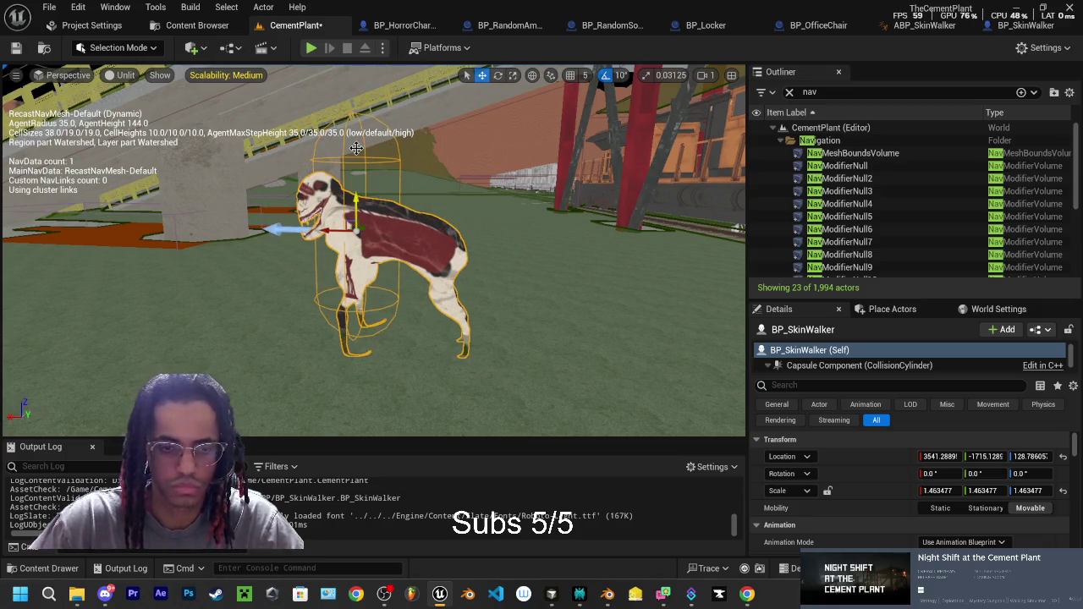
key("f")
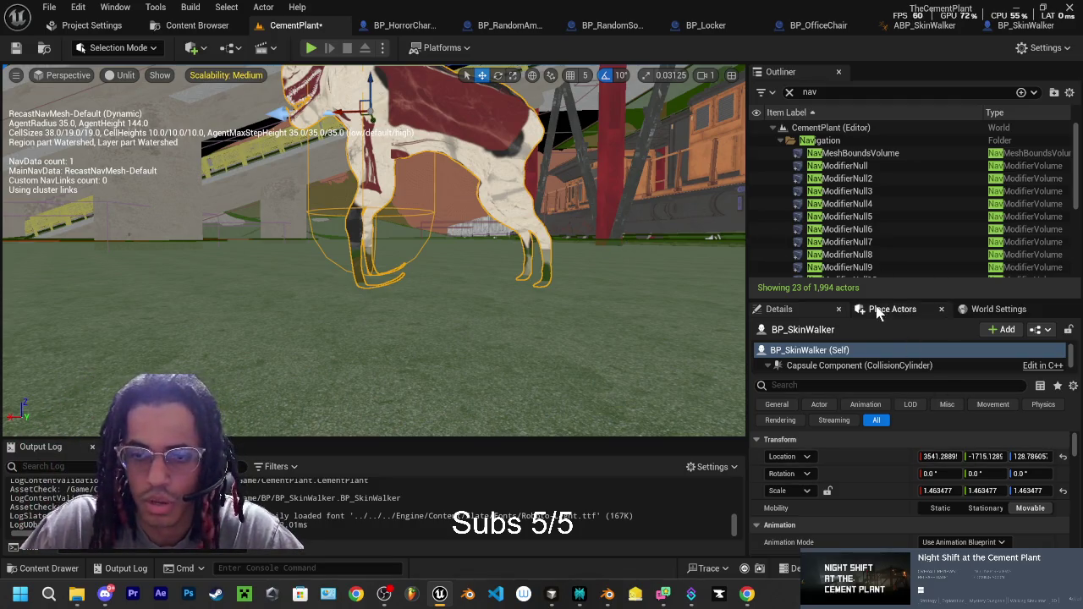
left_click(871, 154)
scroll(884, 457, "down", 1)
scroll(880, 474, "down", 6)
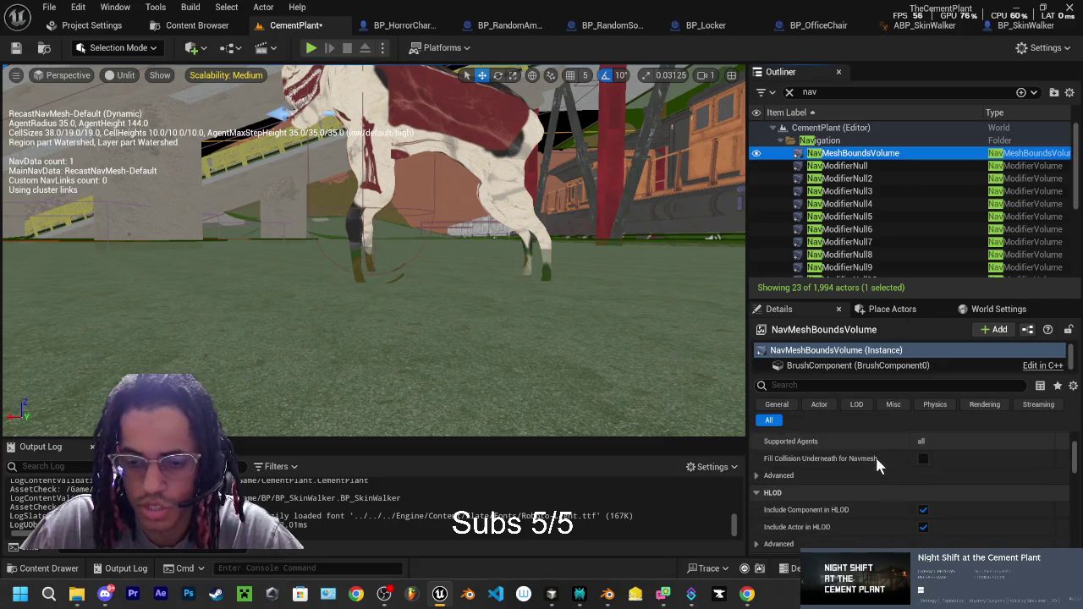
scroll(891, 477, "down", 5)
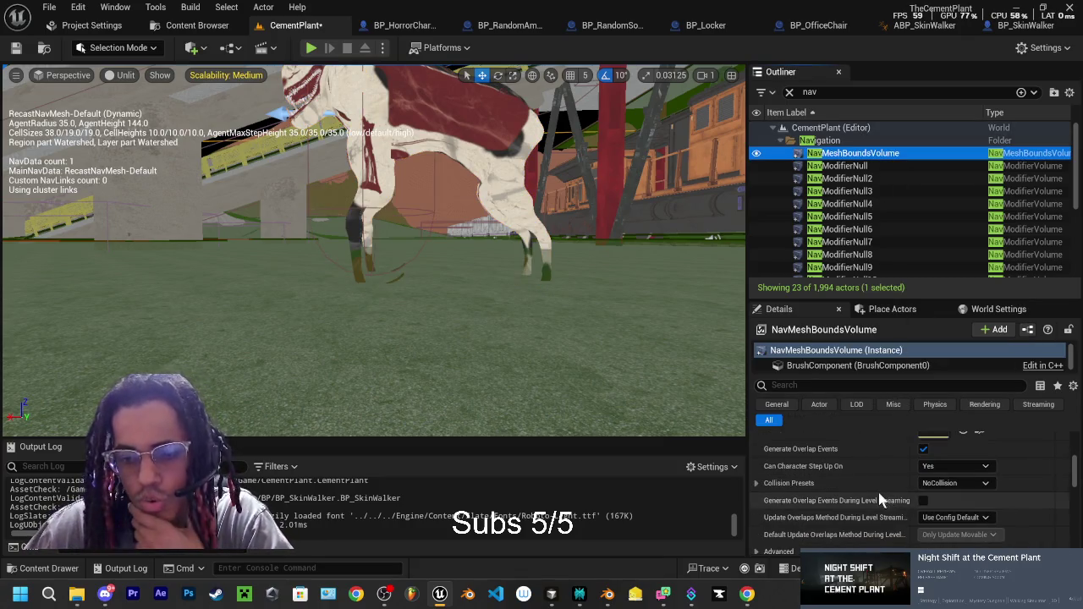
scroll(866, 491, "down", 4)
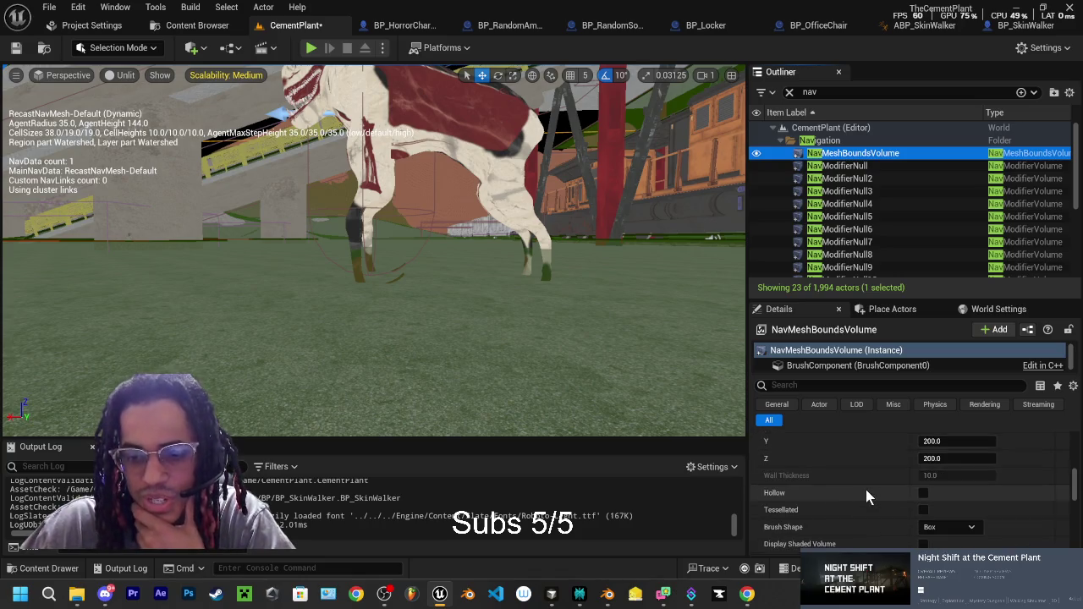
scroll(864, 496, "down", 4)
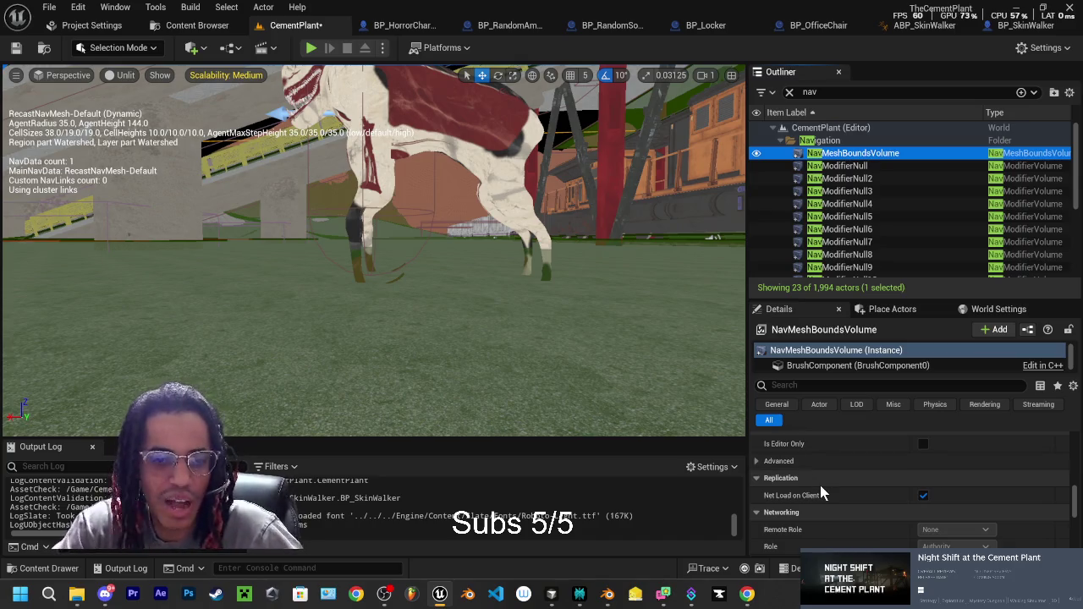
scroll(838, 483, "up", 5)
scroll(856, 484, "up", 5)
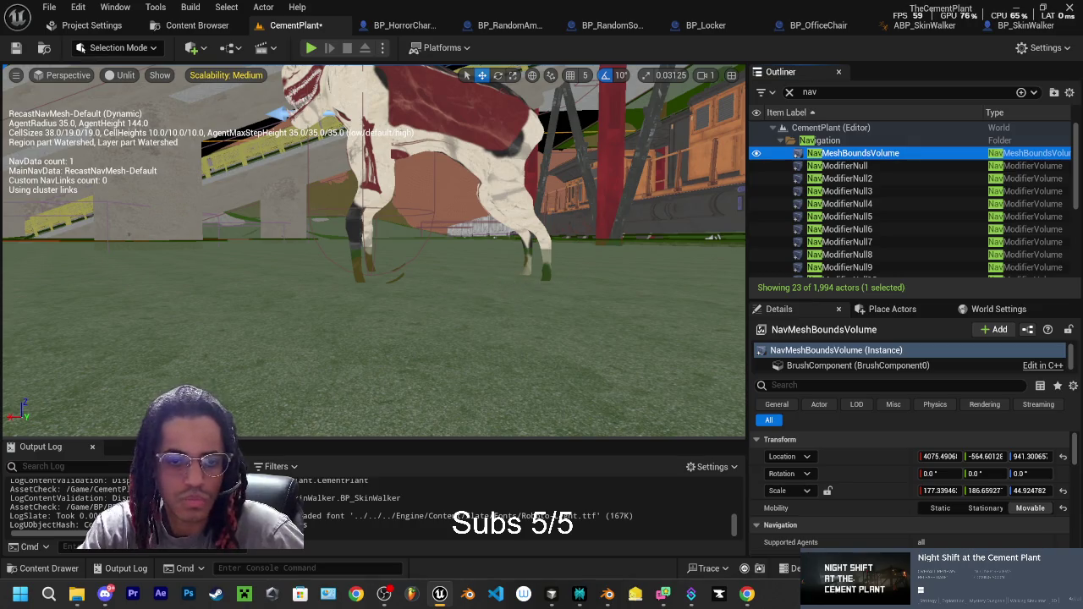
Step: Open the BP_SkinWalker blueprint and centre its Capsule Component in the viewport with F
left_click(405, 25)
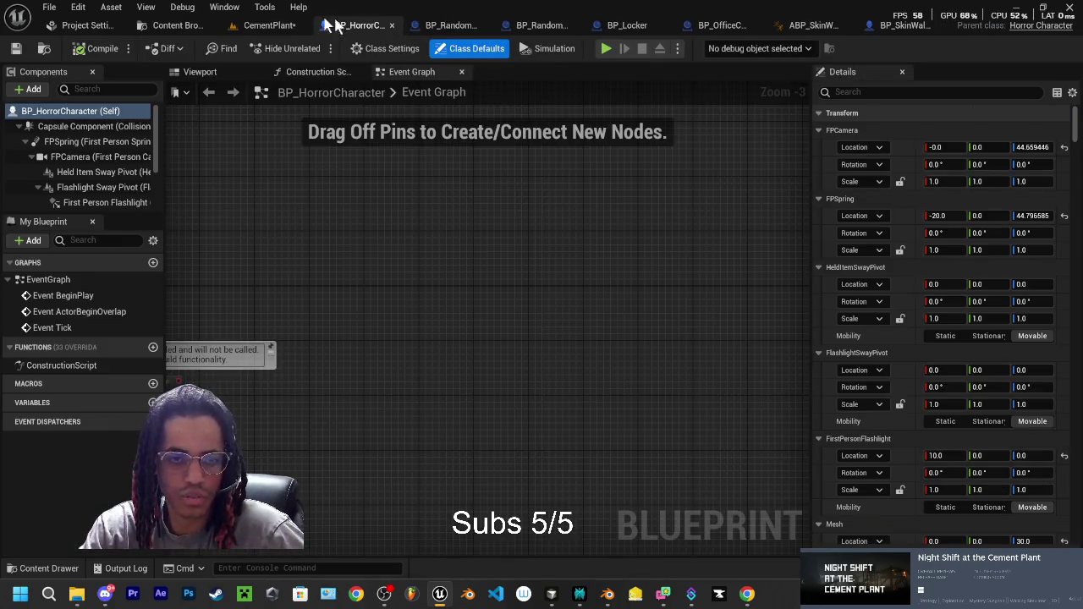
left_click(904, 25)
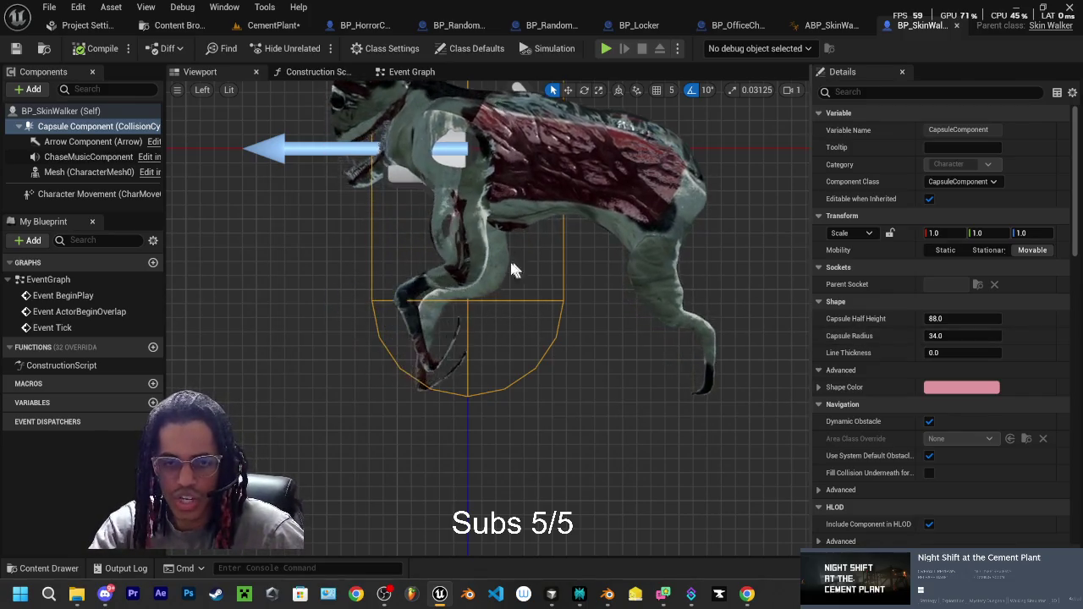
left_click_drag(550, 271, 586, 209)
key("f")
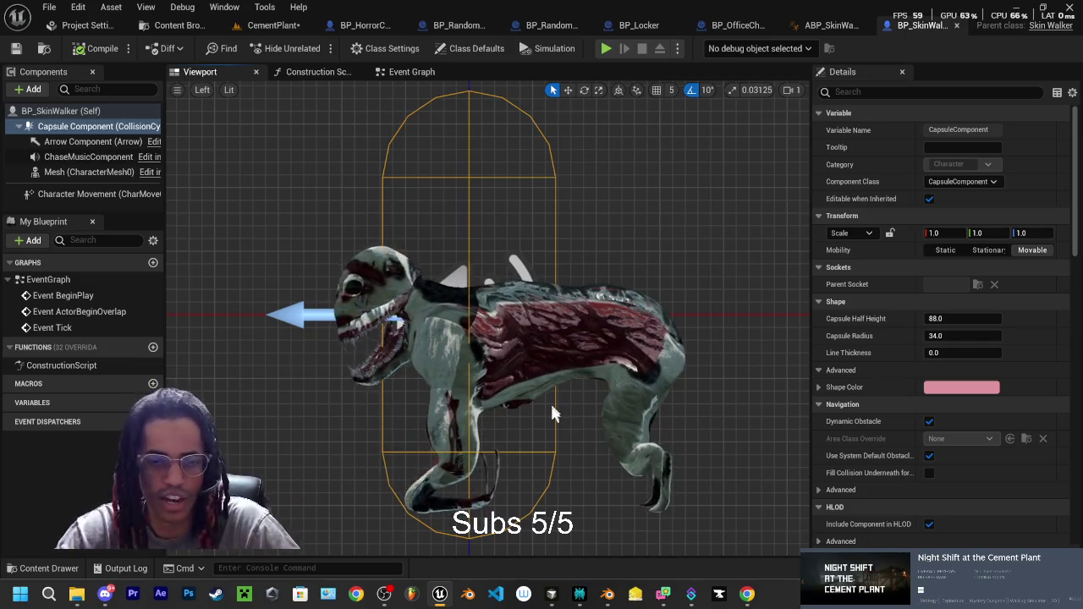
left_click(551, 596)
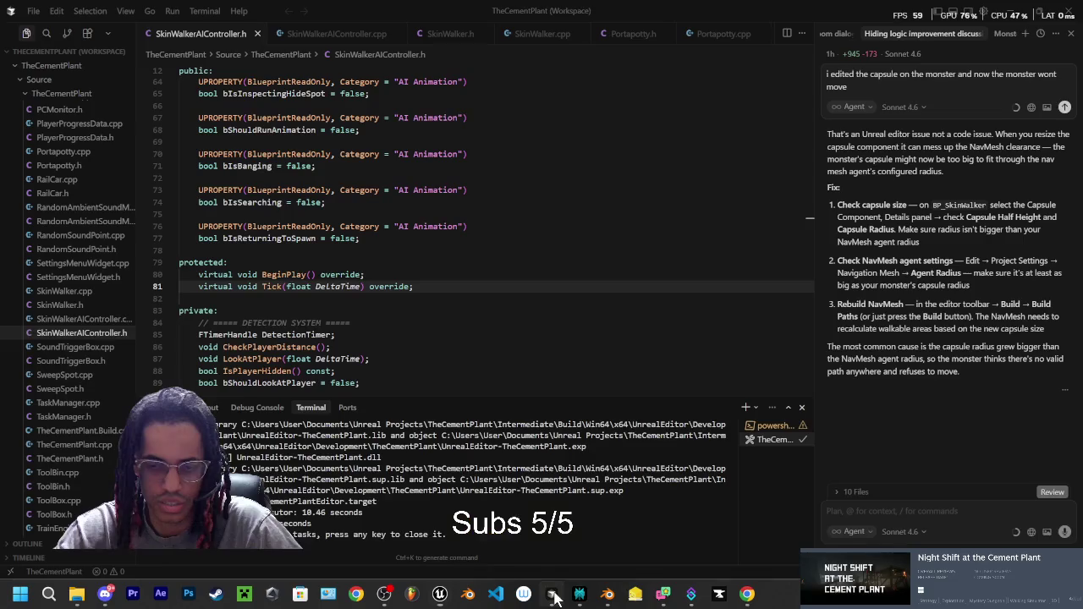
Step: Copy Cursor's reply on capsule radius versus NavMesh agent radius into Perplexity's follow-up box
left_click(838, 135)
left_click_drag(829, 135, 1008, 376)
key("ctrl+c")
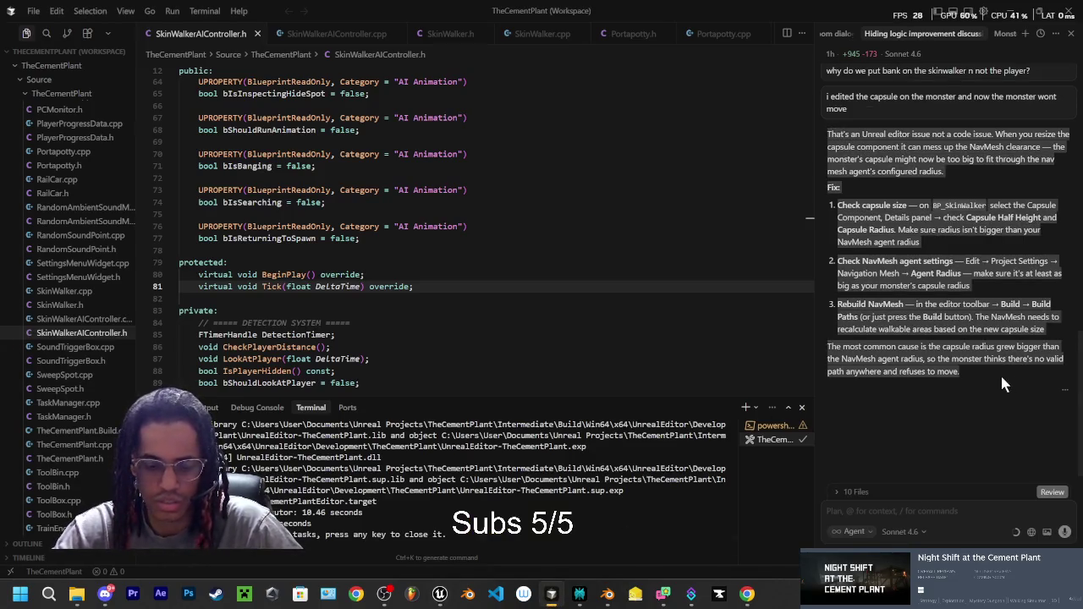
left_click(579, 596)
key("ctrl+v")
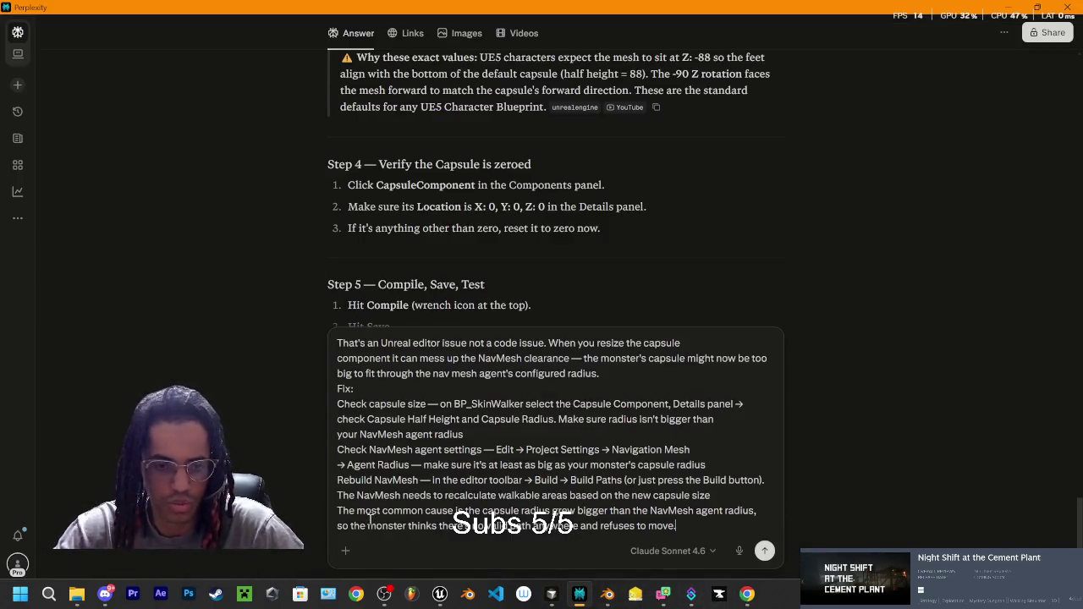
Step: Send the follow-up, read Steps 1–2 of the answer, and return to Unreal's Project Settings
key("Return")
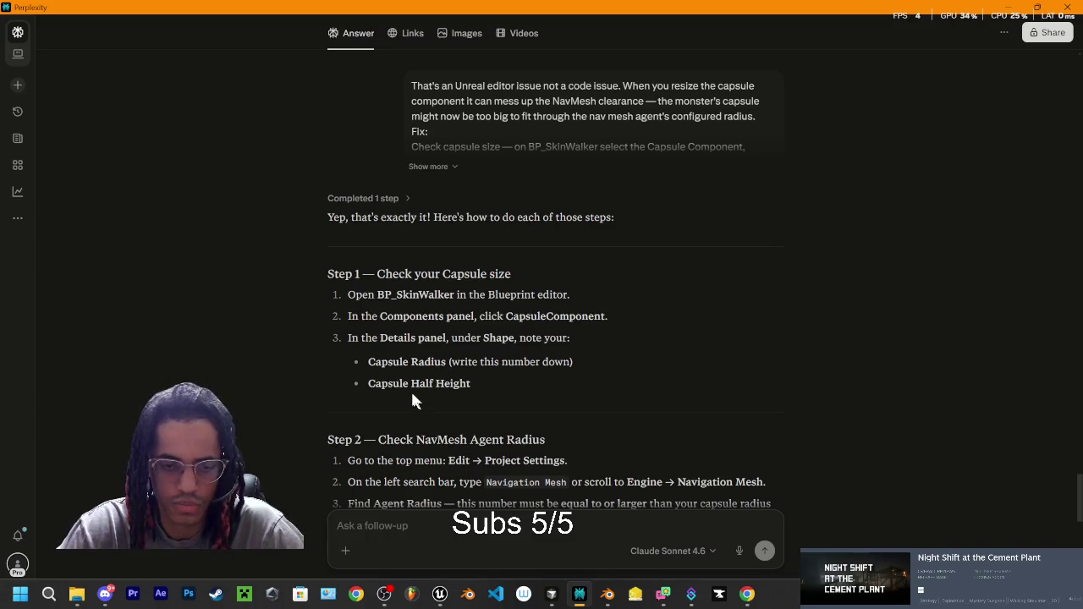
scroll(412, 398, "down", 3)
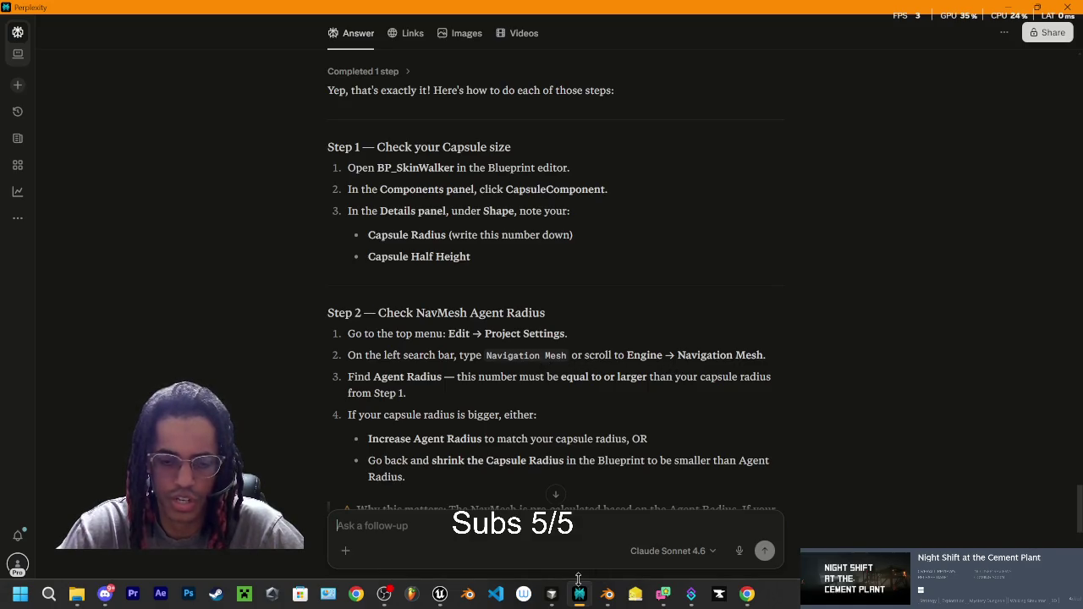
left_click(440, 594)
left_click(76, 24)
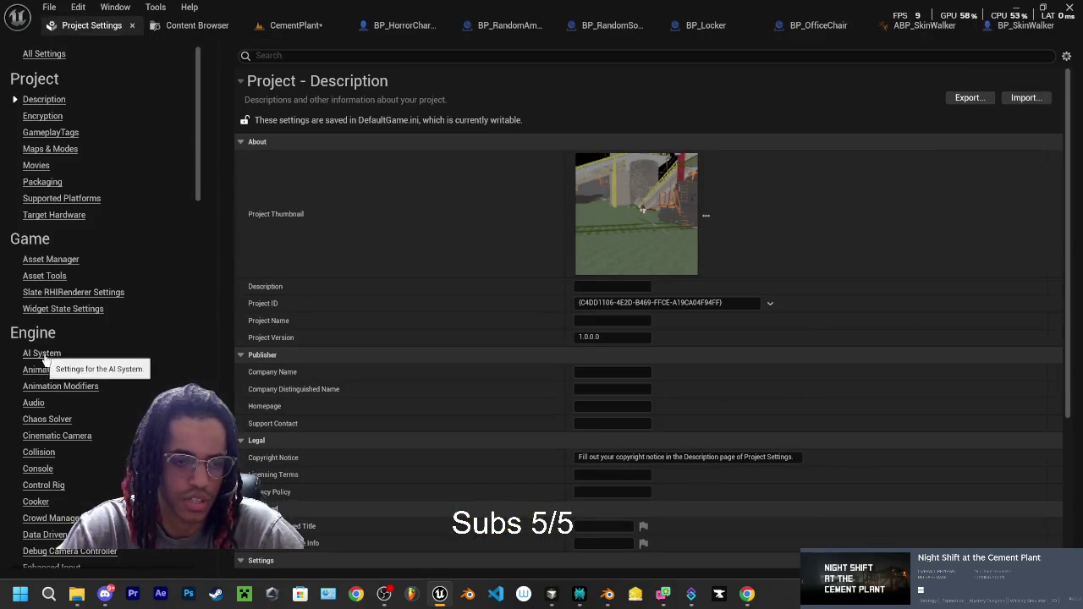
Step: Open Engine > Navigation Mesh in Project Settings, cross-checking Perplexity's instructions
scroll(93, 388, "down", 10)
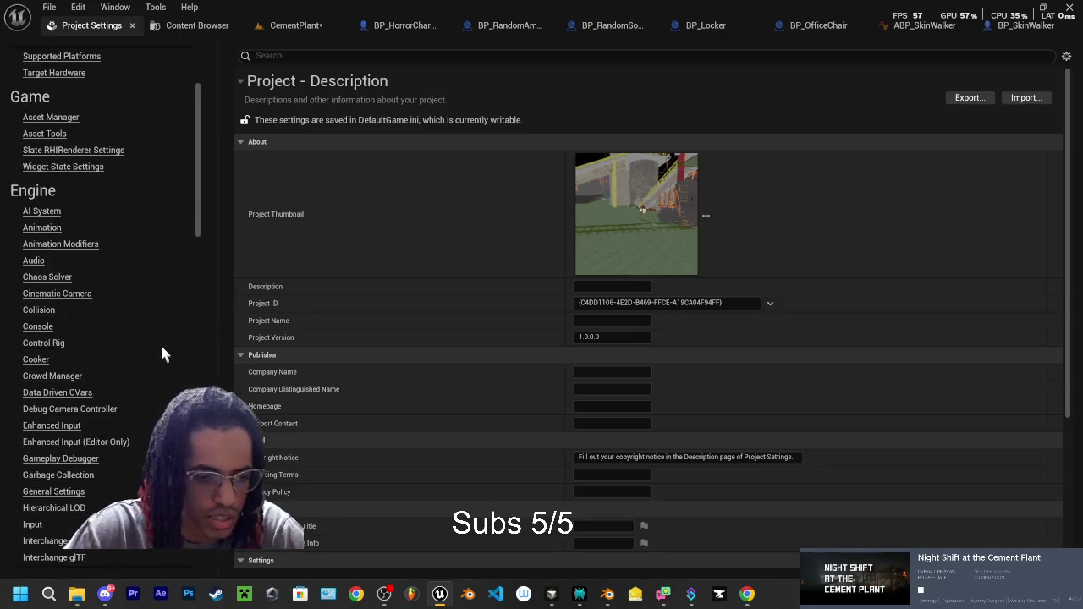
scroll(165, 347, "down", 6)
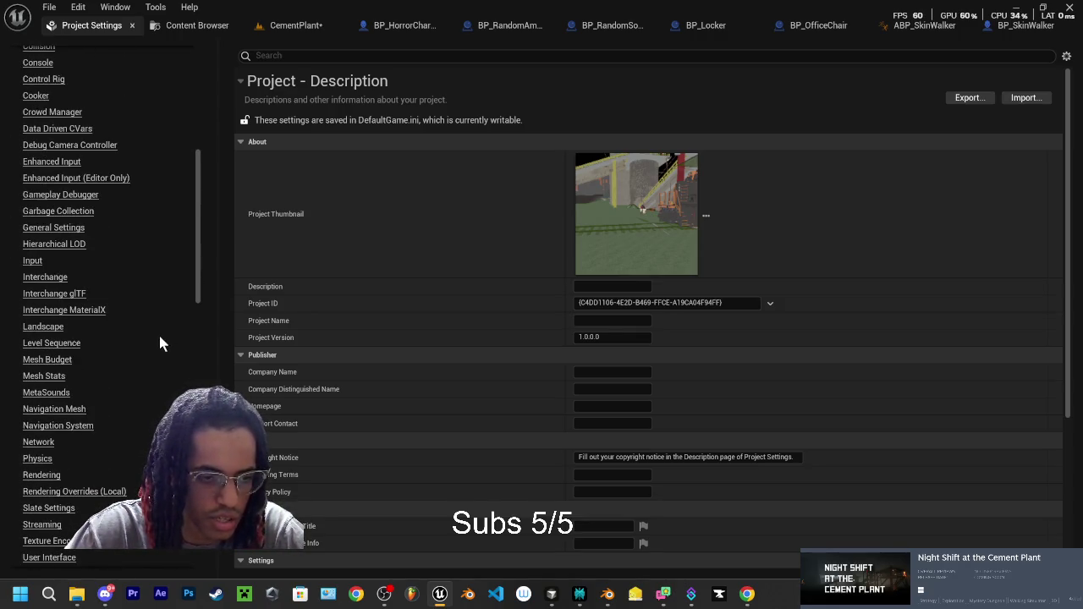
left_click(59, 409)
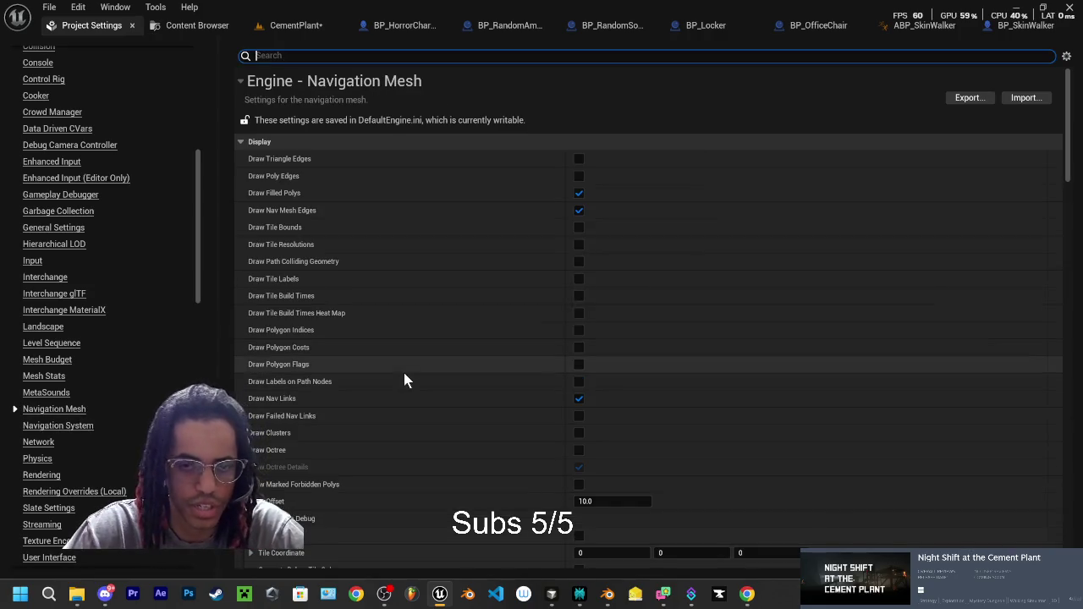
left_click(555, 598)
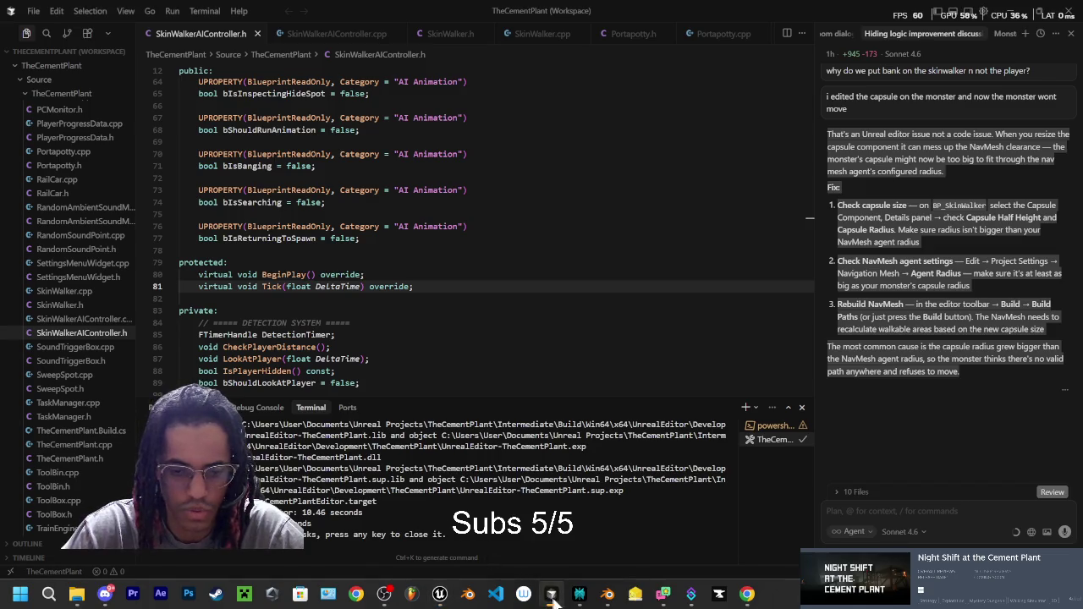
left_click(555, 598)
left_click(576, 596)
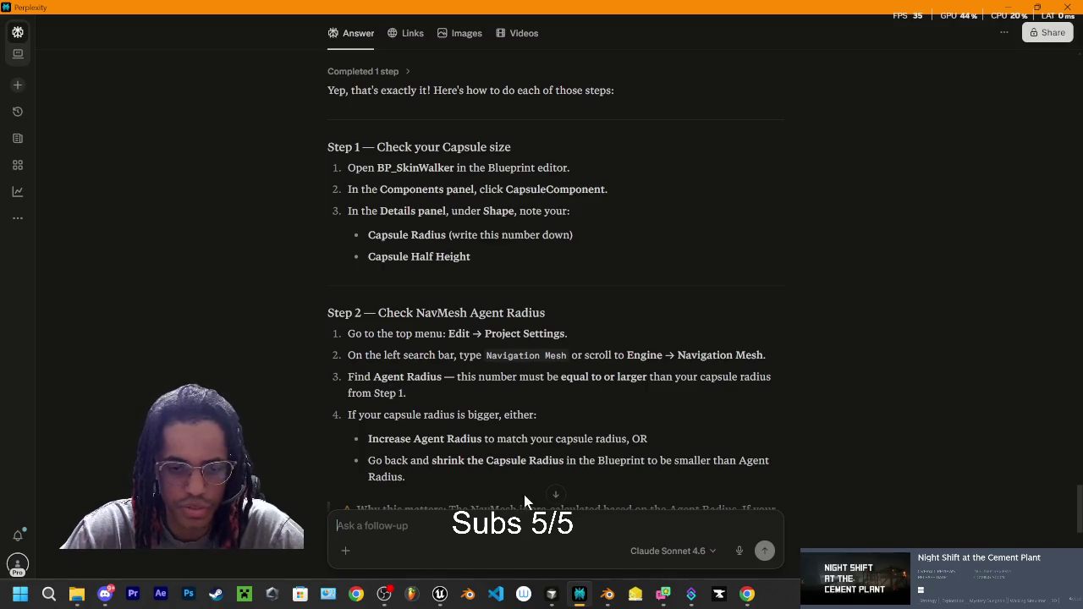
left_click(582, 596)
Step: Scroll the Navigation Mesh settings to Agent Radius 42.0 and Agent Height 192.0
scroll(340, 332, "down", 5)
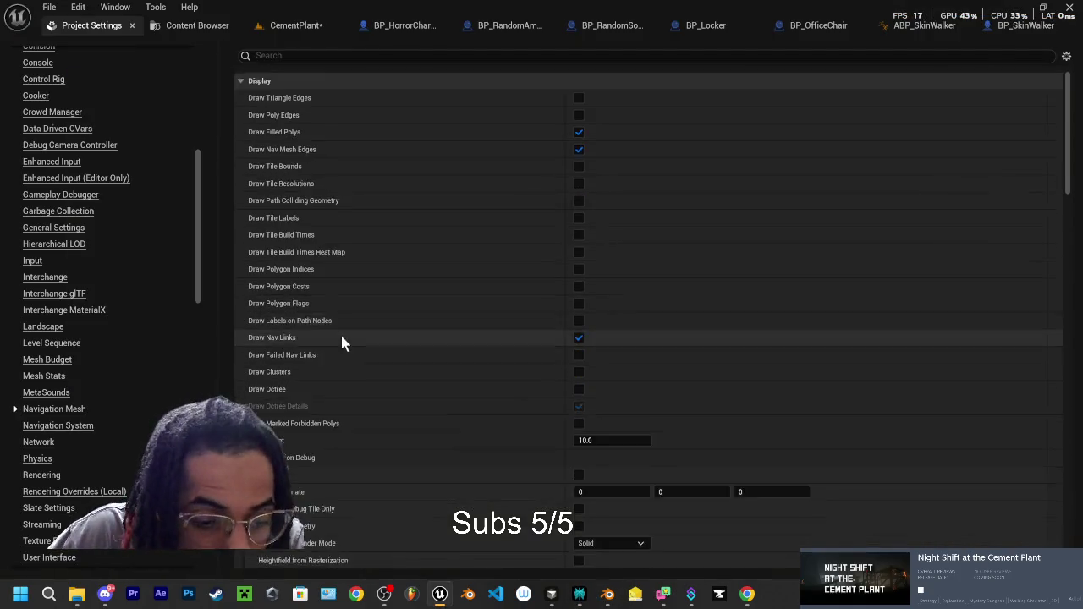
scroll(299, 364, "down", 10)
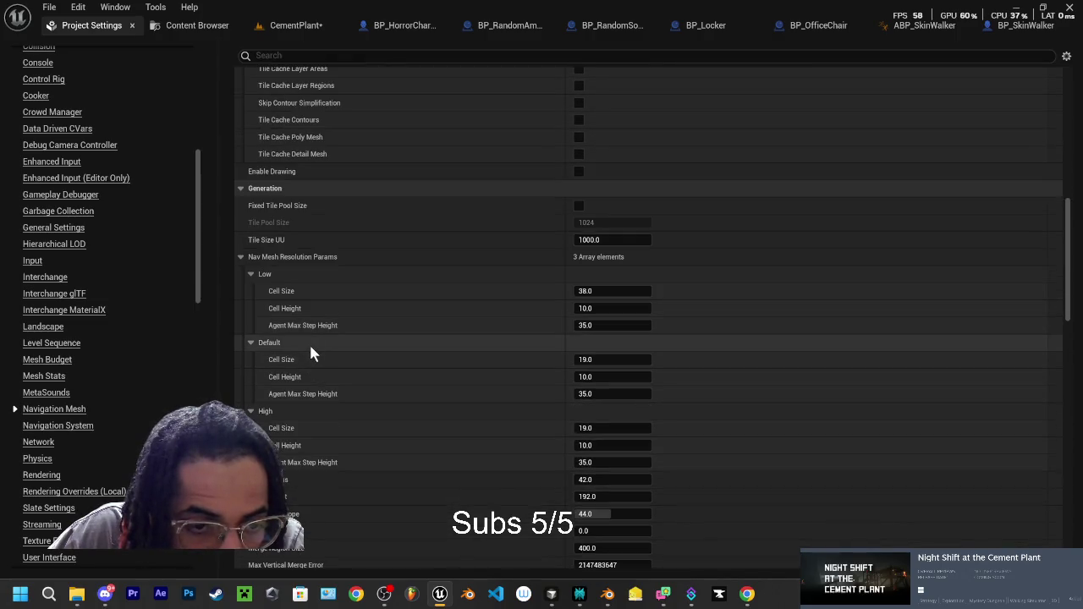
scroll(308, 341, "down", 2)
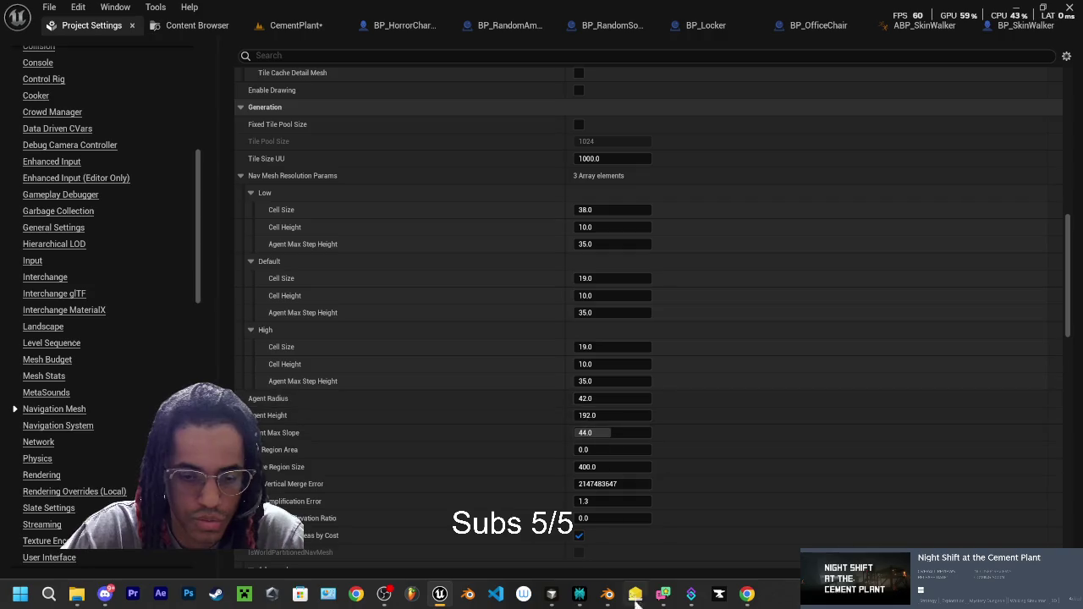
left_click(579, 594)
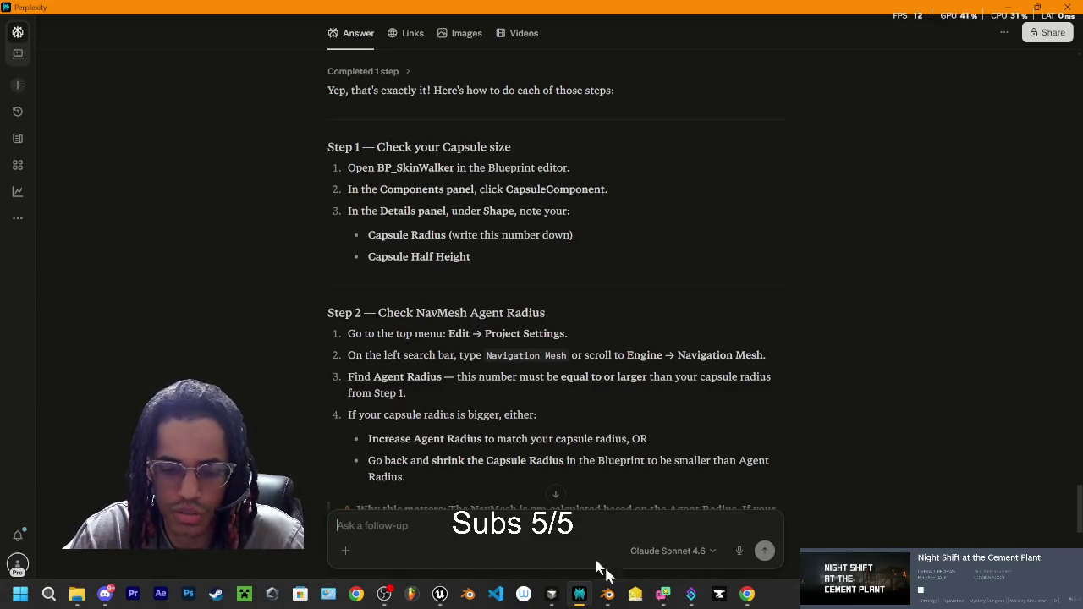
left_click(552, 595)
left_click(552, 596)
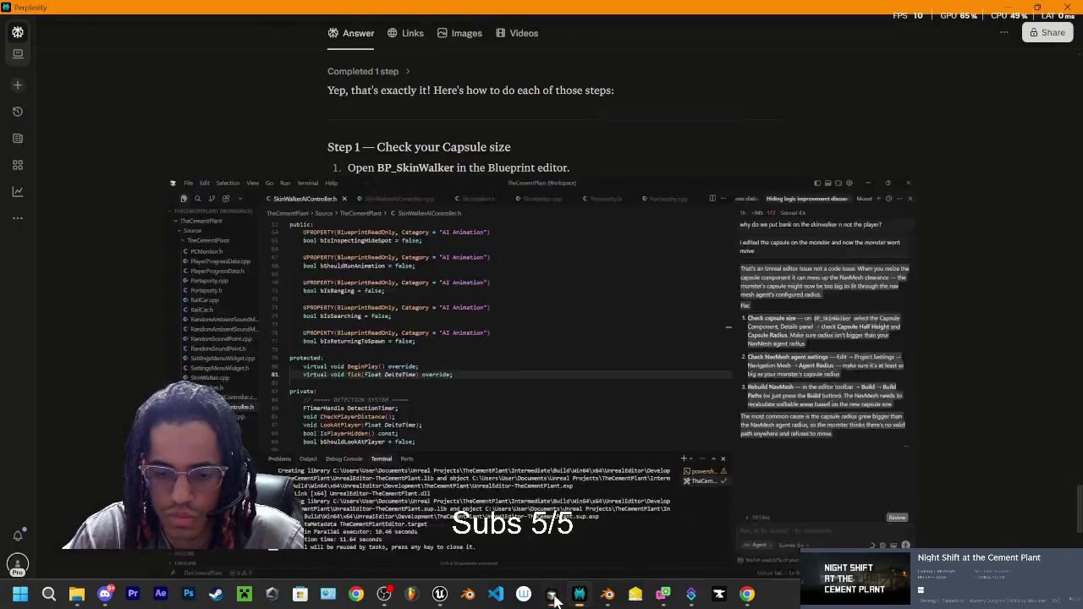
left_click(439, 594)
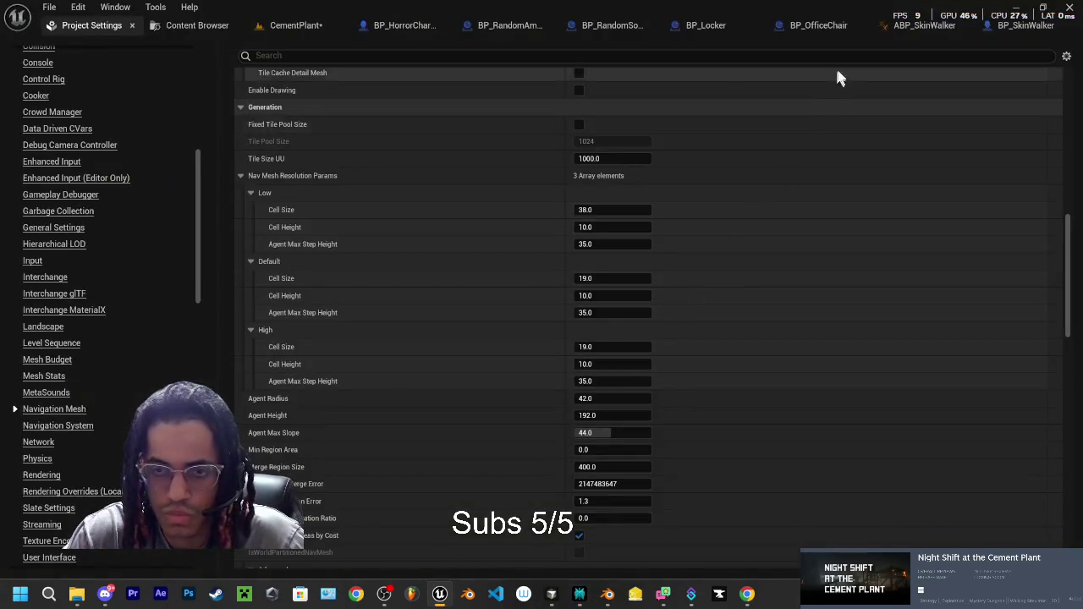
Step: Set BP_SkinWalker's Capsule Radius to 18 and Capsule Half Height to 60
left_click(1022, 24)
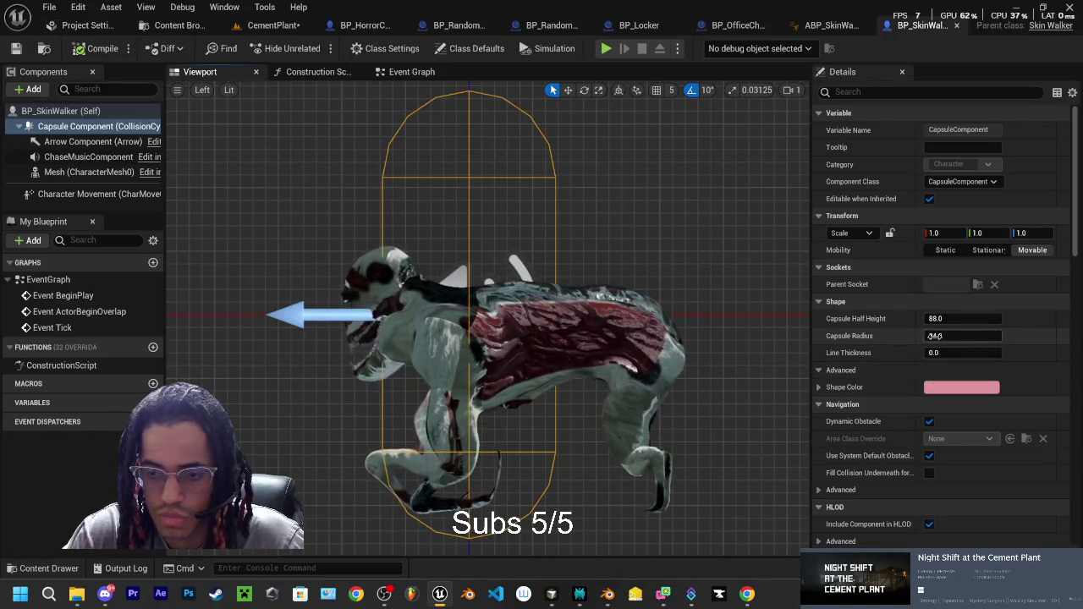
left_click_drag(948, 339, 932, 337)
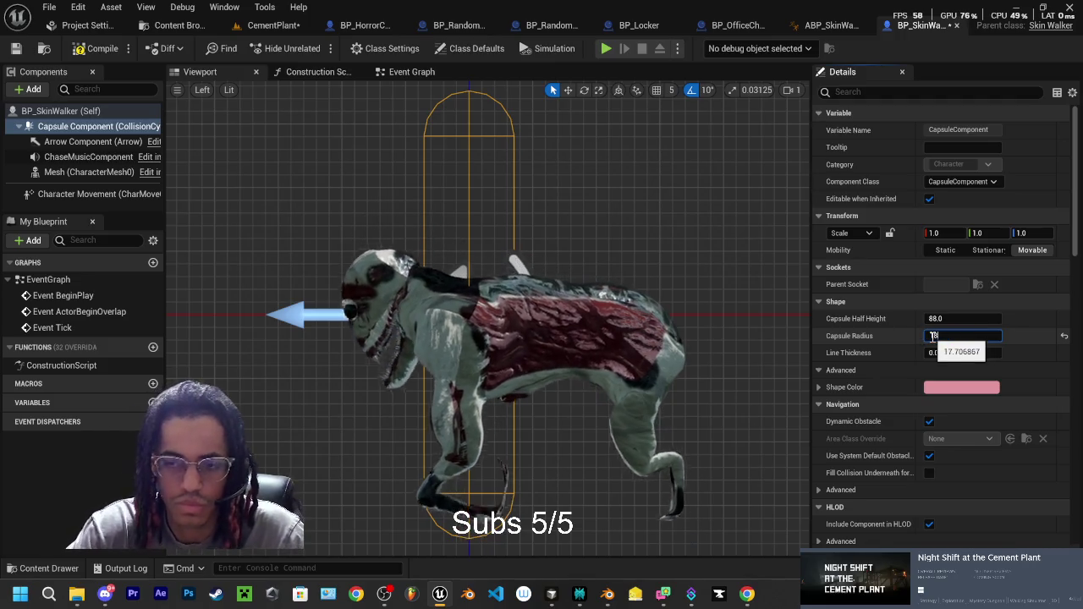
type("18")
key("Return")
left_click(935, 319)
type("60")
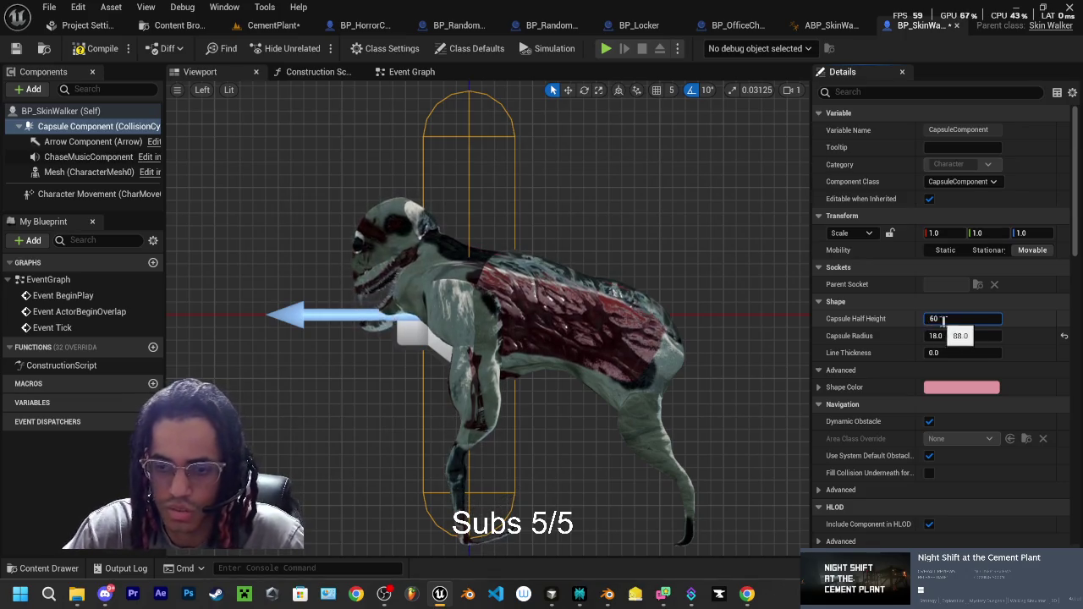
key("Return")
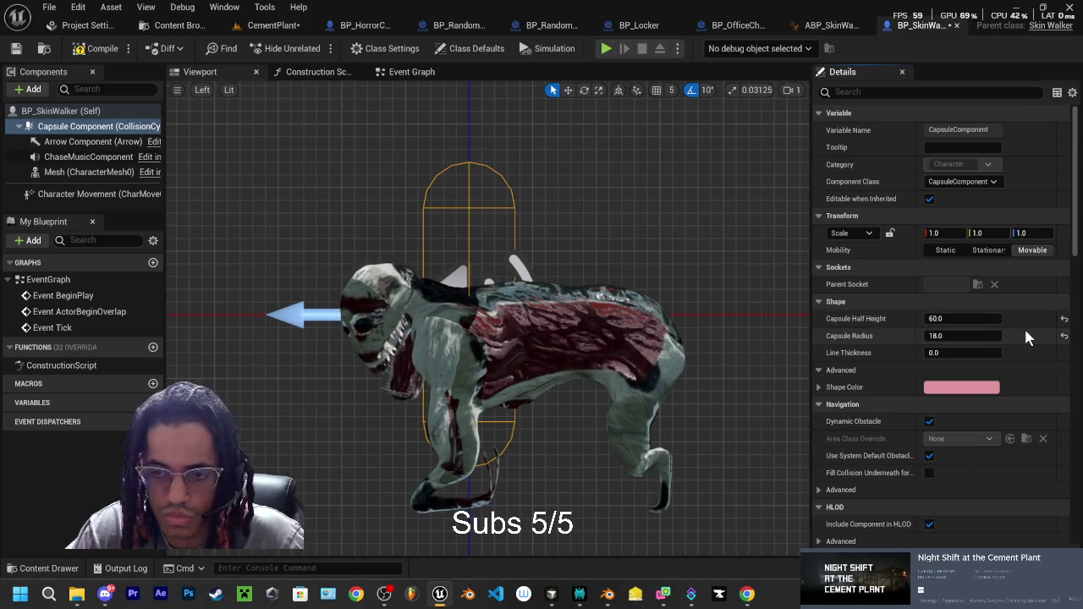
mouse_move(567, 601)
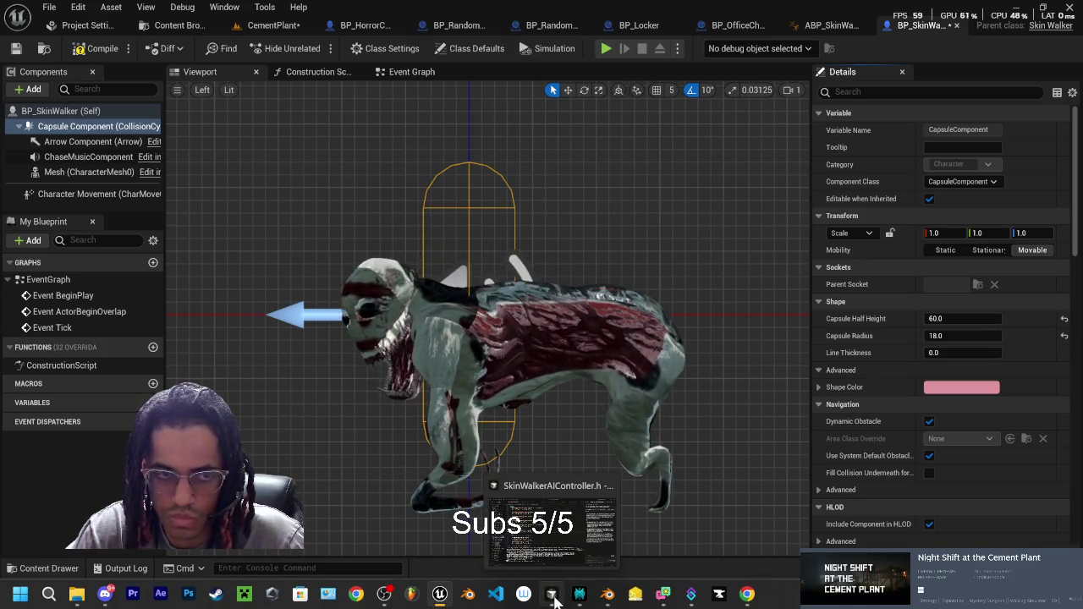
Step: Compare the Navigation Mesh Agent Radius of 42.0 with the 18 capsule, then return to Perplexity
left_click(83, 25)
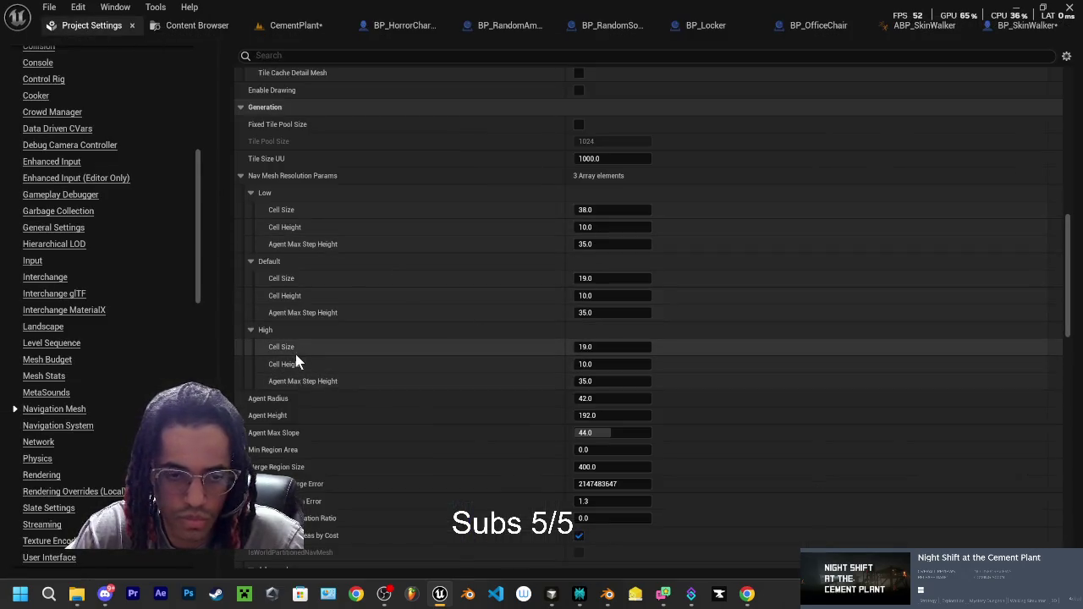
left_click_drag(584, 398, 585, 403)
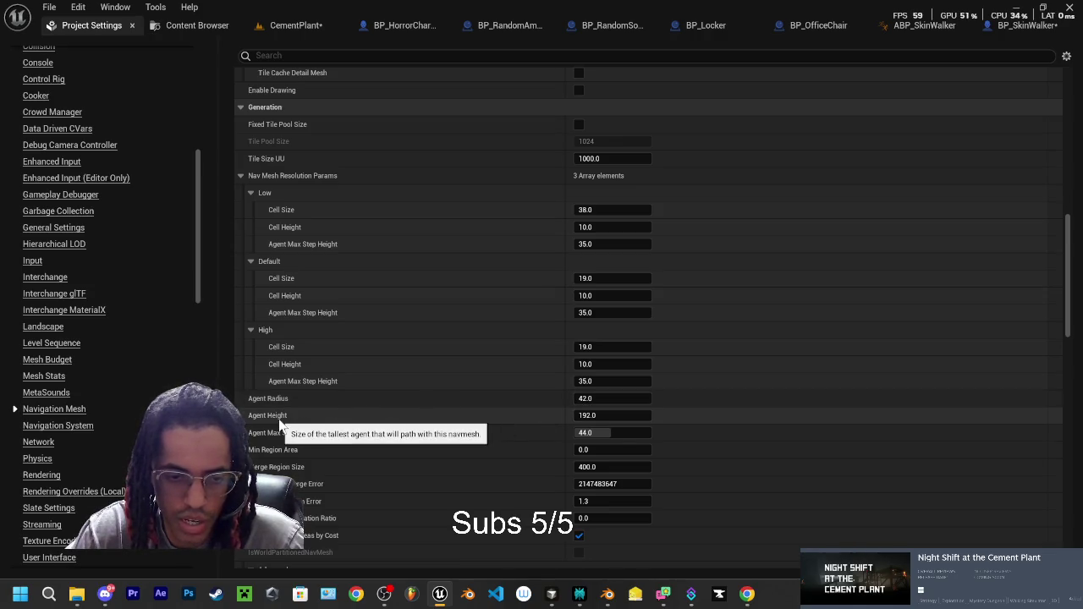
left_click(580, 595)
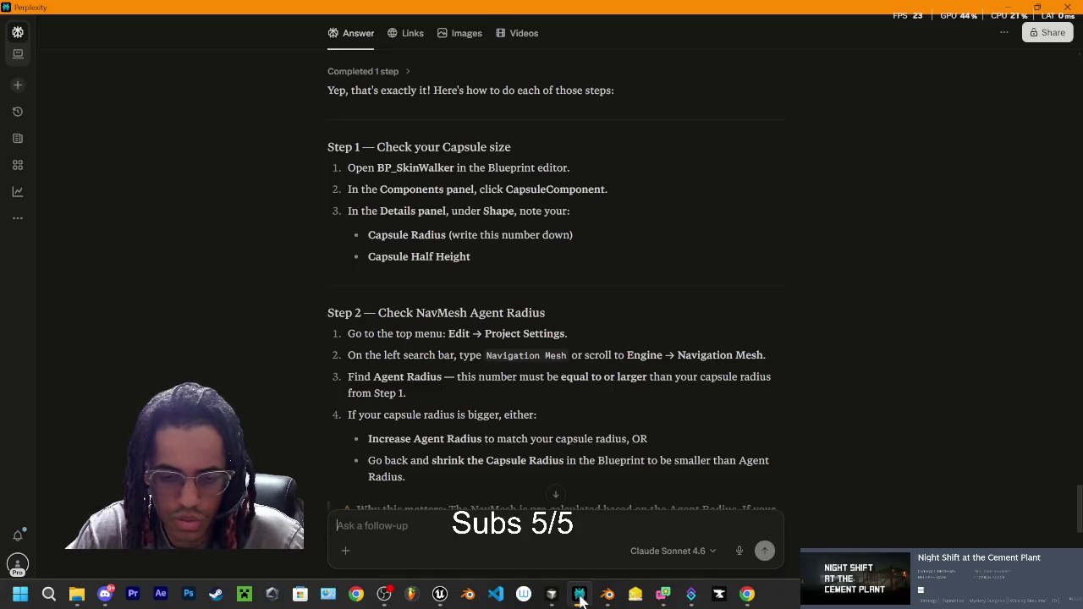
Step: Scroll Perplexity's answer down to Step 3: rebuild the NavMesh via Build → Build Paths
left_click(580, 595)
left_click(580, 595)
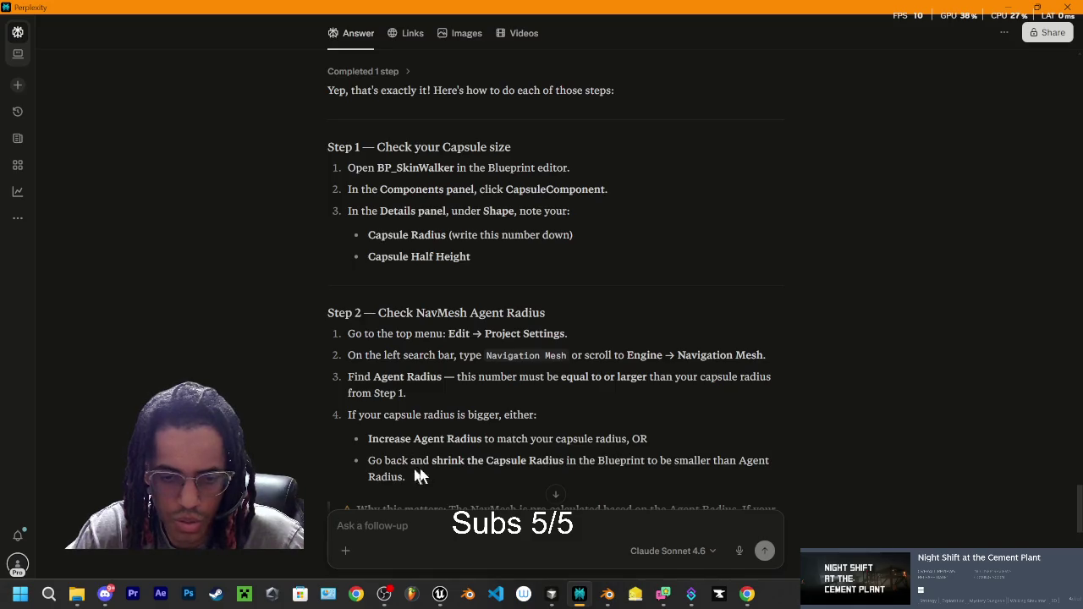
scroll(525, 489, "down", 3)
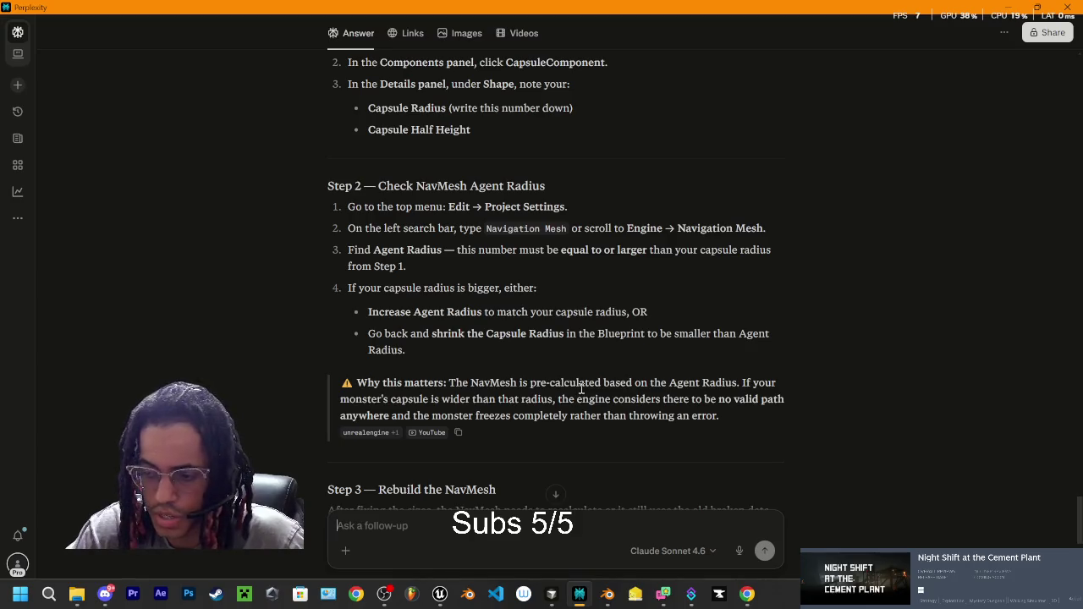
scroll(453, 378, "down", 3)
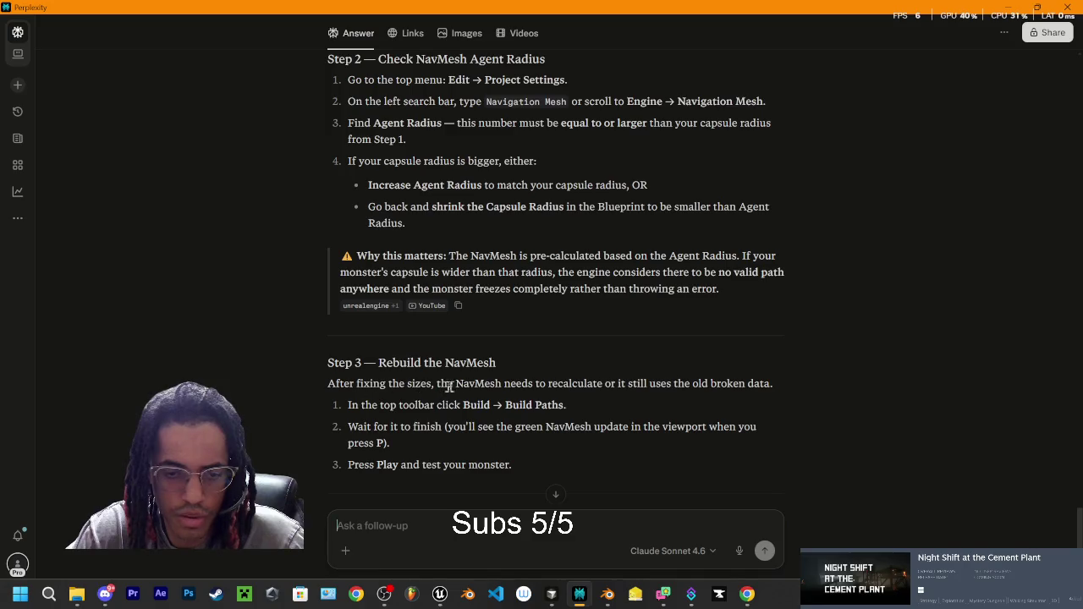
scroll(513, 388, "down", 4)
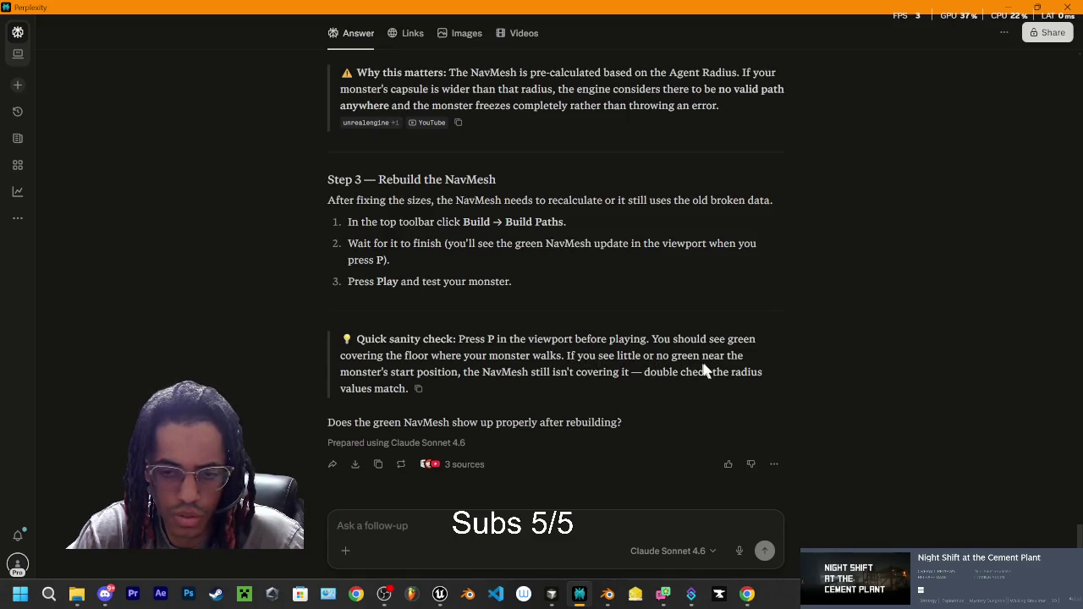
Step: Recheck Agent Radius 42 and Agent Height 192 in Unreal, then come back to Perplexity
left_click(579, 595)
left_click(580, 598)
left_click(579, 596)
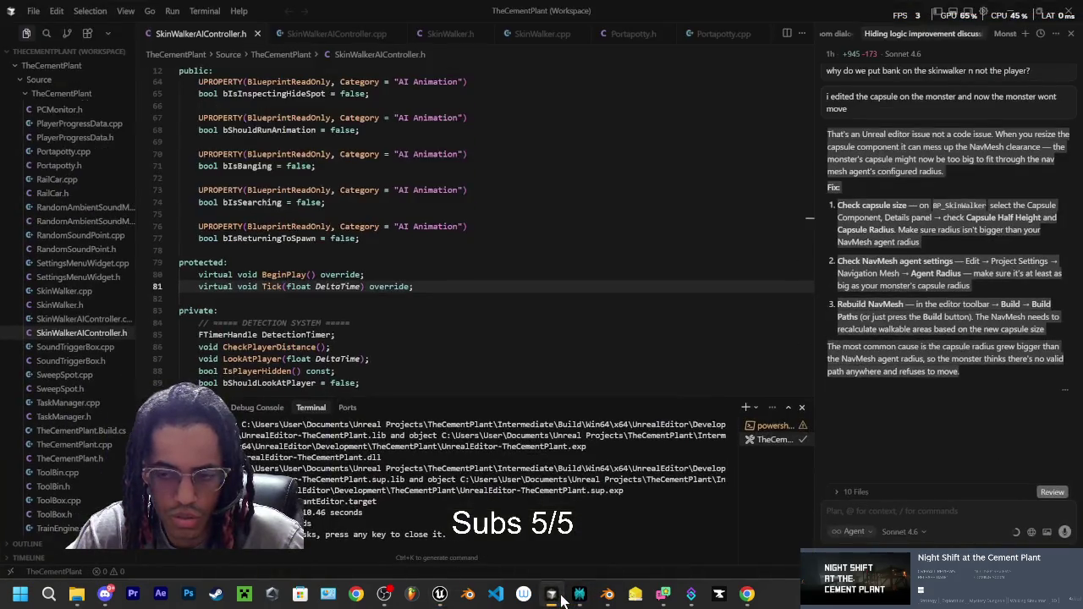
left_click(580, 596)
mouse_move(590, 599)
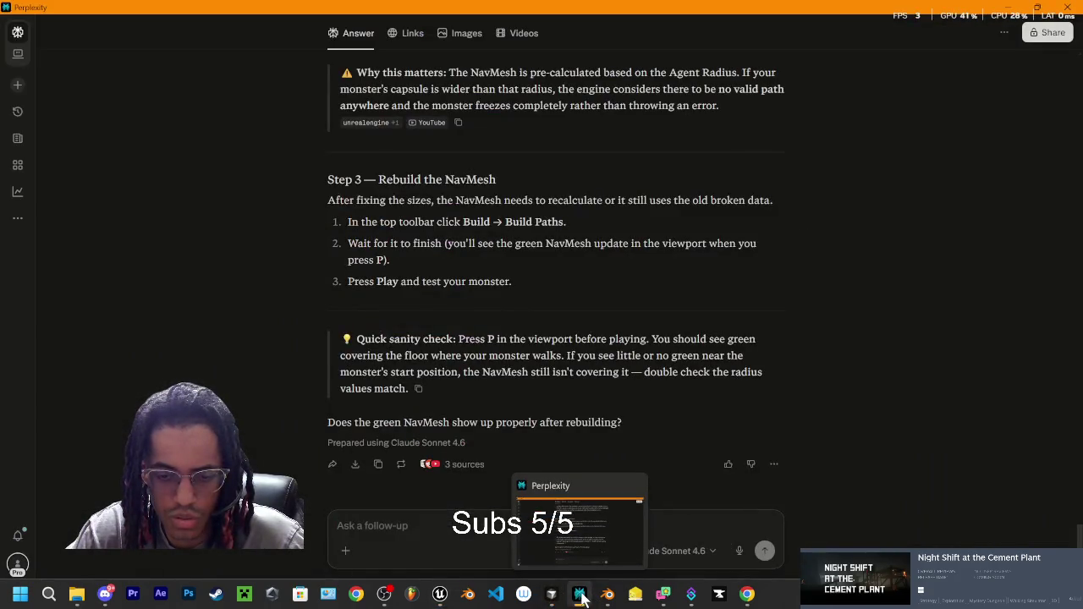
left_click(440, 595)
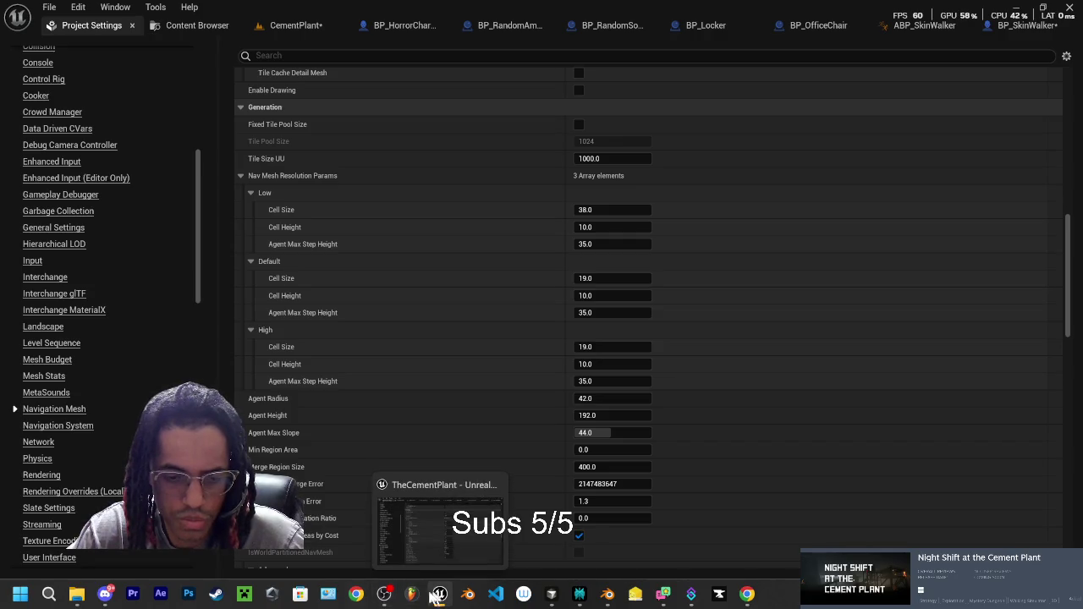
mouse_move(391, 597)
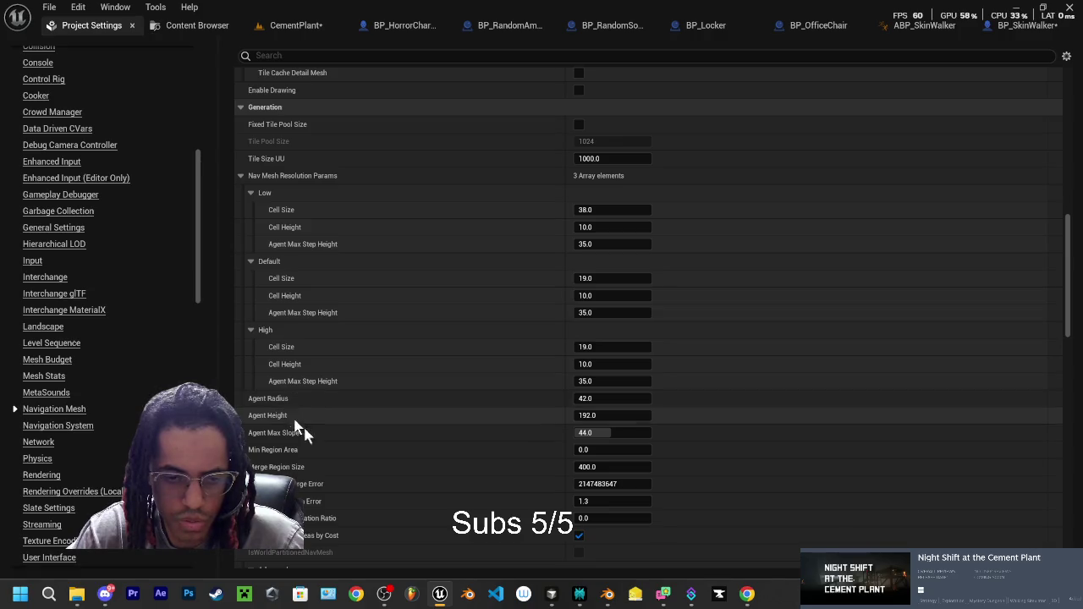
left_click(440, 596)
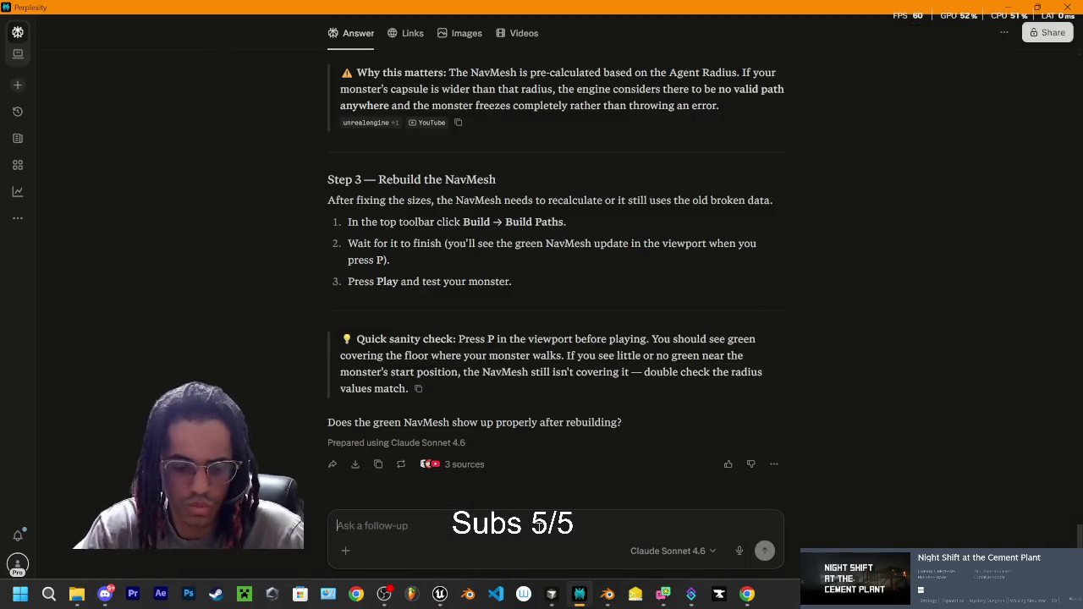
Step: Start the follow-up noting the project's navmesh agent radius 42 and height 192
type("radius")
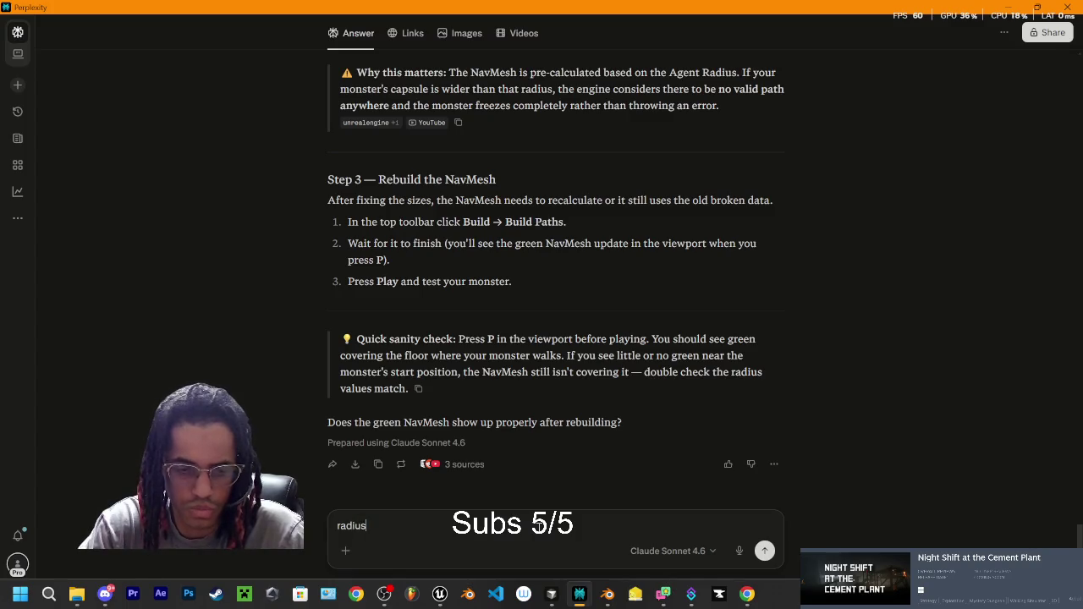
type(" 42")
type(" hight")
key("BackSpace")
key("BackSpace")
key("BackSpace")
type("eight")
type(" 92")
key("BackSpace")
type("9")
type("in proj")
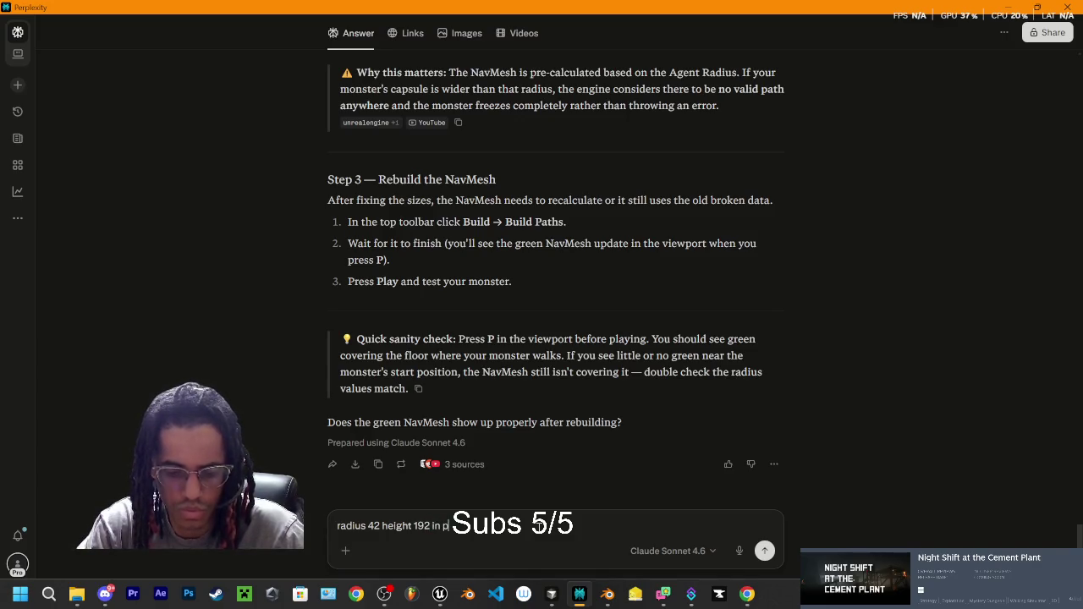
key("BackSpace")
key("BackSpace")
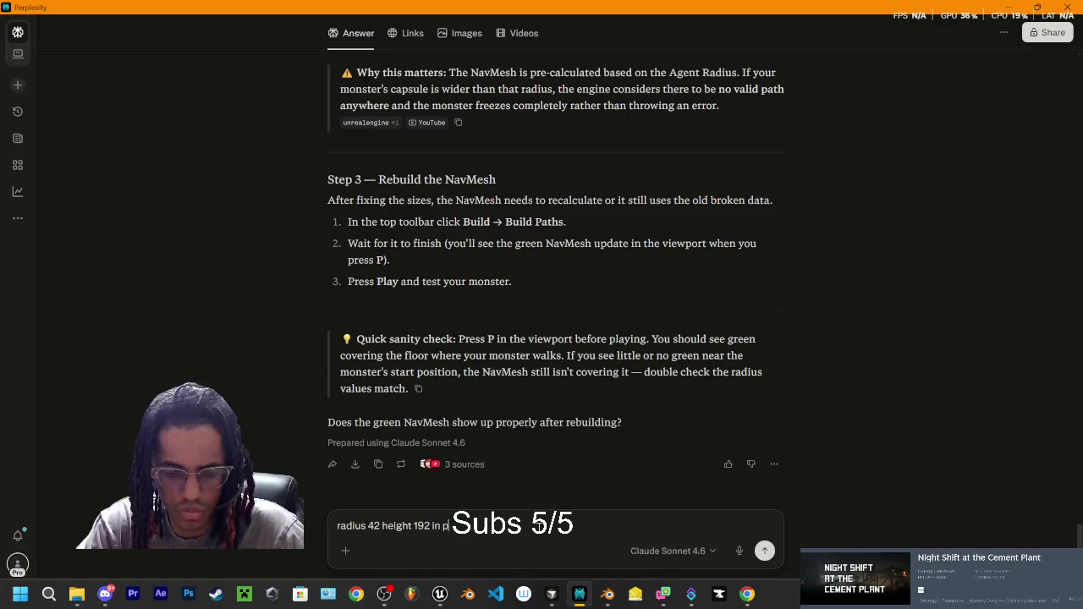
type("c")
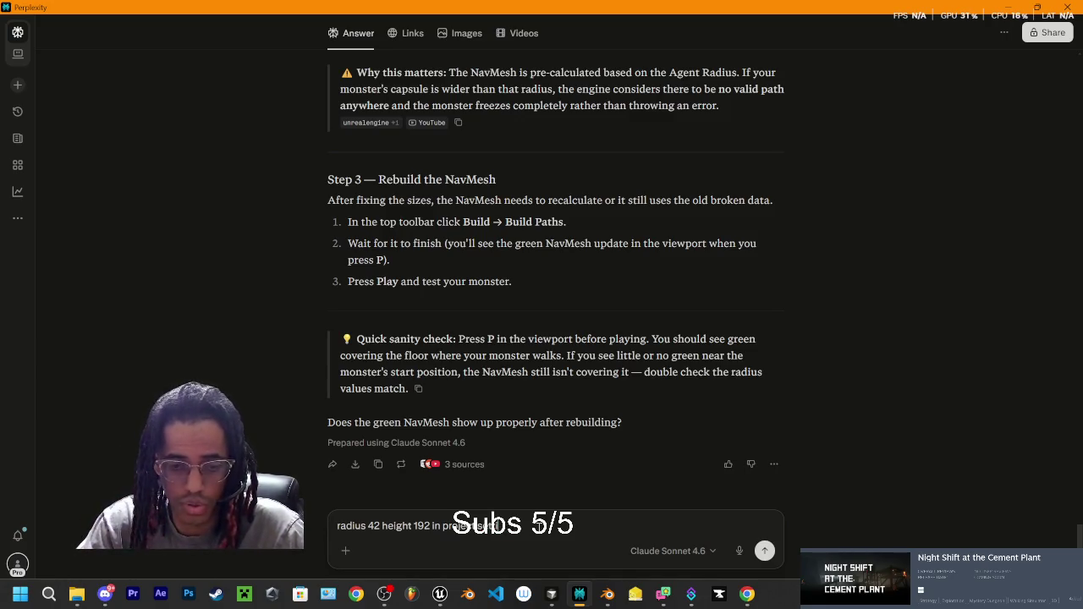
type("the")
type("m")
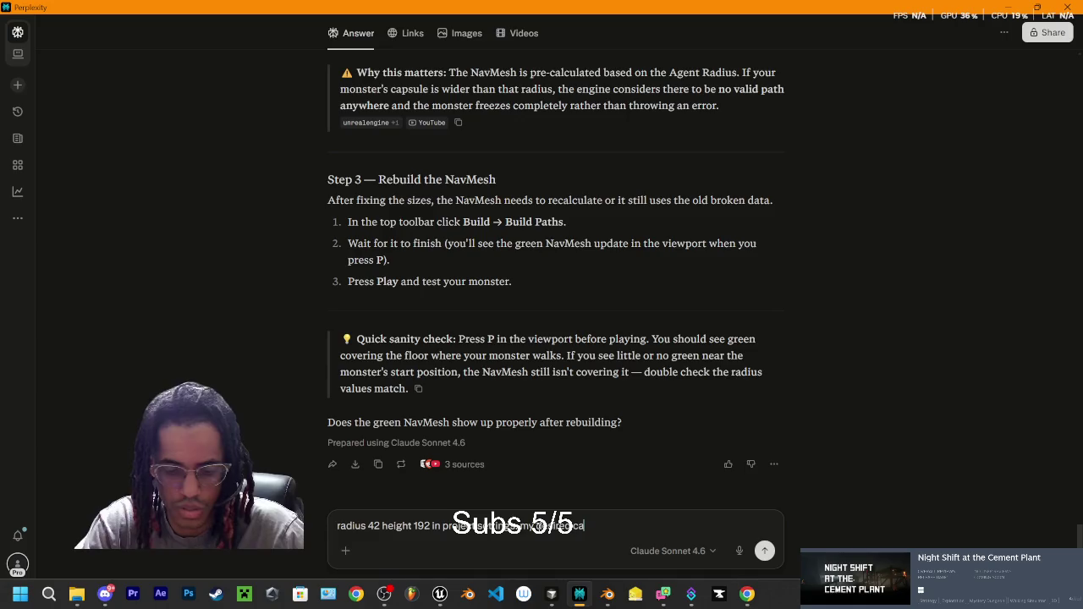
type("ze is now")
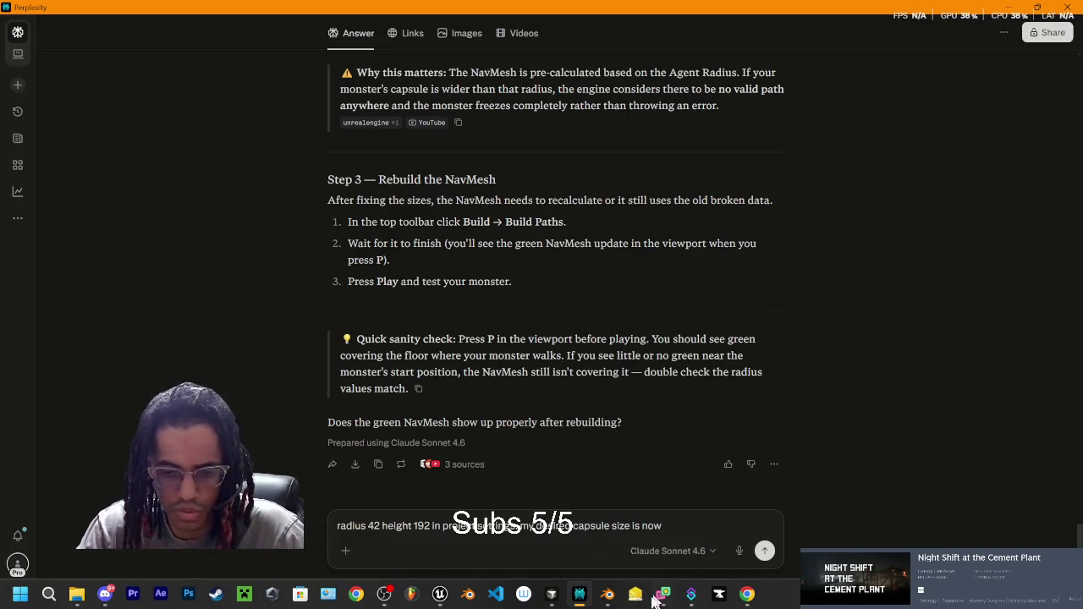
Step: Check the capsule sizes in the BP_SkinWalker blueprint, then go back to Perplexity
left_click(579, 594)
left_click(440, 594)
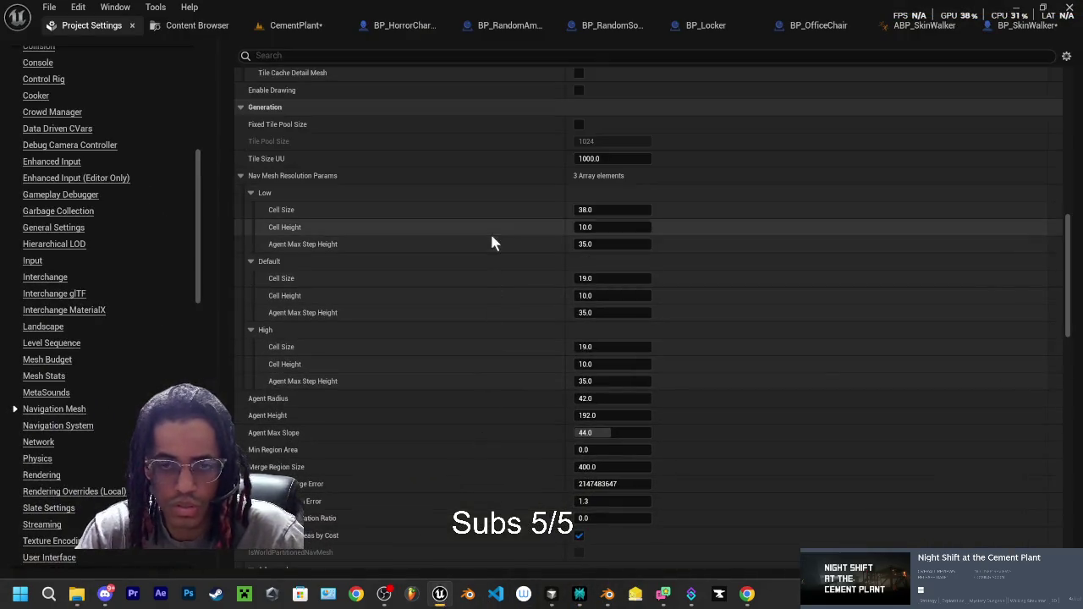
left_click(1026, 26)
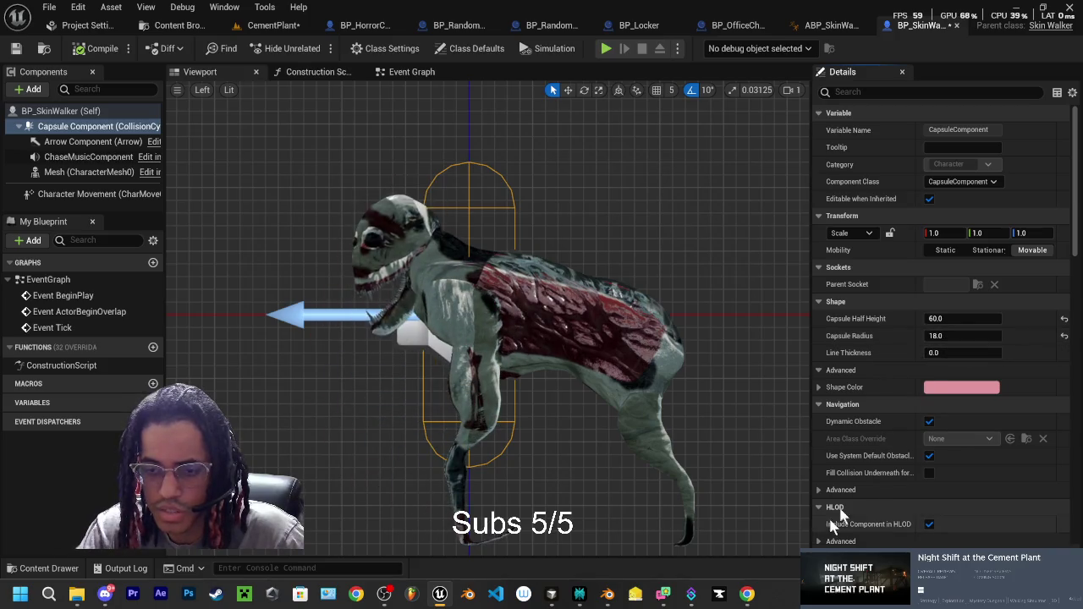
left_click(579, 594)
Step: Add capsule height 60, radius 18, feet misaligned to the bottom, monster still not moving; send it
type("hiegt")
key("BackSpace")
key("BackSpace")
key("BackSpace")
type("eight 192 in project settings. my desired capsule size is now height 60 radius 18 thats what i s")
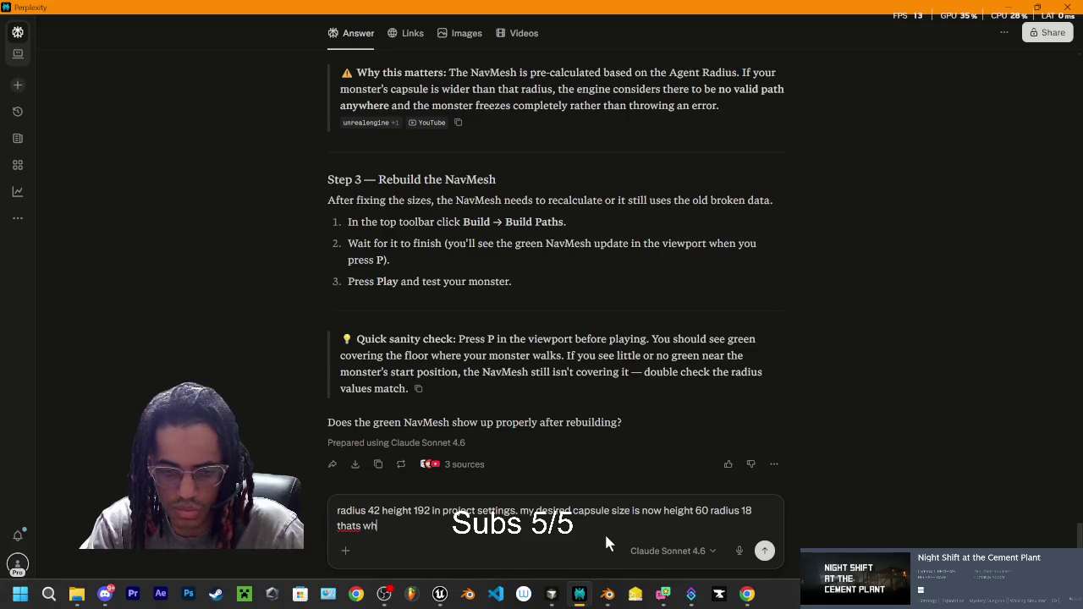
type("et my cp")
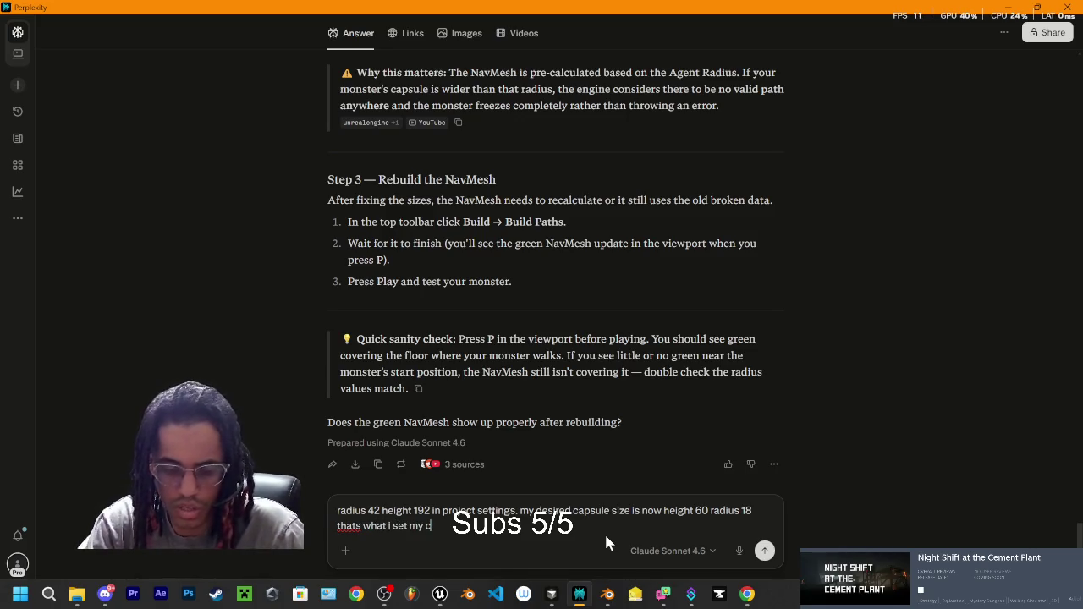
key("BackSpace")
type("apsule s")
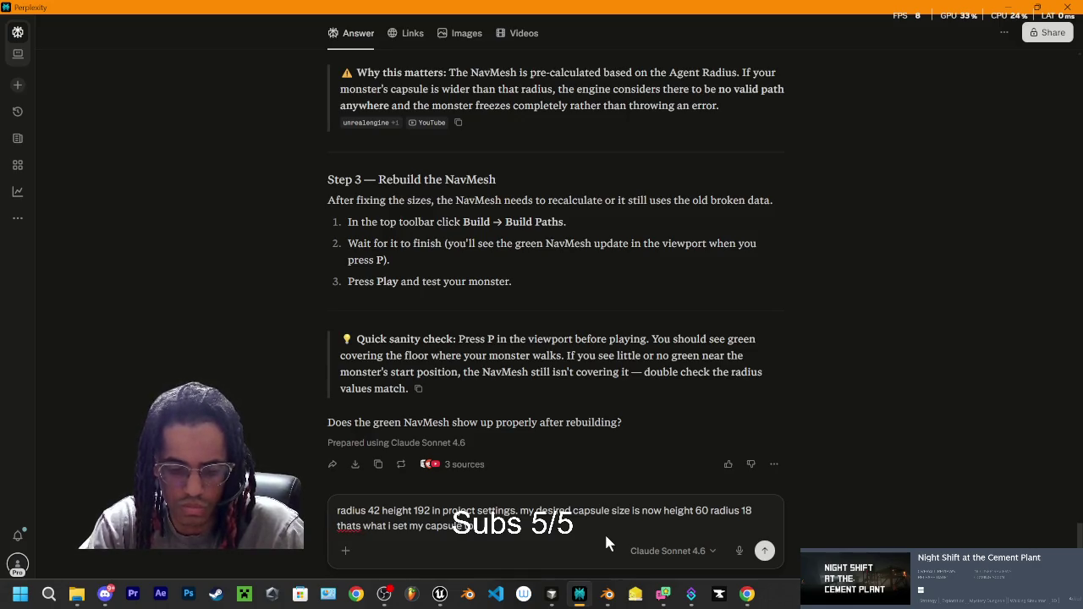
type("o but now my m")
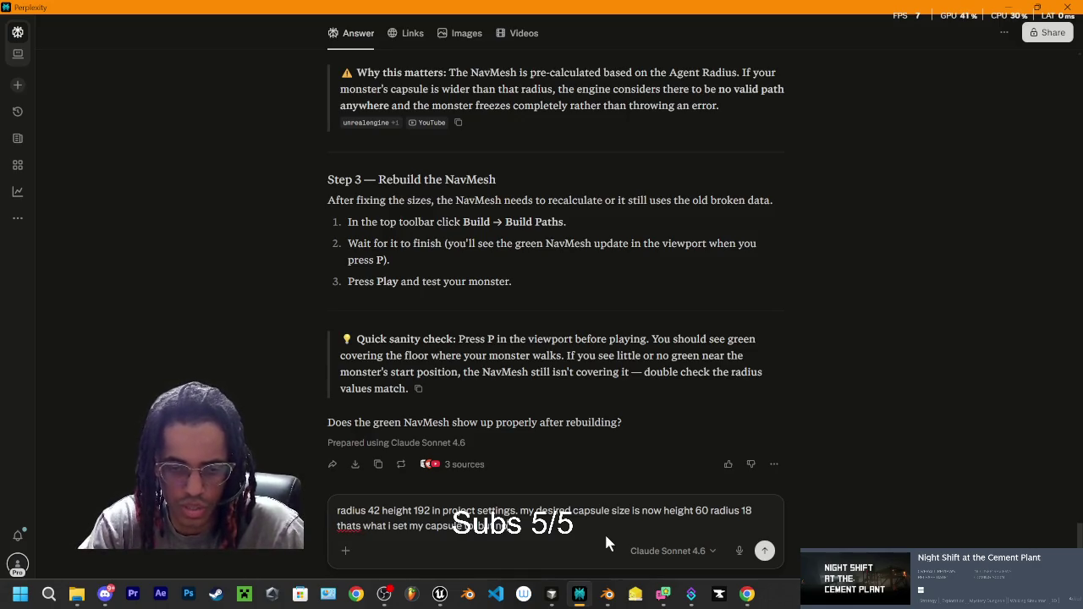
type("onsters feet are")
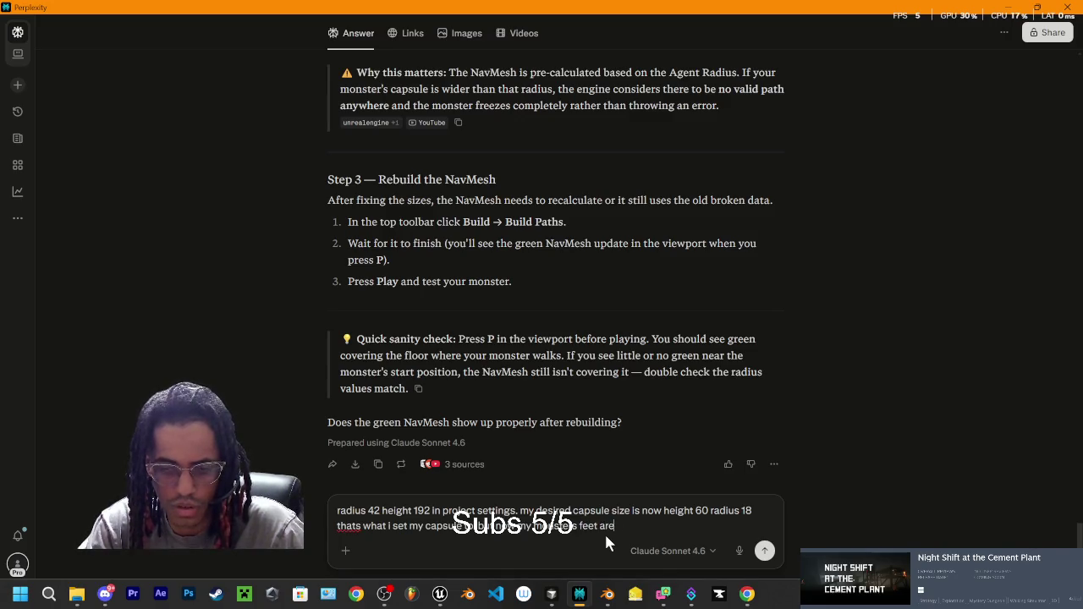
type("nt aligne")
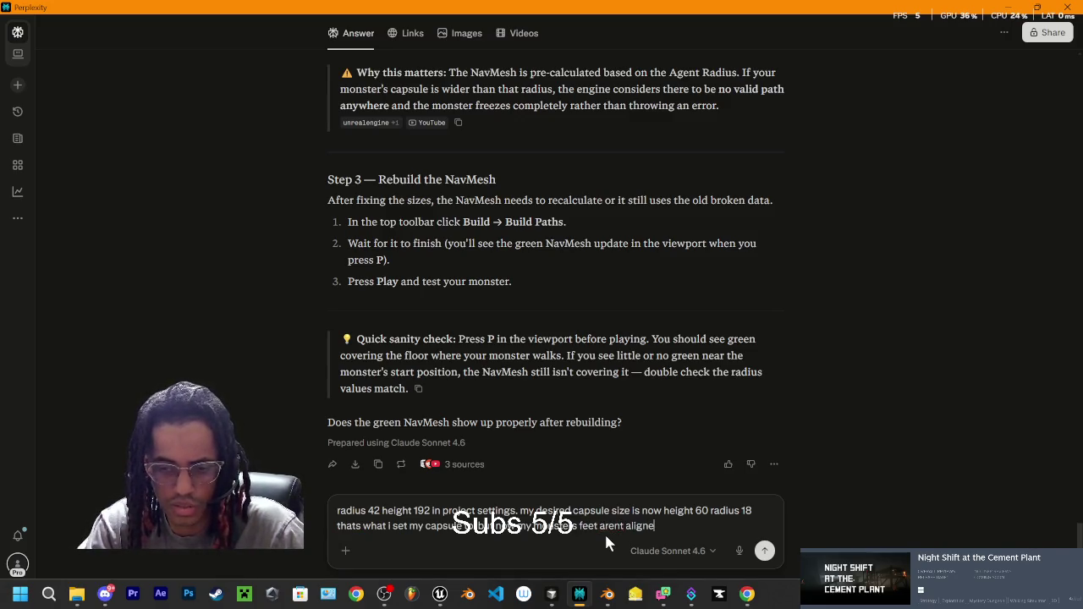
type("d to the bom")
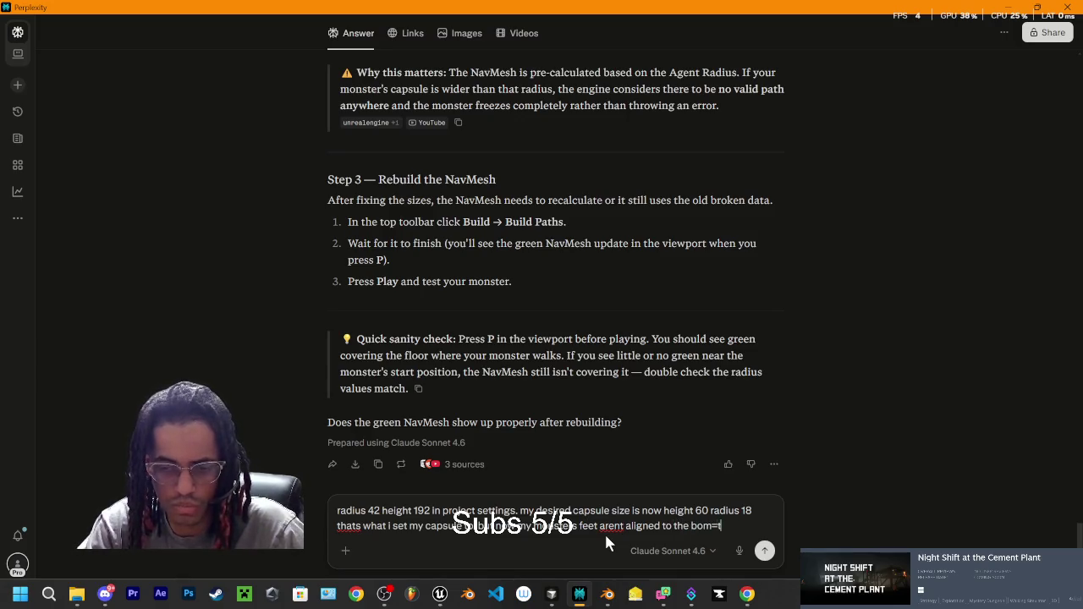
key("BackSpace")
type("ttom and i")
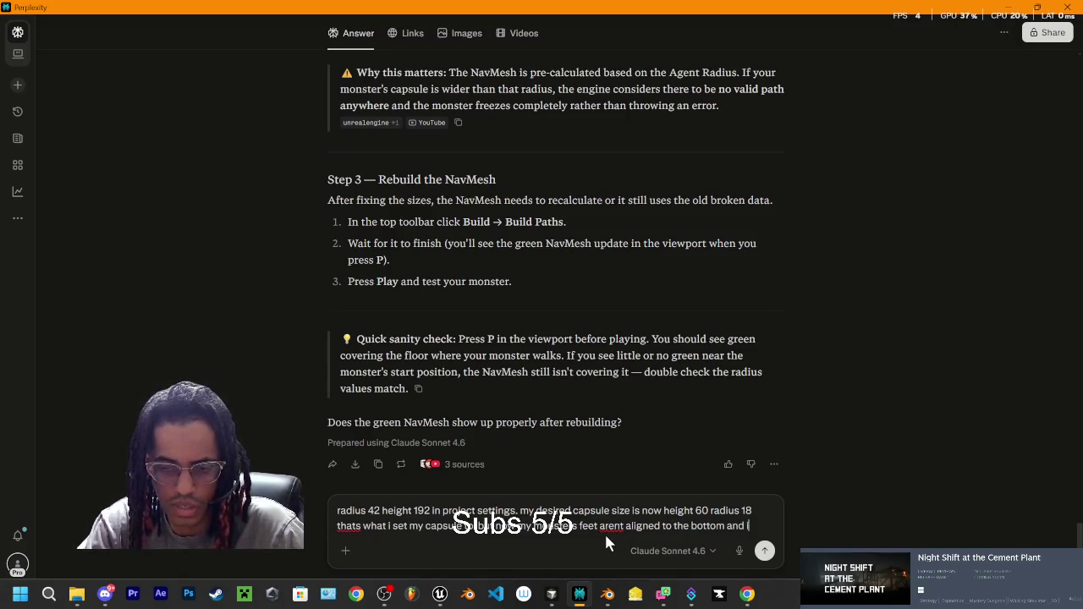
type("ts")
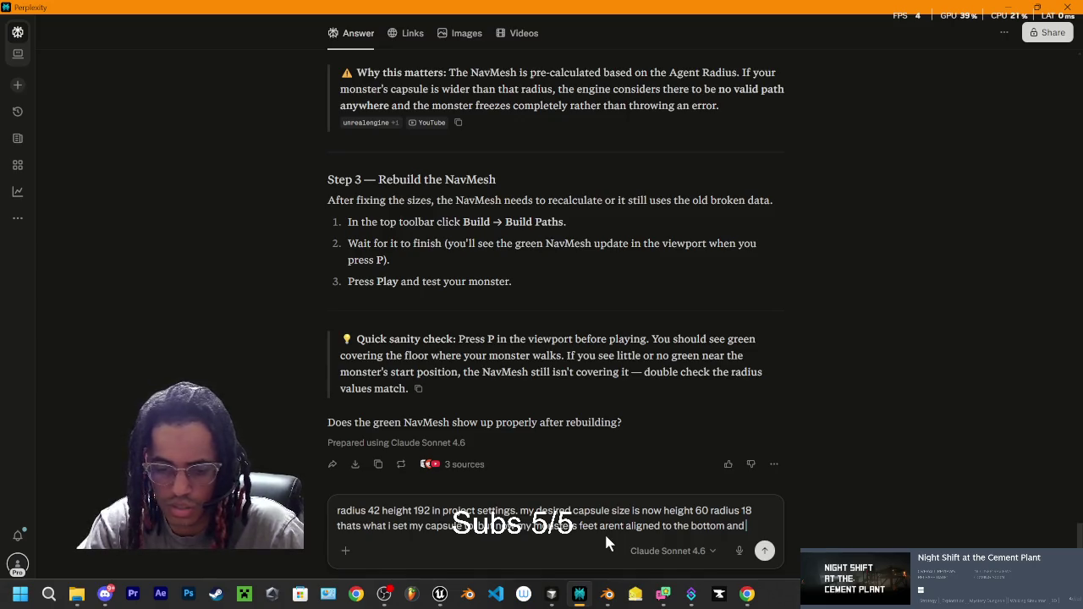
type(" still not move")
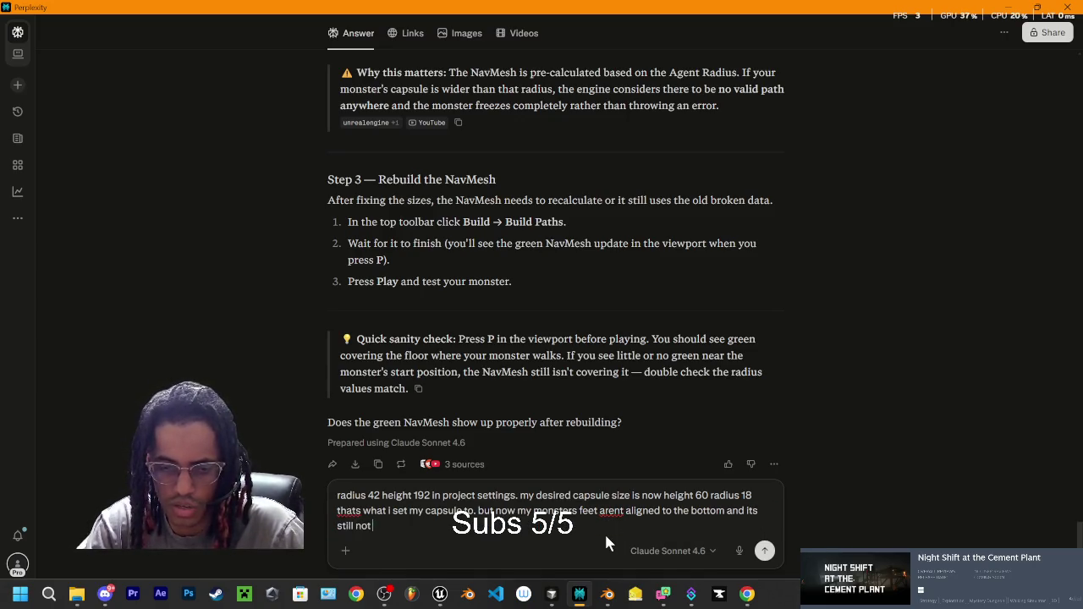
key("BackSpace")
type("ing")
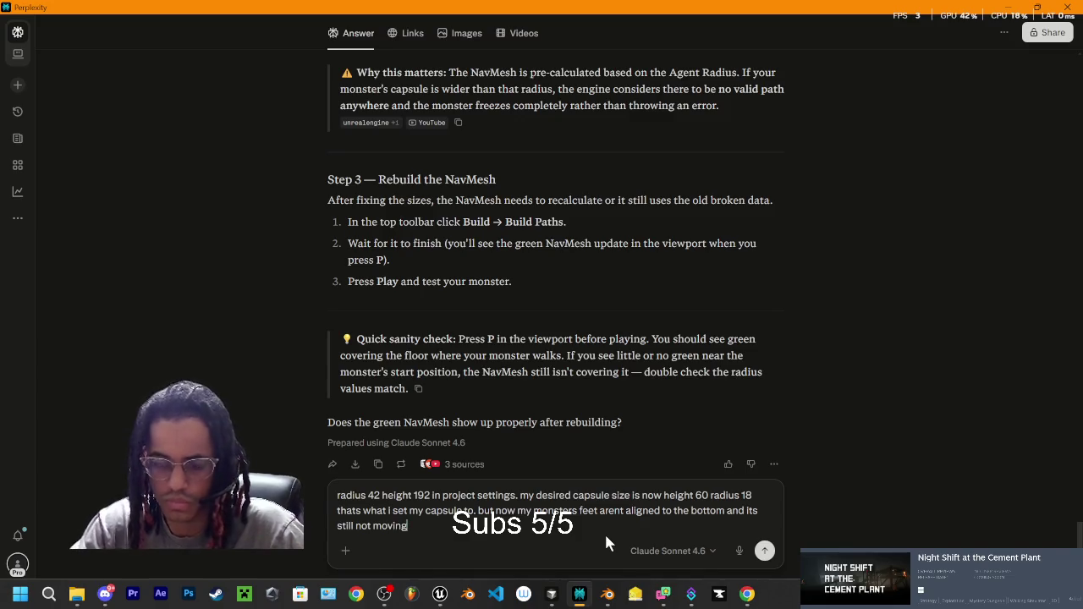
key("Return")
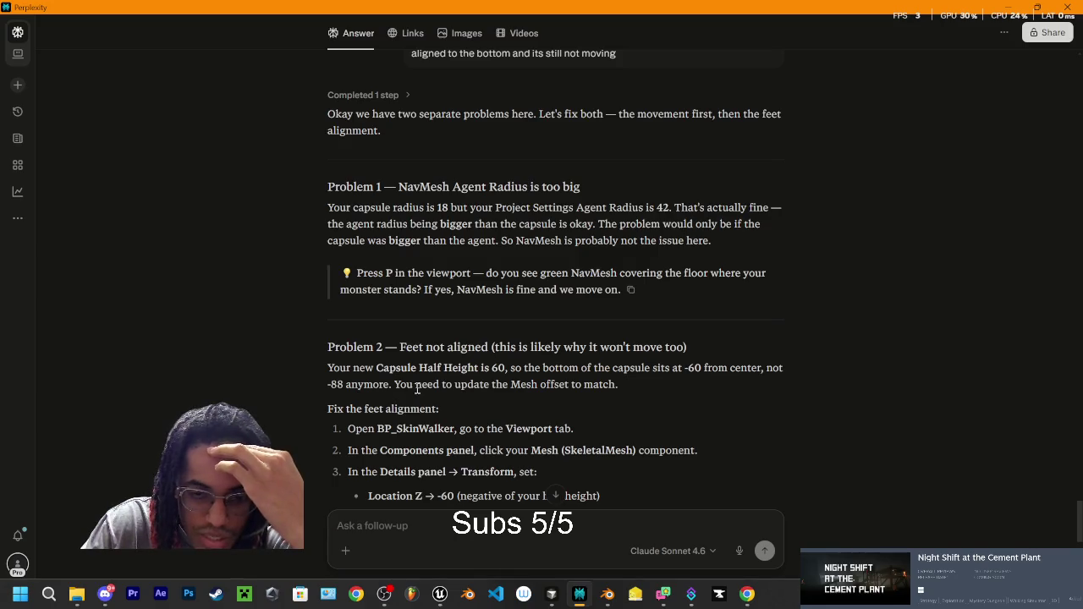
Step: Read the reply's fix of mesh Location Z -60, then return to BP_SkinWalker in Unreal
scroll(448, 393, "down", 3)
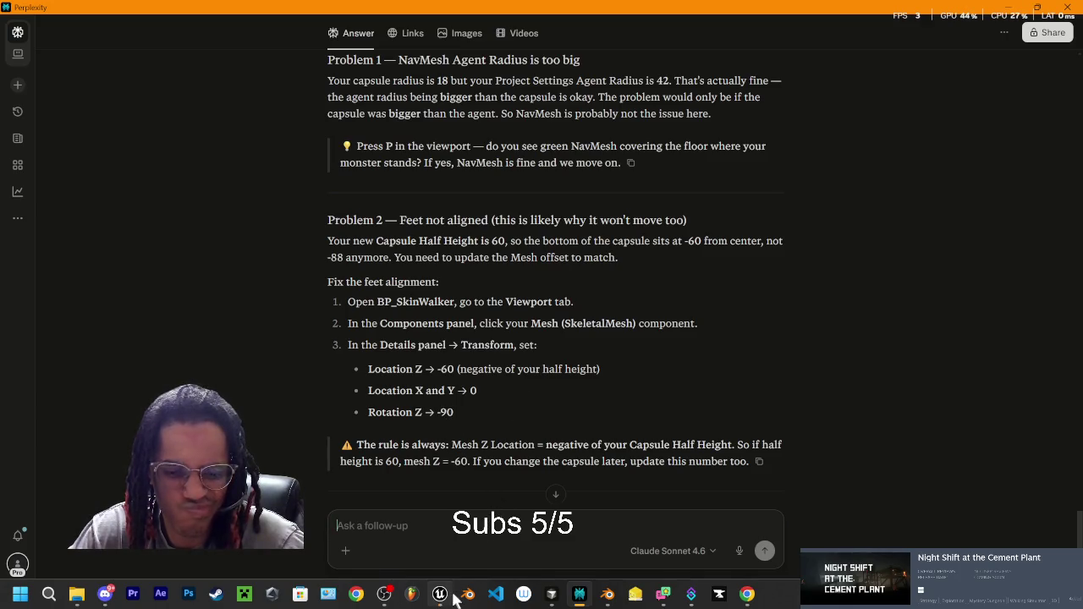
mouse_move(385, 597)
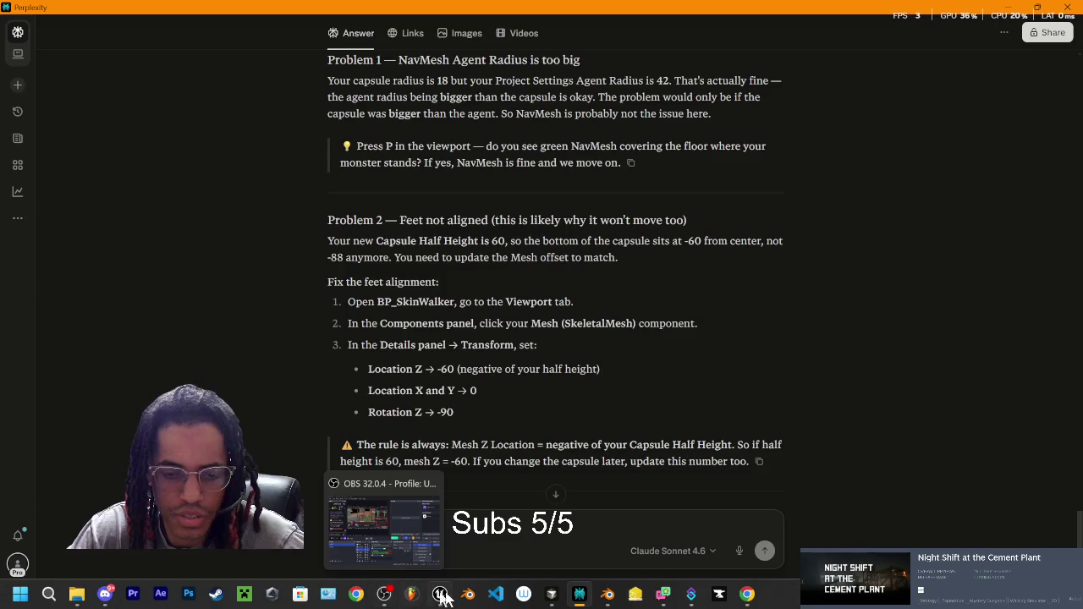
left_click(439, 595)
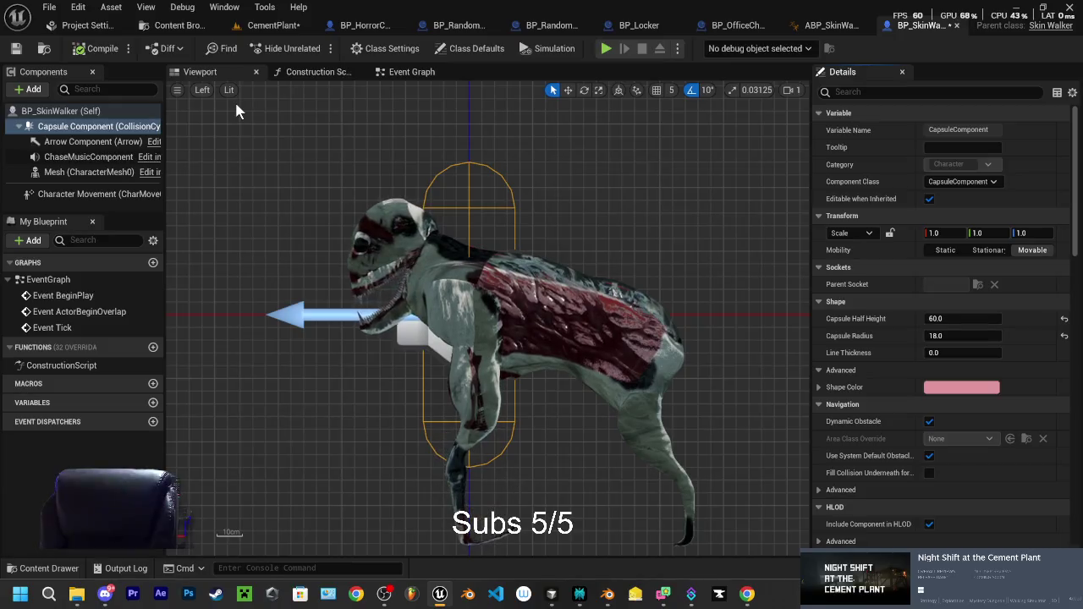
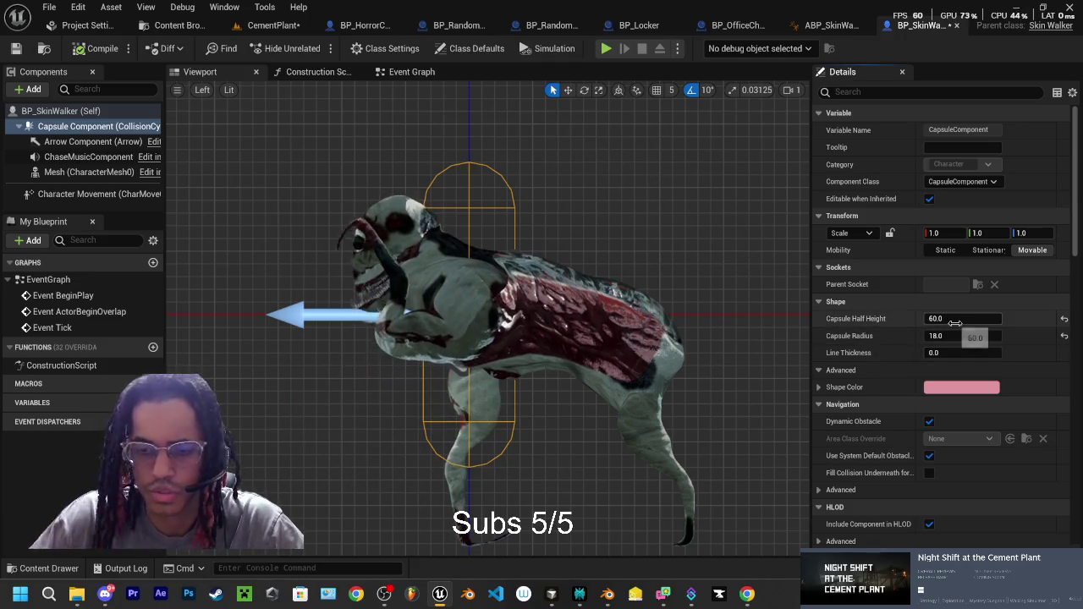
Step: Select the SkinWalker's Mesh component and set its Location Z to -60
left_click(84, 142)
left_click(59, 111)
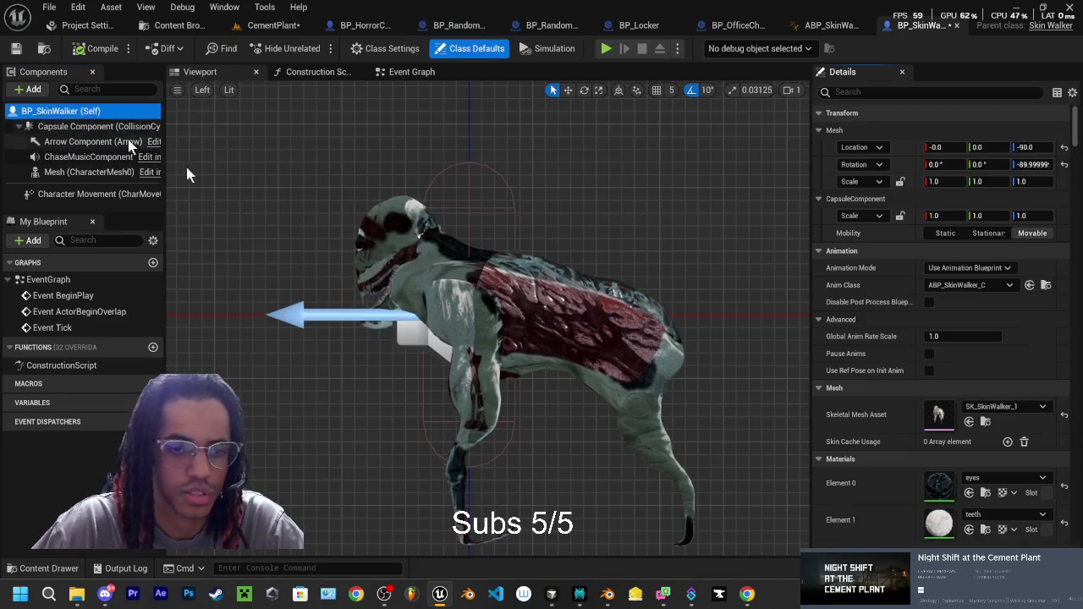
left_click(514, 314)
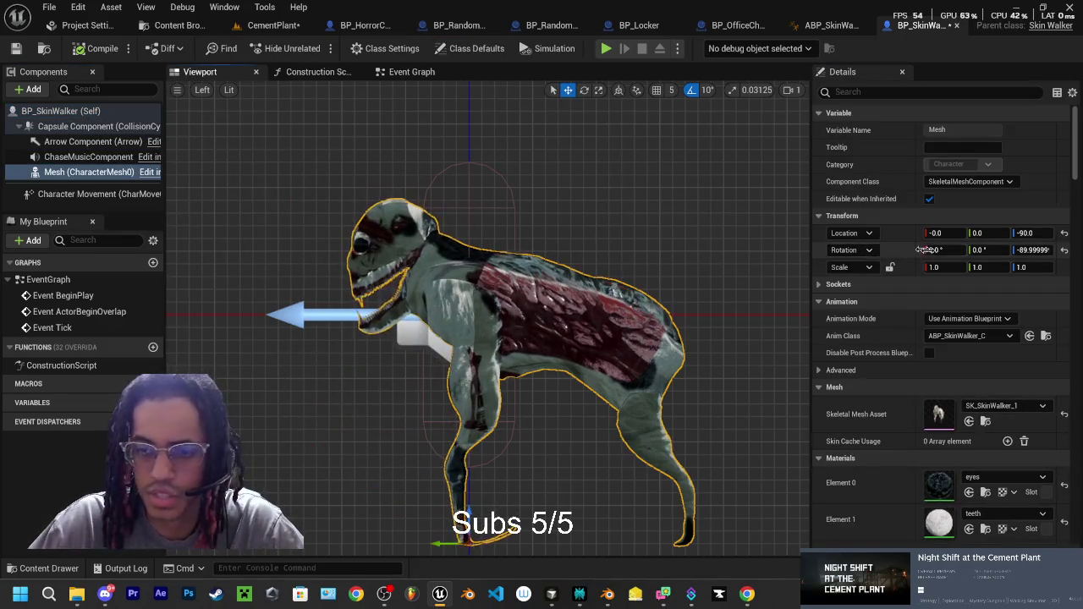
left_click(1027, 234)
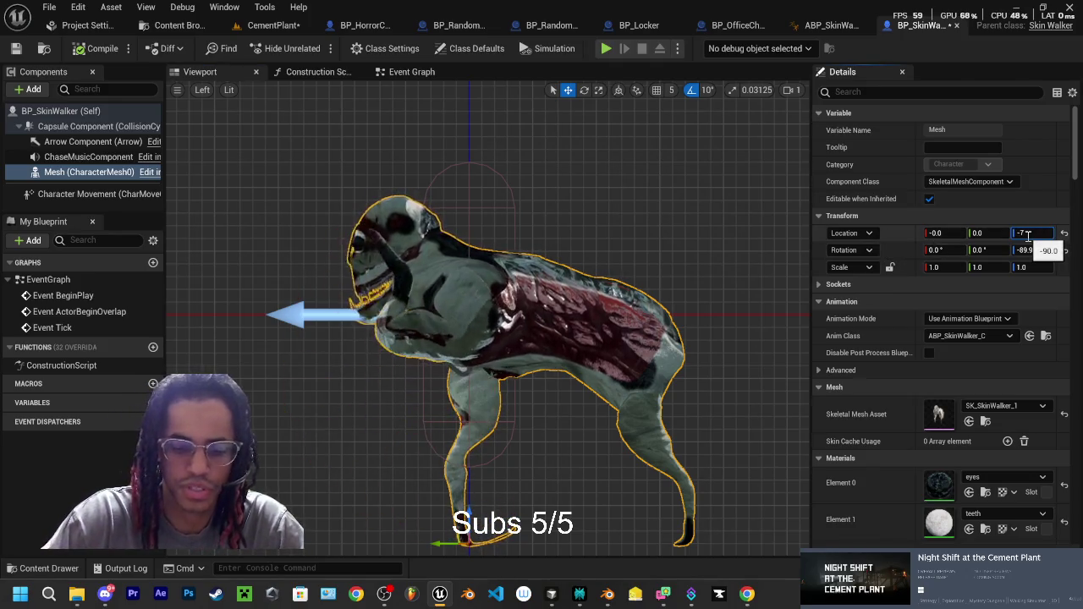
type("-60")
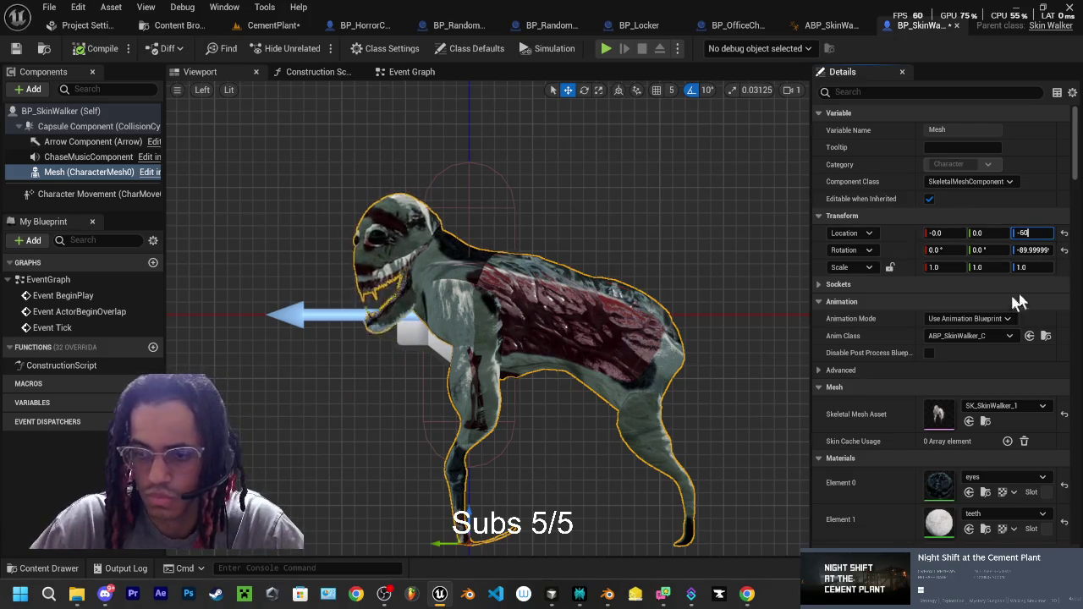
left_click(1032, 286)
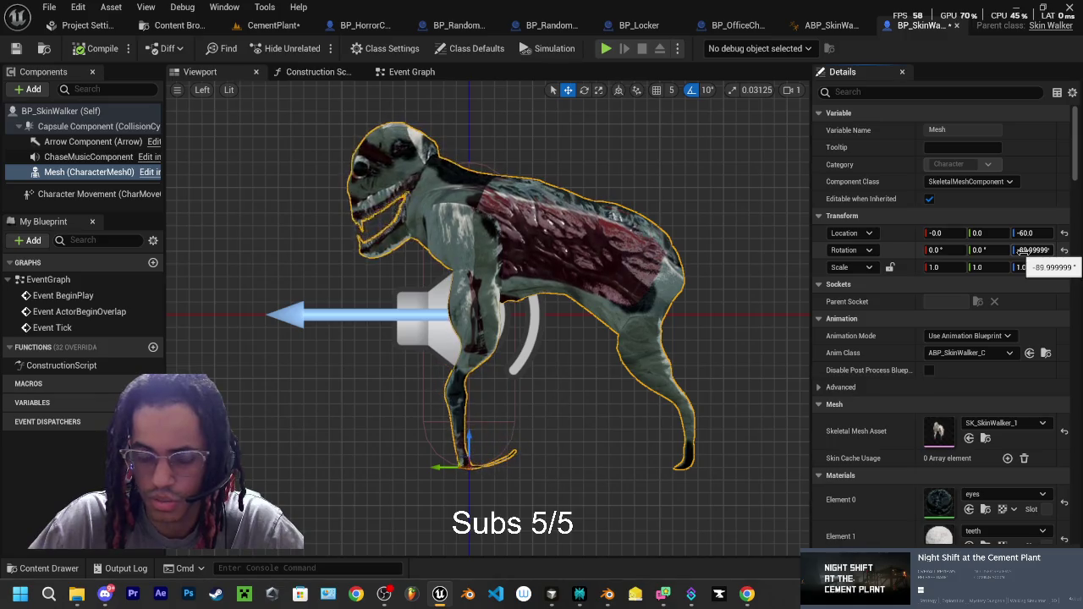
Step: After rechecking Perplexity's instructions, set the mesh's Rotation Z to -90
left_click(441, 598)
left_click(441, 597)
left_click(441, 598)
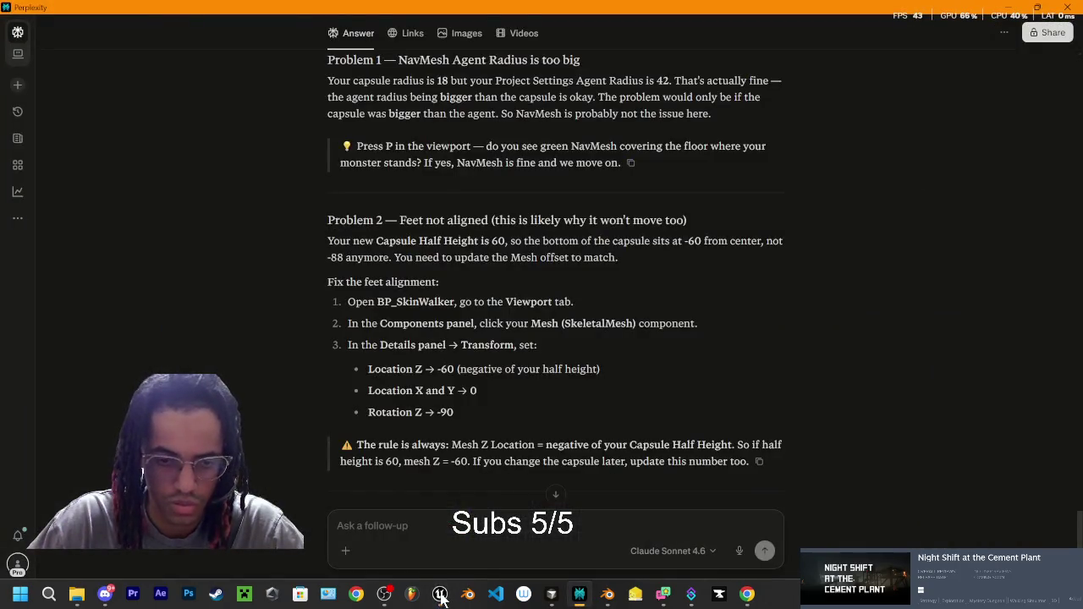
left_click(441, 598)
left_click(1024, 249)
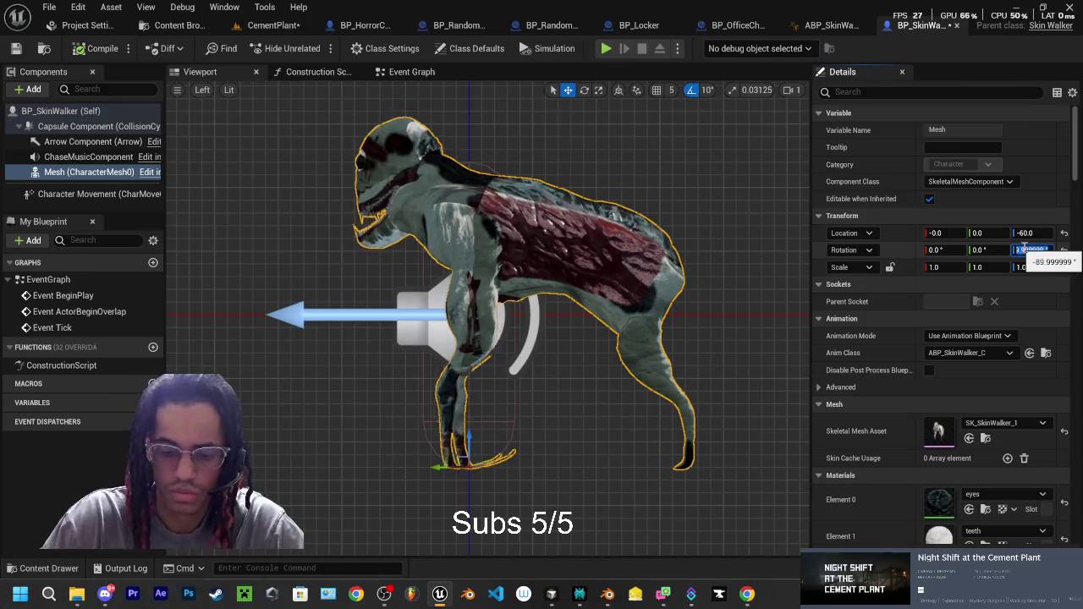
type("-90")
key("Return")
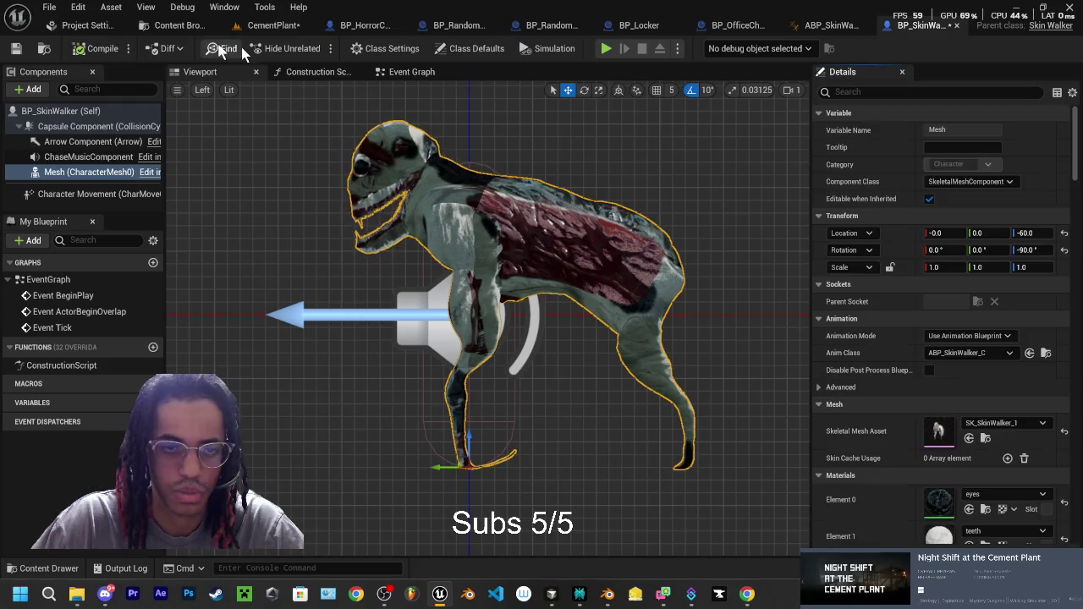
left_click(279, 26)
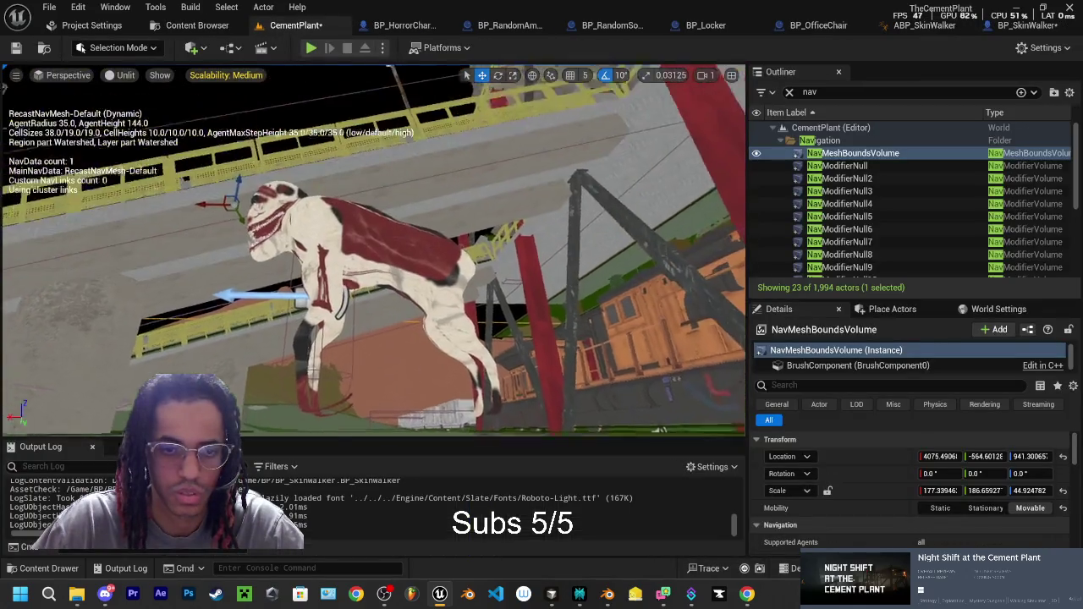
Step: Snap the SkinWalker down onto the CementPlant floor and run a quick playtest
left_click_drag(493, 159, 493, 159)
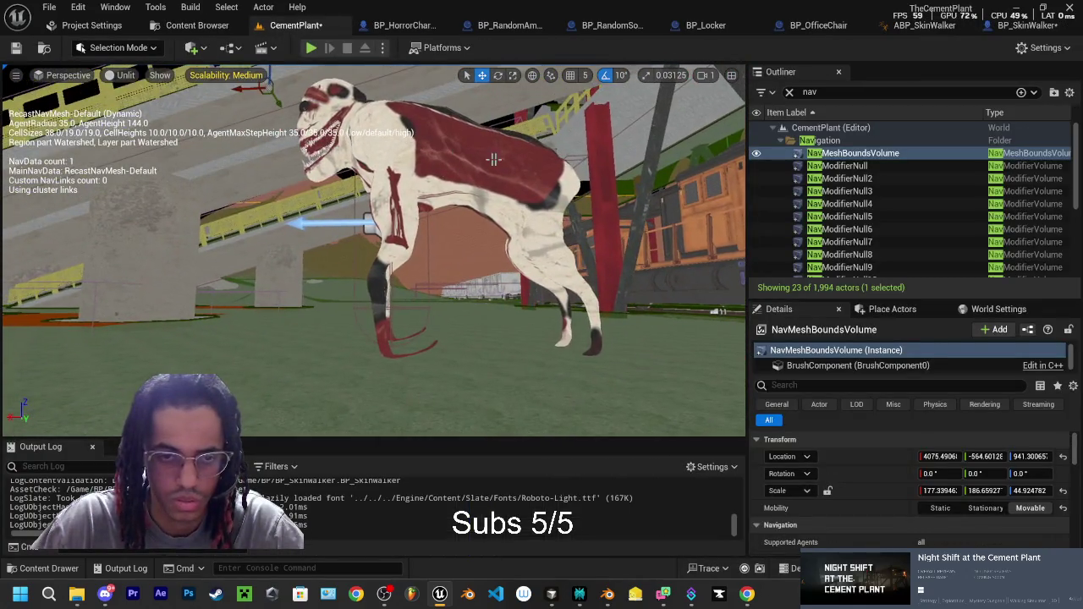
left_click(494, 159)
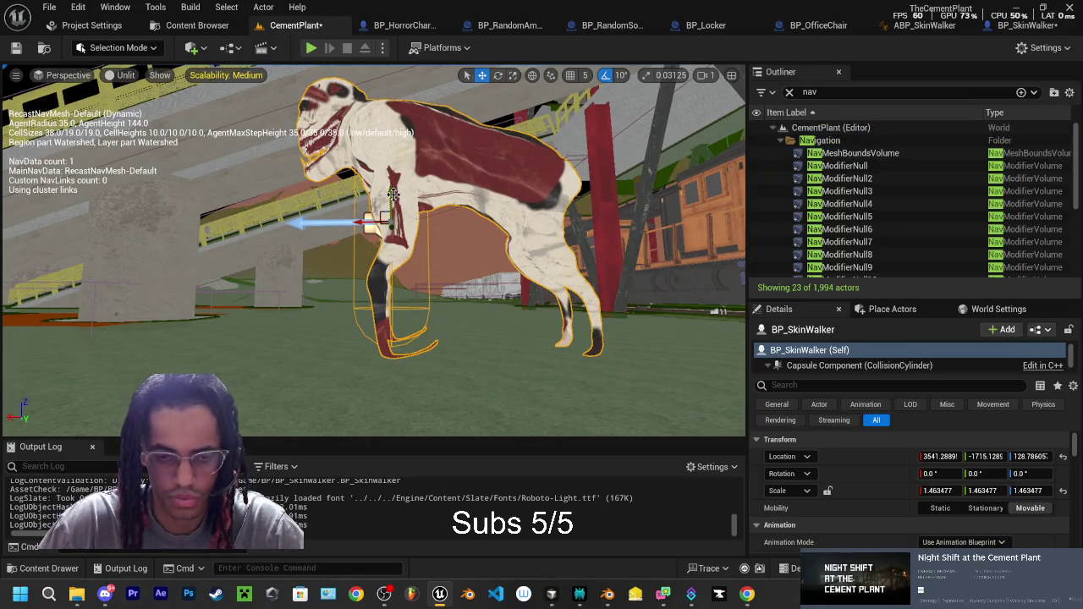
key("End")
left_click_drag(393, 195, 394, 194)
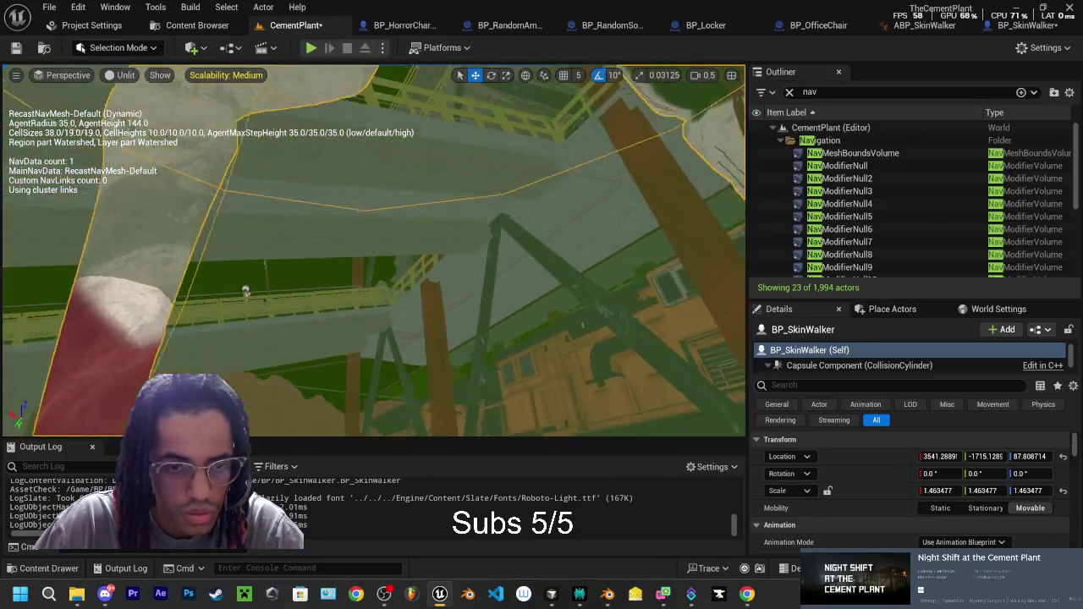
key("f")
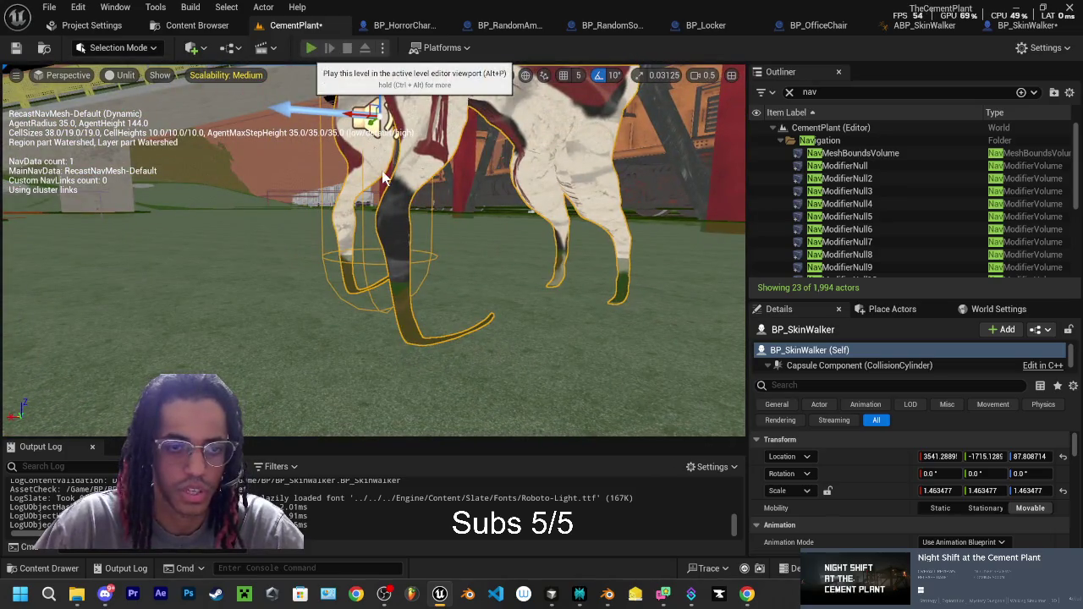
left_click(311, 49)
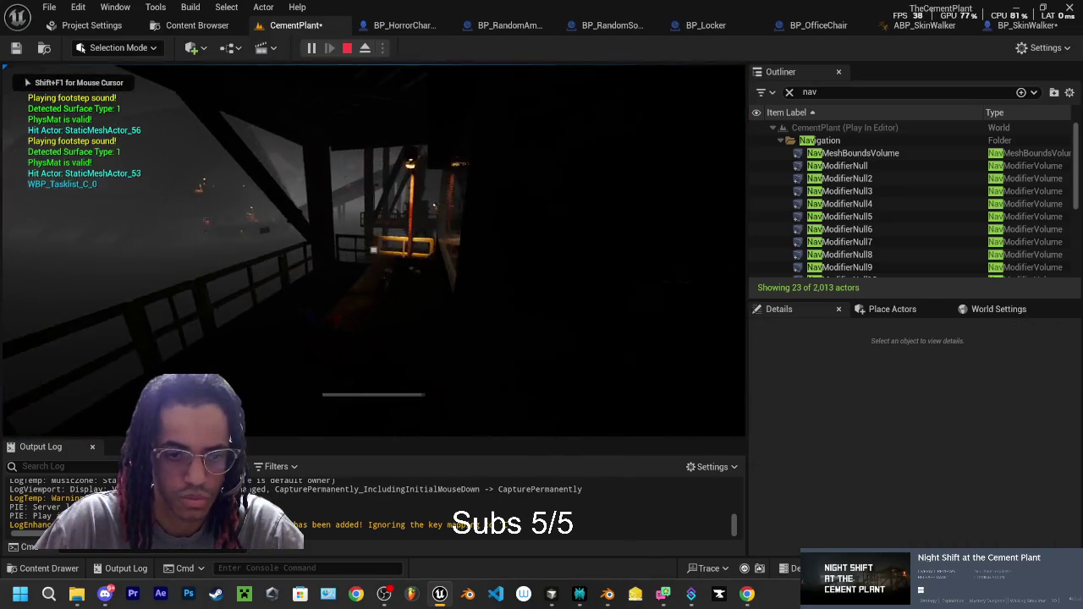
key("w")
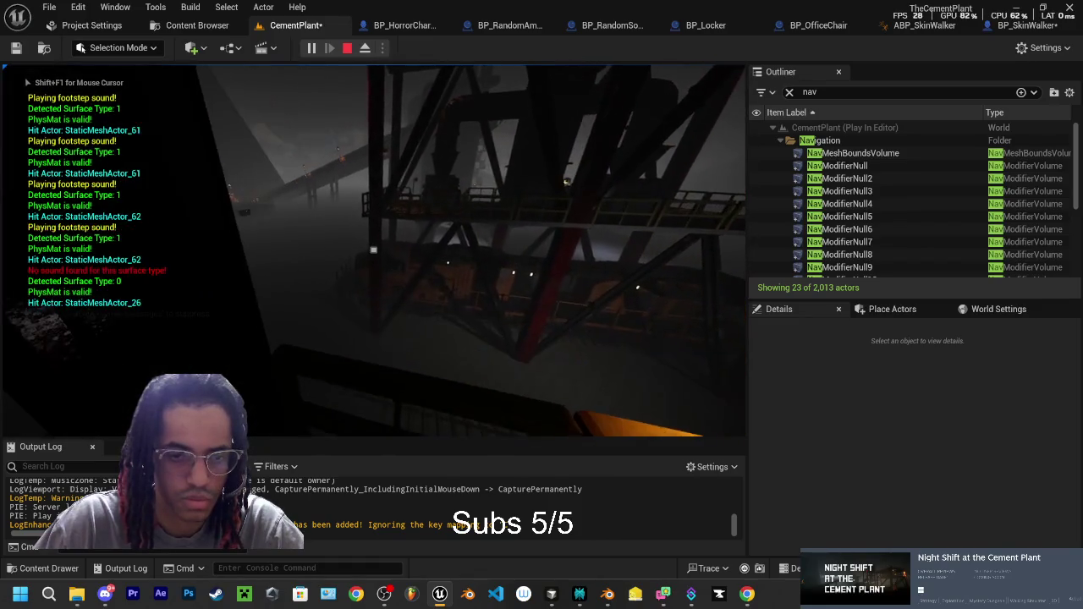
key("Escape")
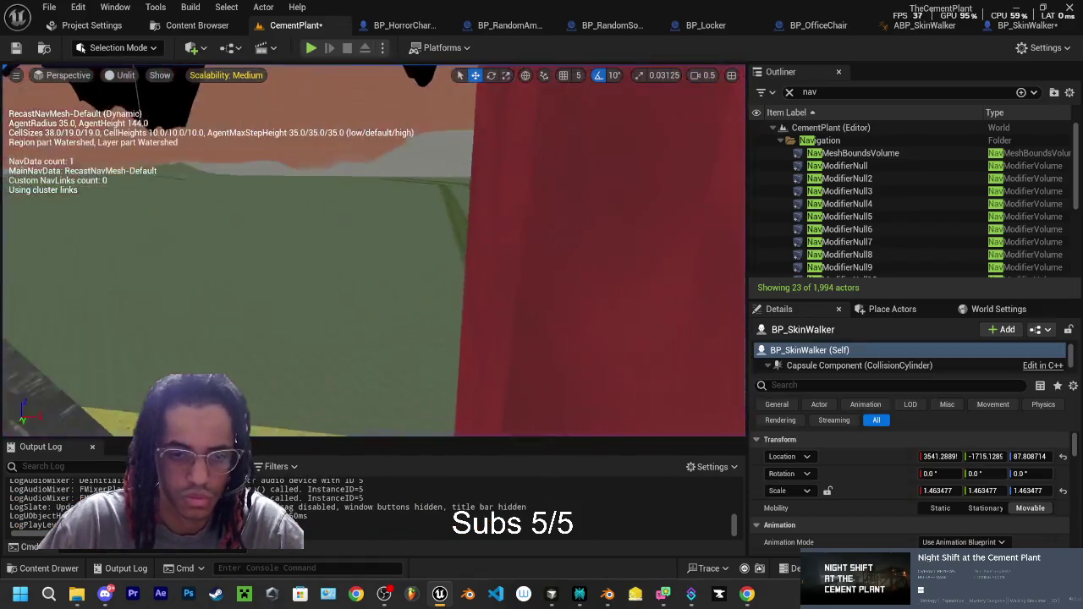
Step: Raise the SkinWalker slightly to Z 96.20 and playtest the level again
key("s")
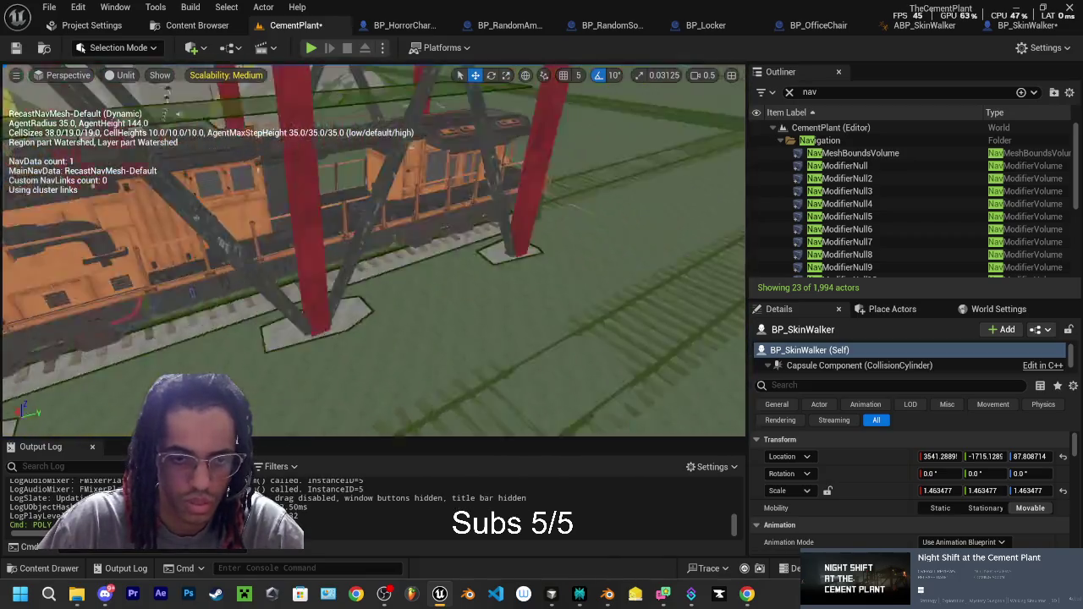
key("w")
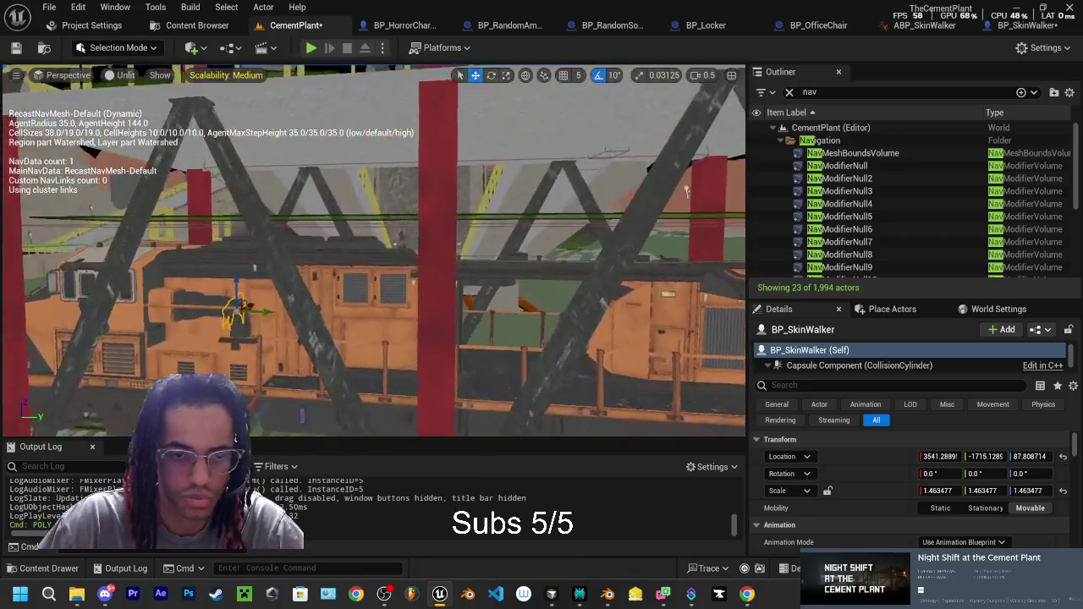
key("s")
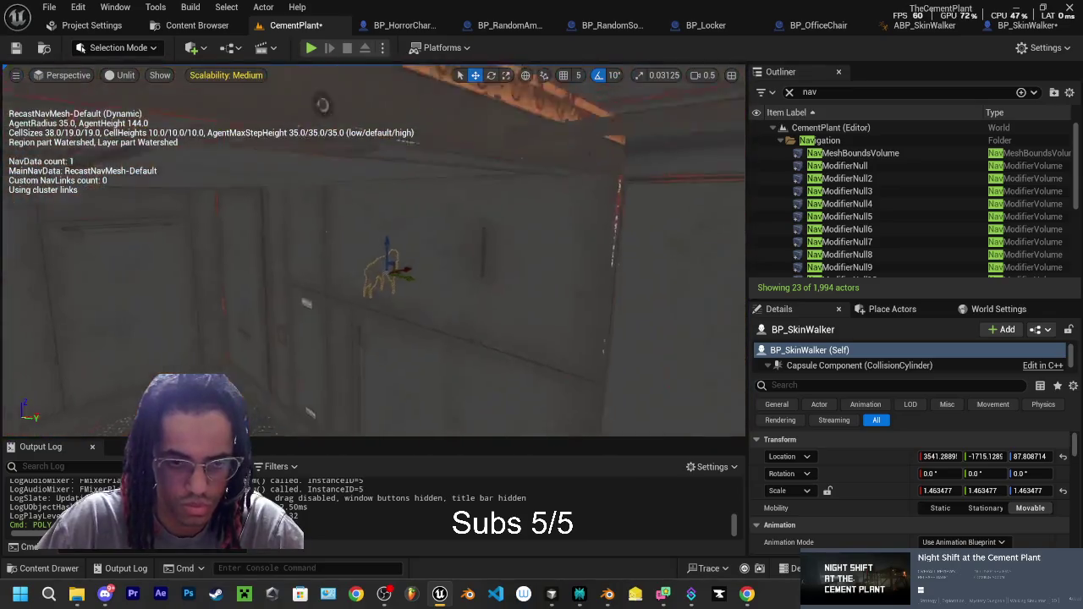
key("w")
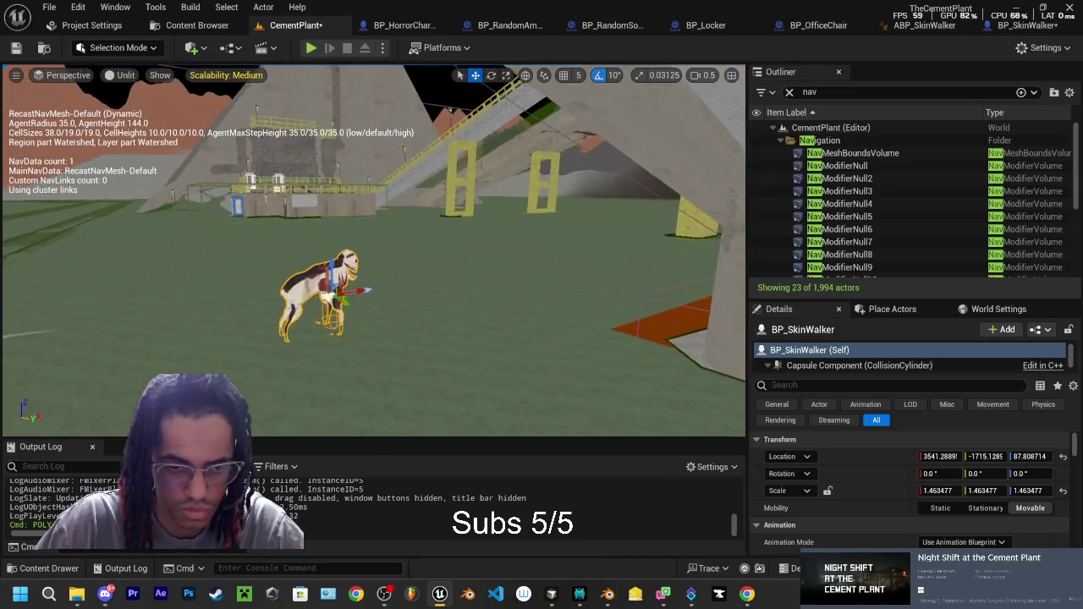
key("w")
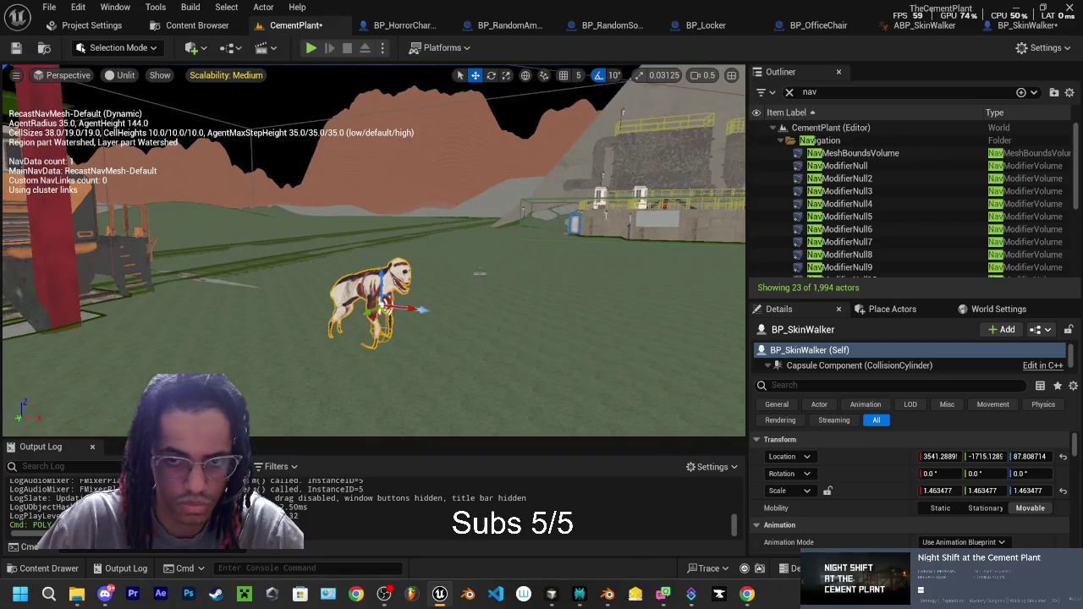
key("w")
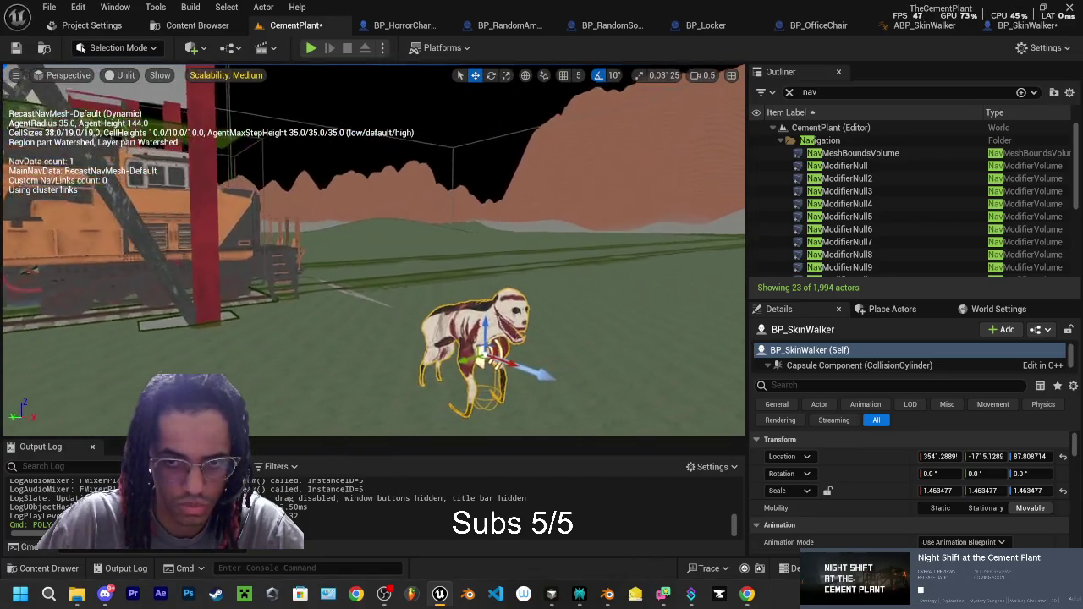
key("w")
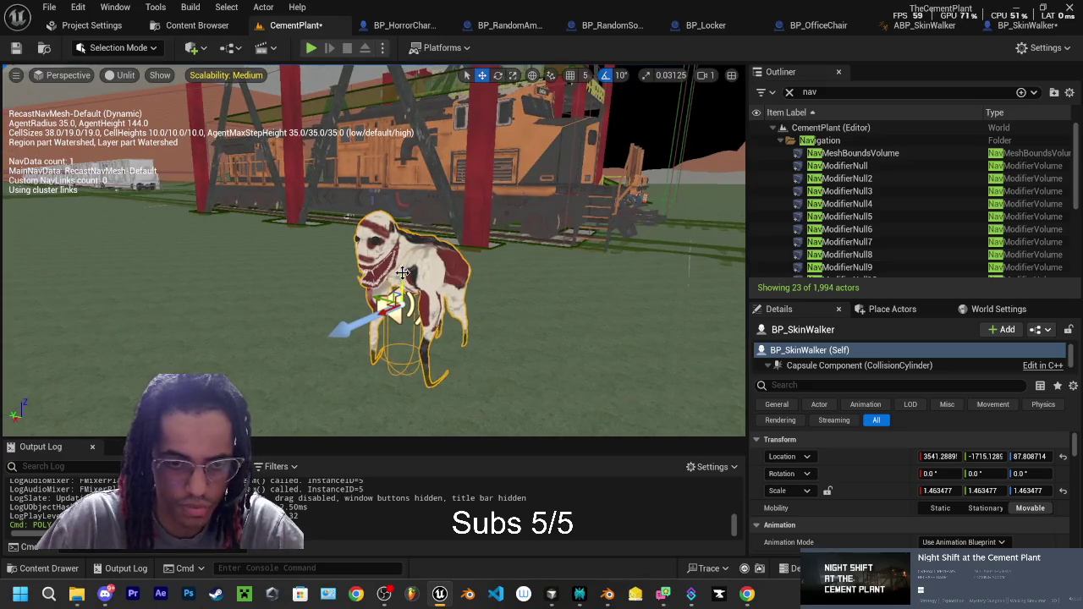
left_click_drag(403, 273, 403, 265)
left_click(312, 49)
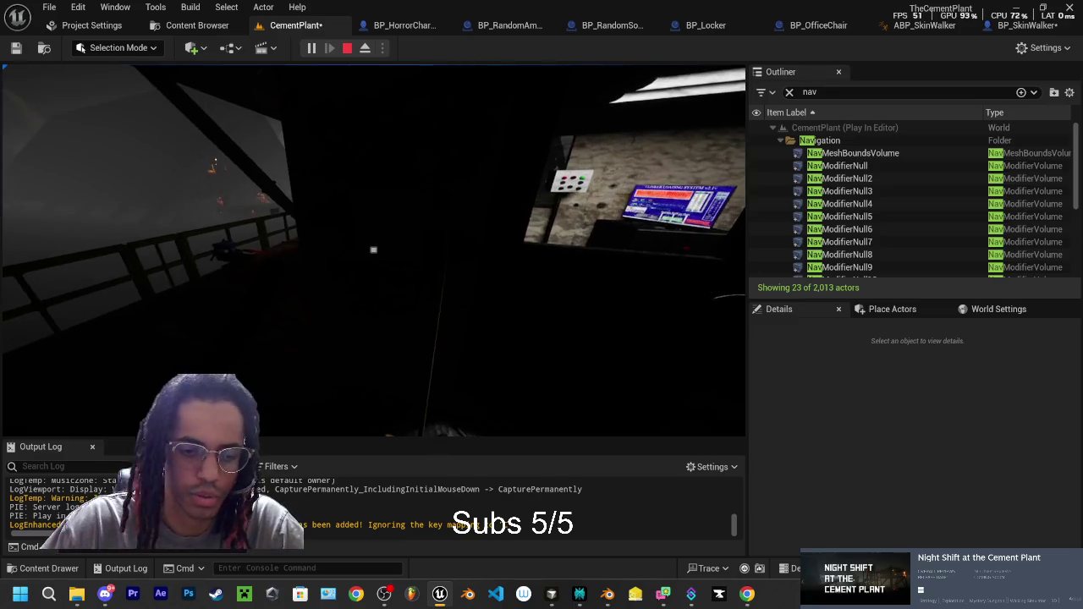
key("Escape")
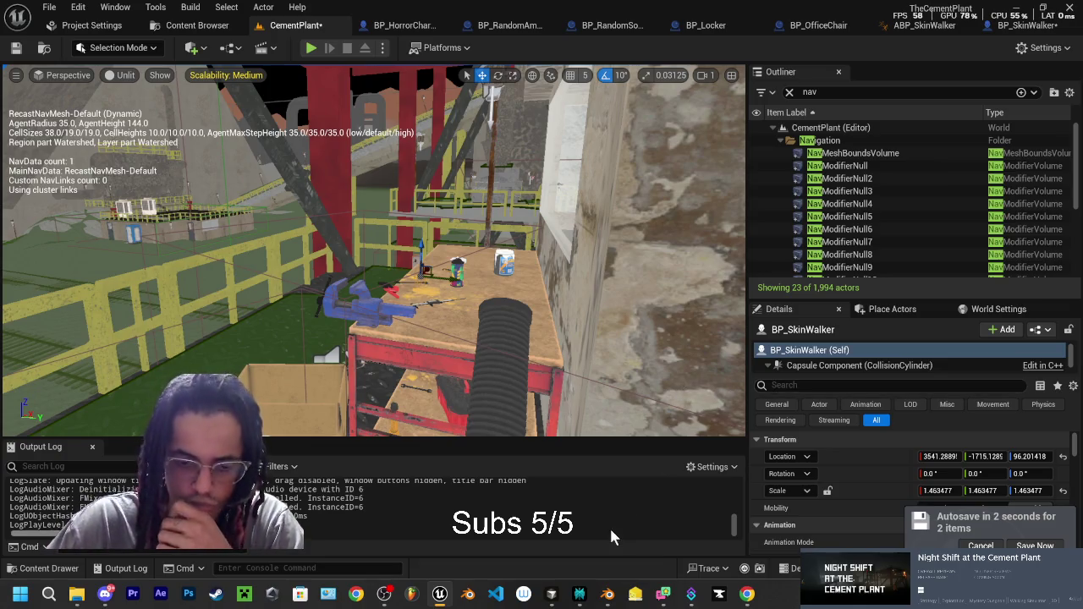
Step: Save the modified CementPlant map and BP_SkinWalker blueprint via Save Selected, then bring up Perplexity
mouse_move(578, 598)
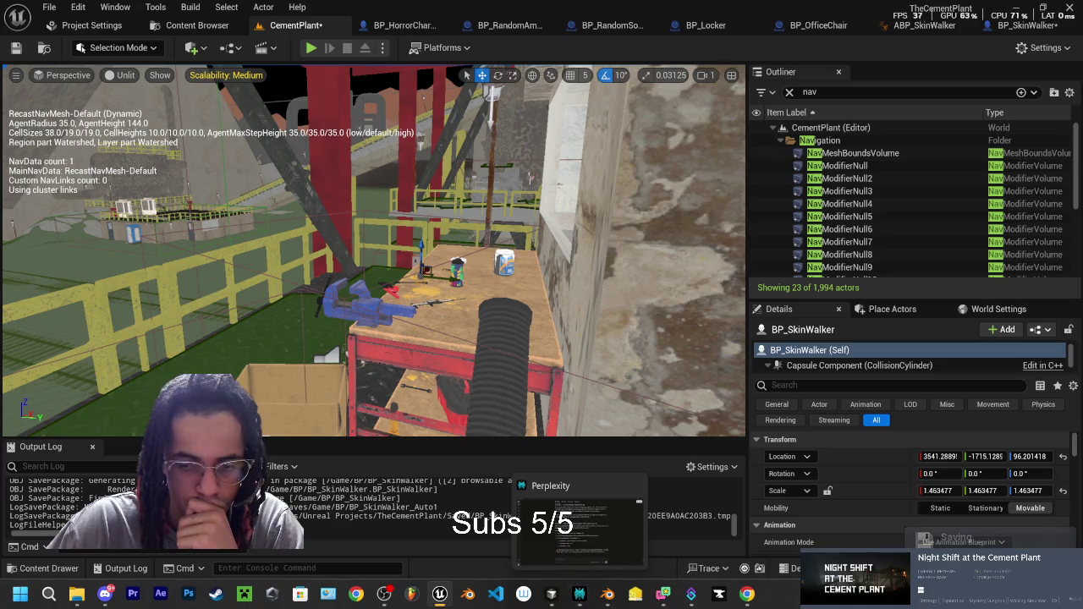
key("ctrl+shift+s")
left_click(642, 441)
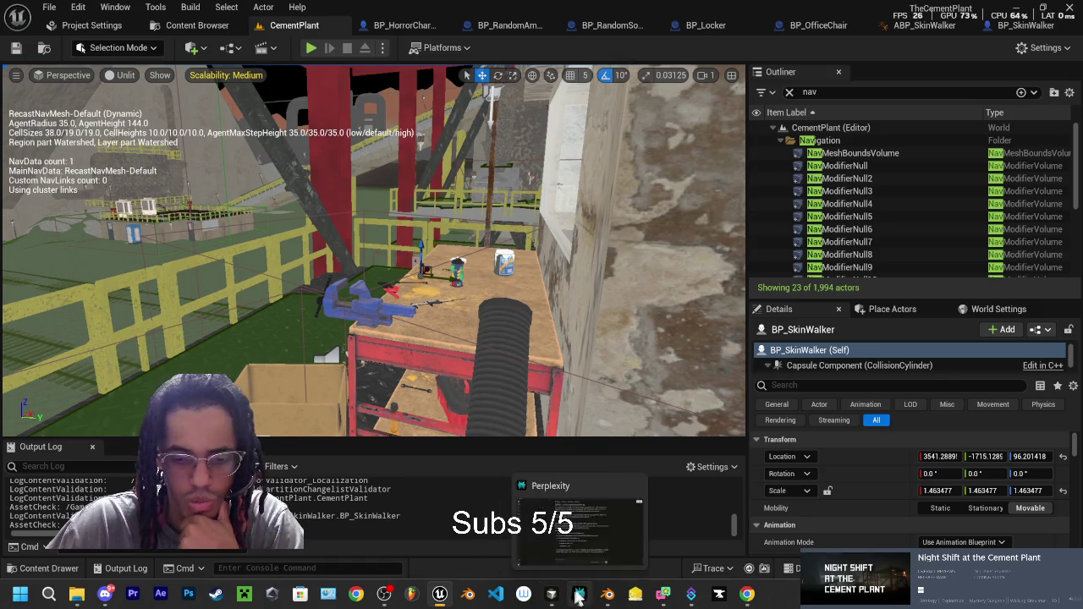
left_click(575, 595)
Step: Read Perplexity's Step 3 — Rebuild Paths and Test, then return to Unreal
scroll(447, 347, "down", 3)
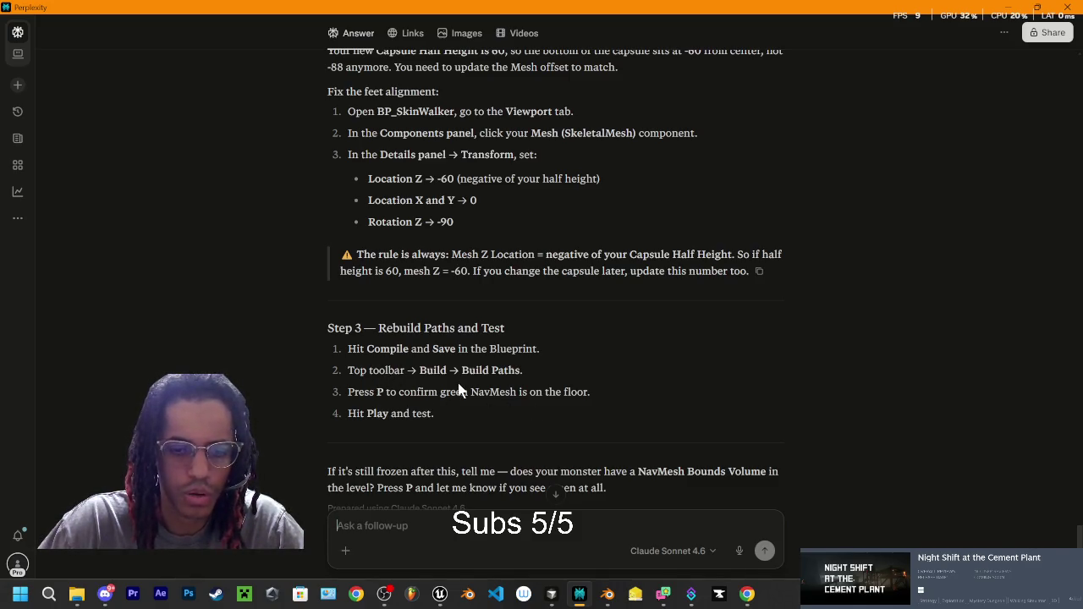
left_click(1010, 8)
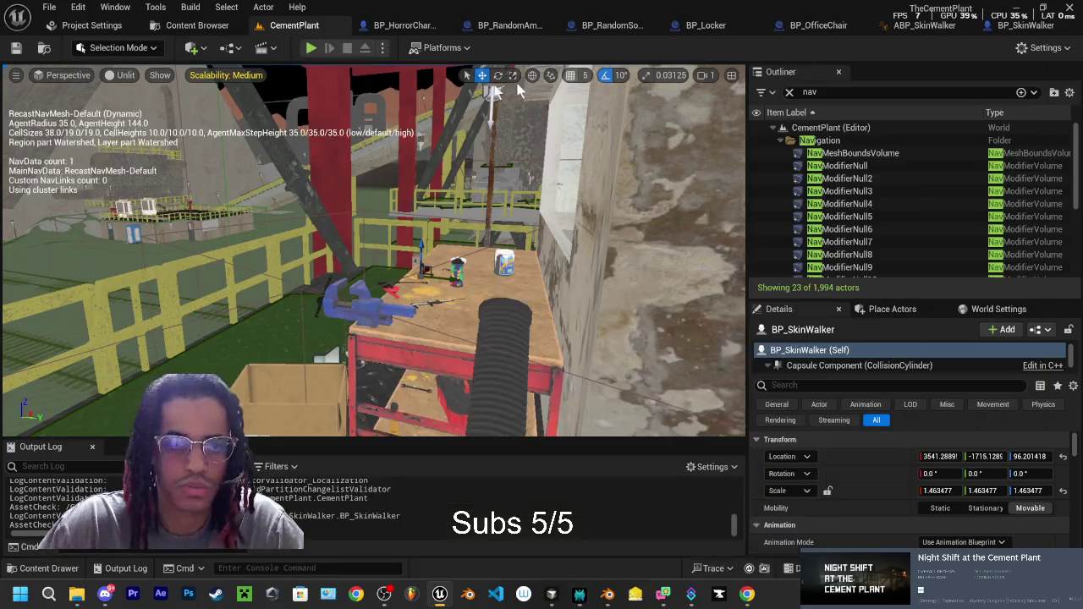
Step: Rebuild the level's navigation with Build > Build Paths
left_click(154, 6)
left_click(189, 8)
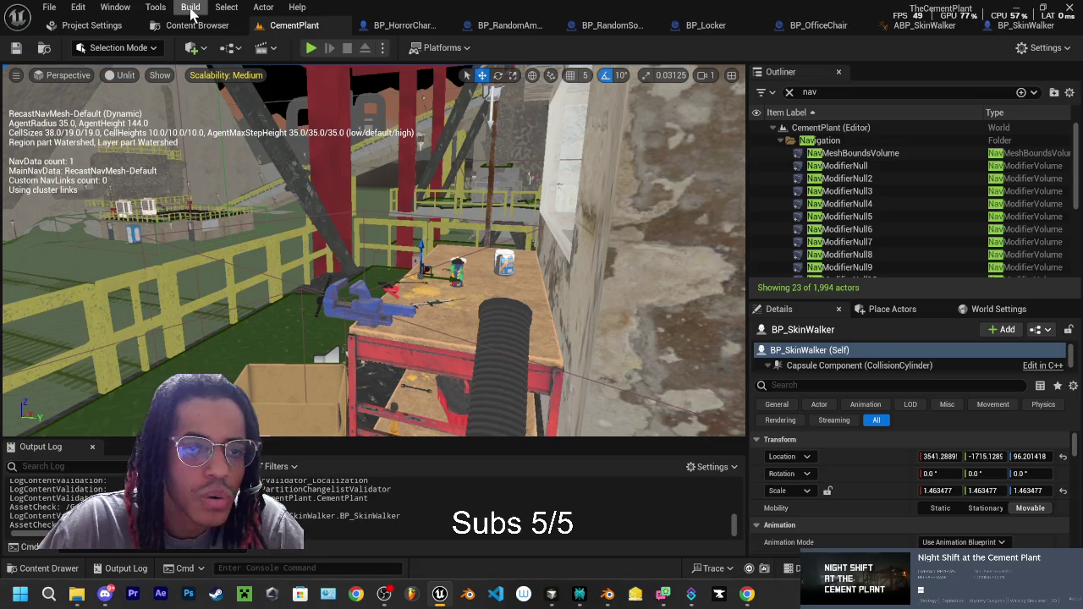
left_click(191, 7)
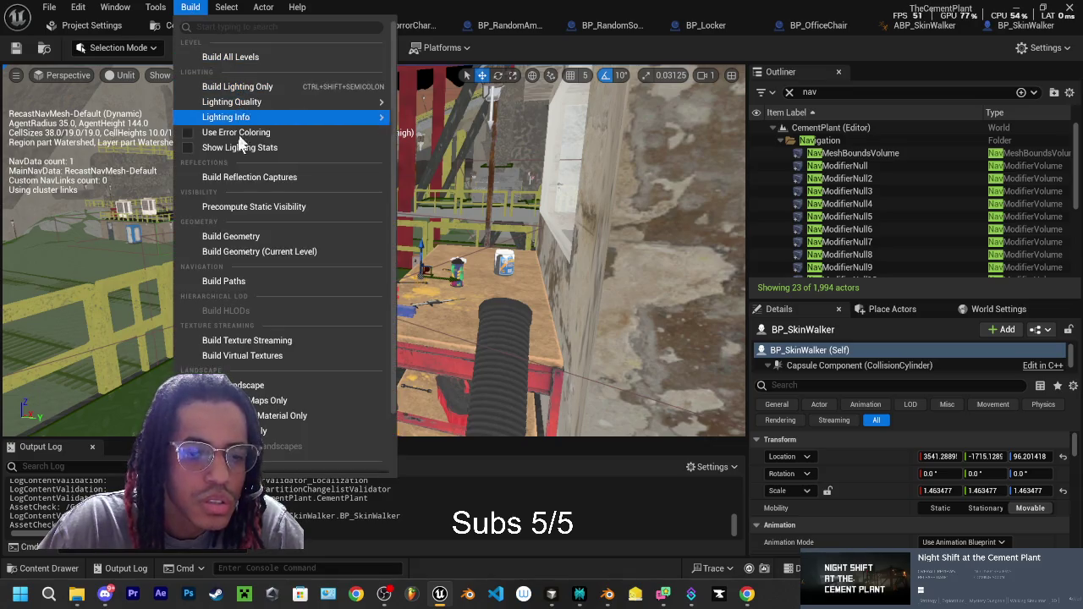
left_click(238, 282)
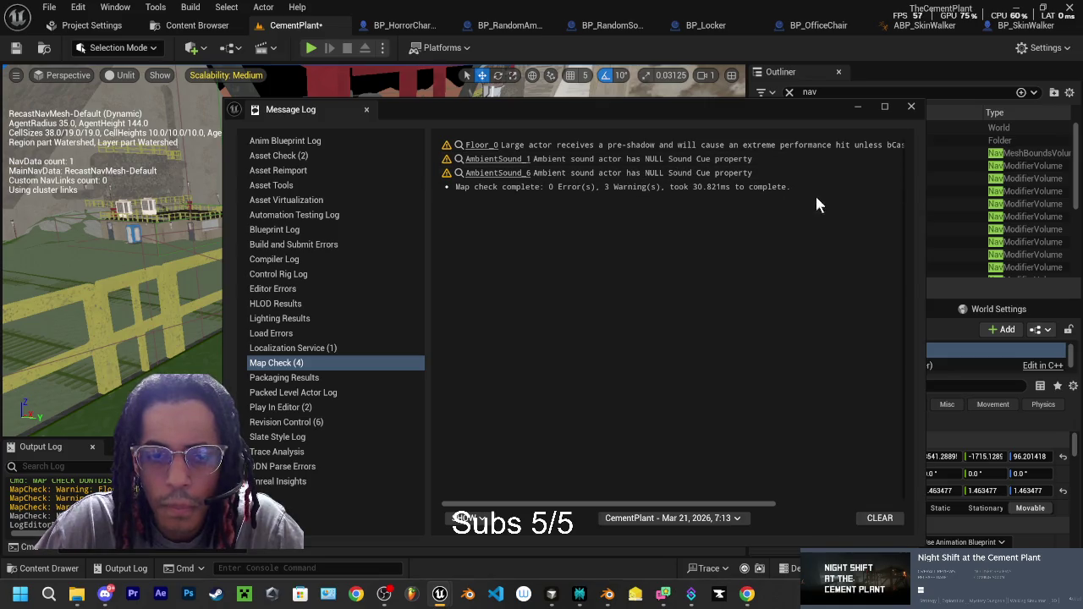
Step: Select all the map-check messages (0 errors, 3 warnings) for copying and close the message log
left_click(786, 188)
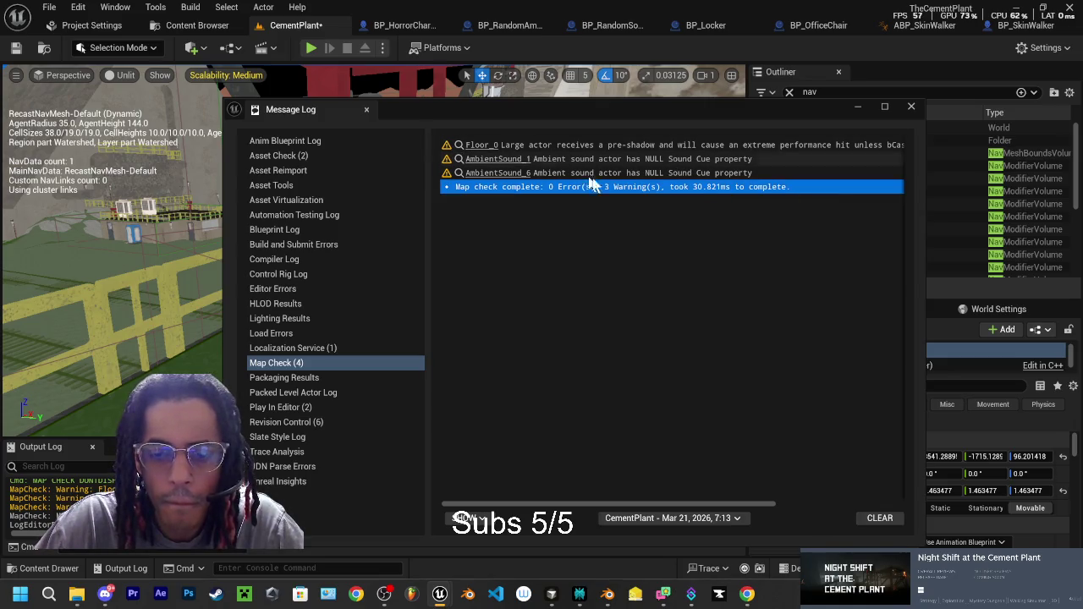
key("ctrl+a")
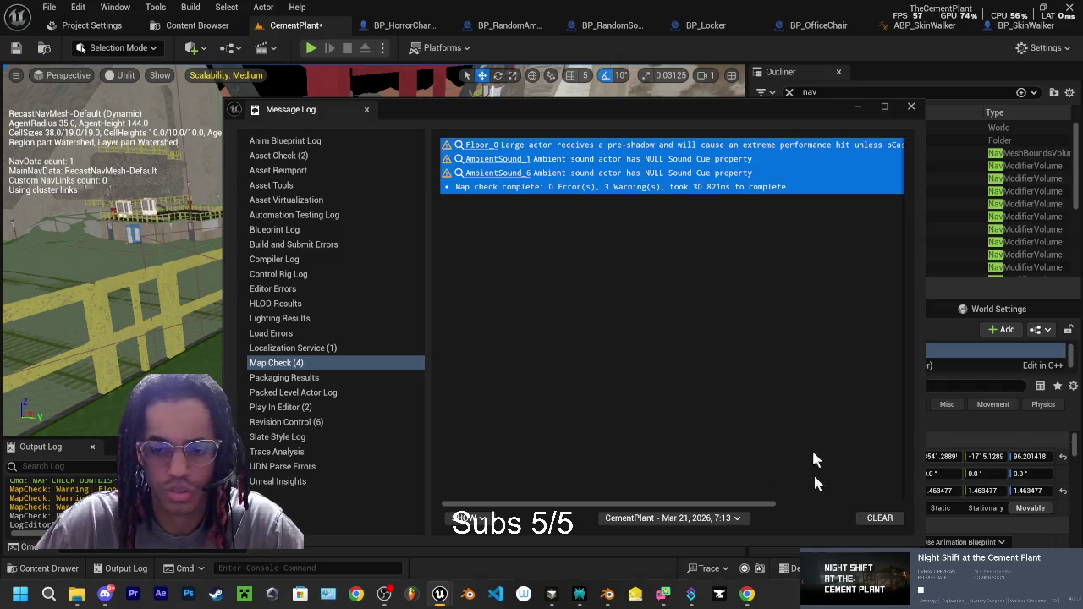
left_click(880, 518)
left_click(911, 106)
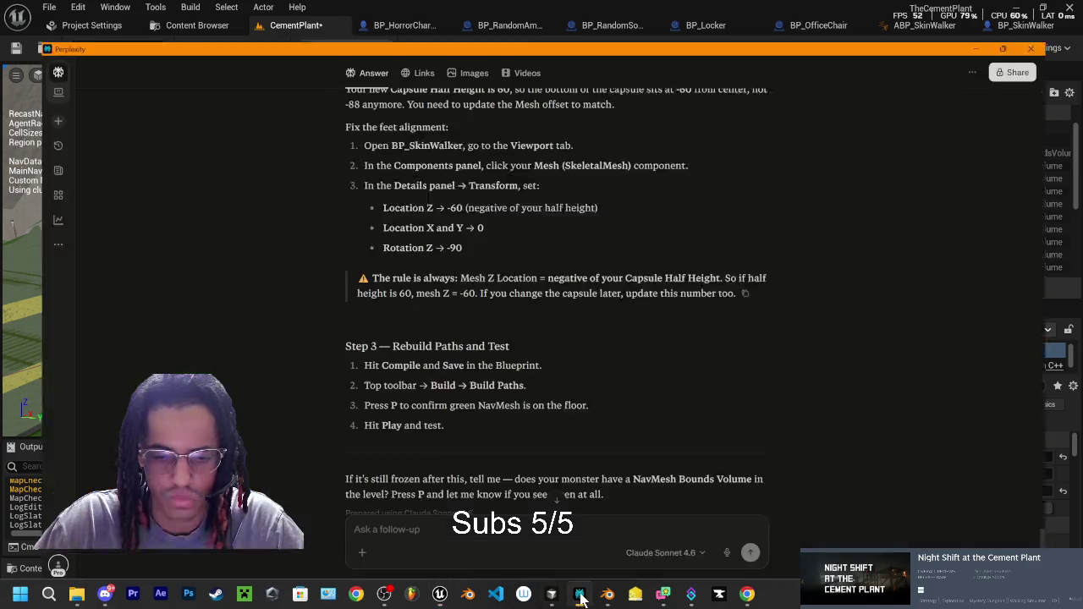
left_click(579, 594)
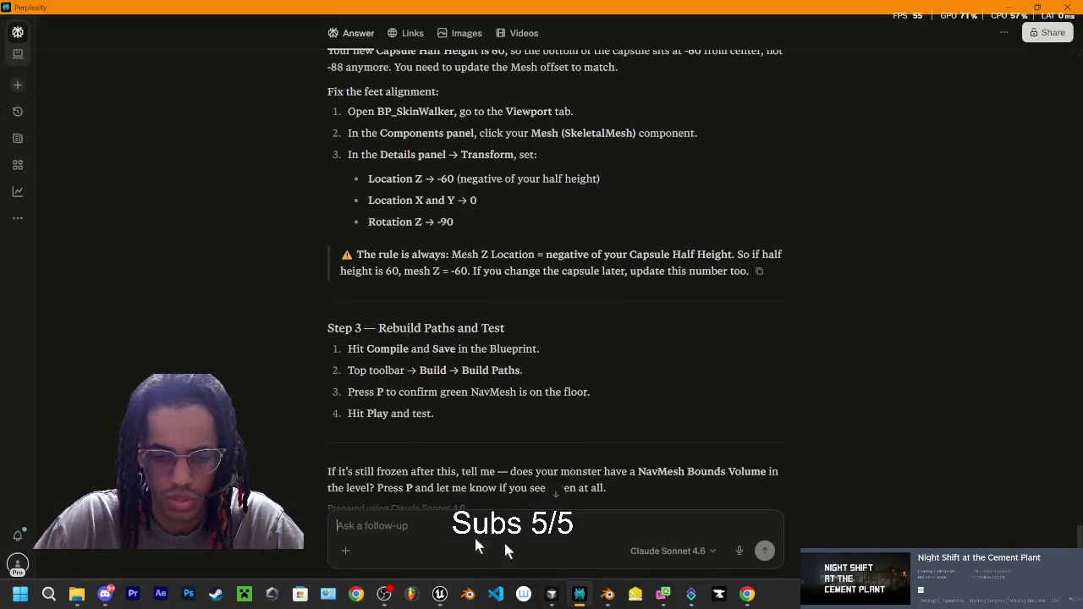
Step: Ask Perplexity 'whats all this' with the pasted map-check warnings
type("whats all")
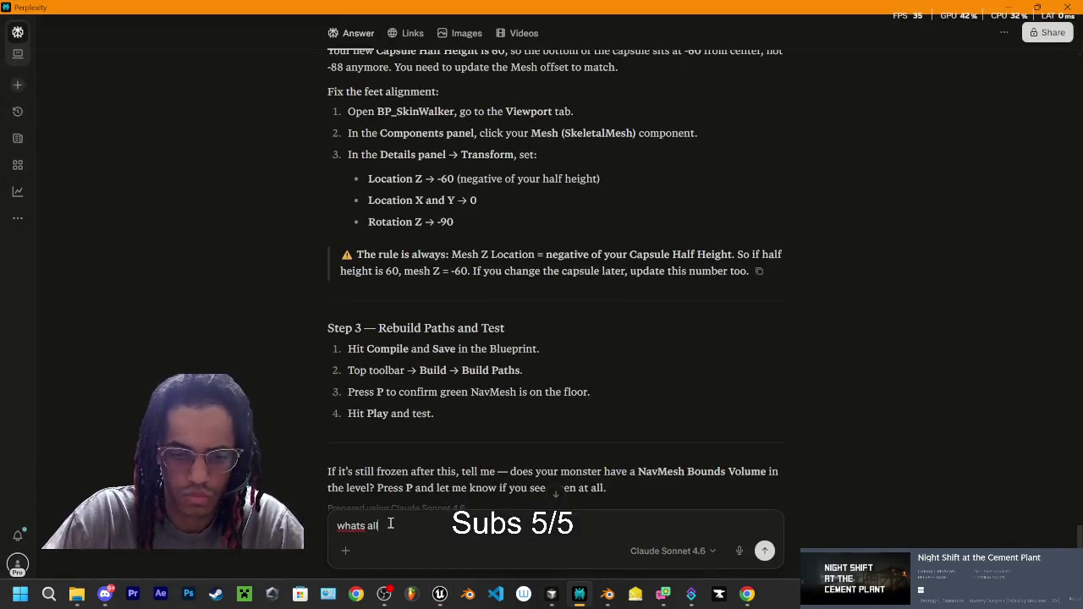
type(" this")
key("ctrl+v")
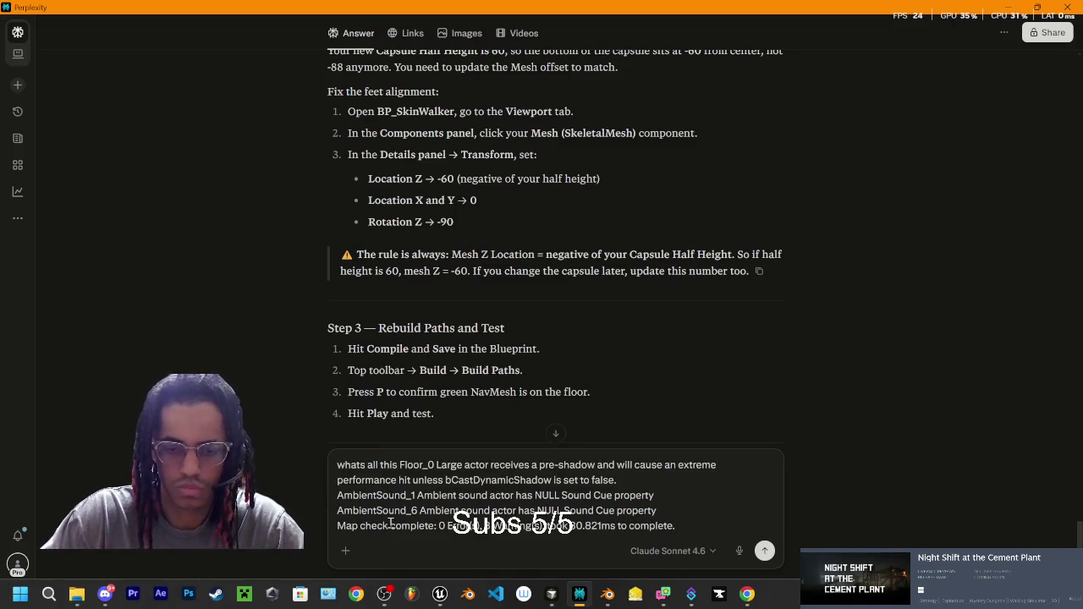
key("Return")
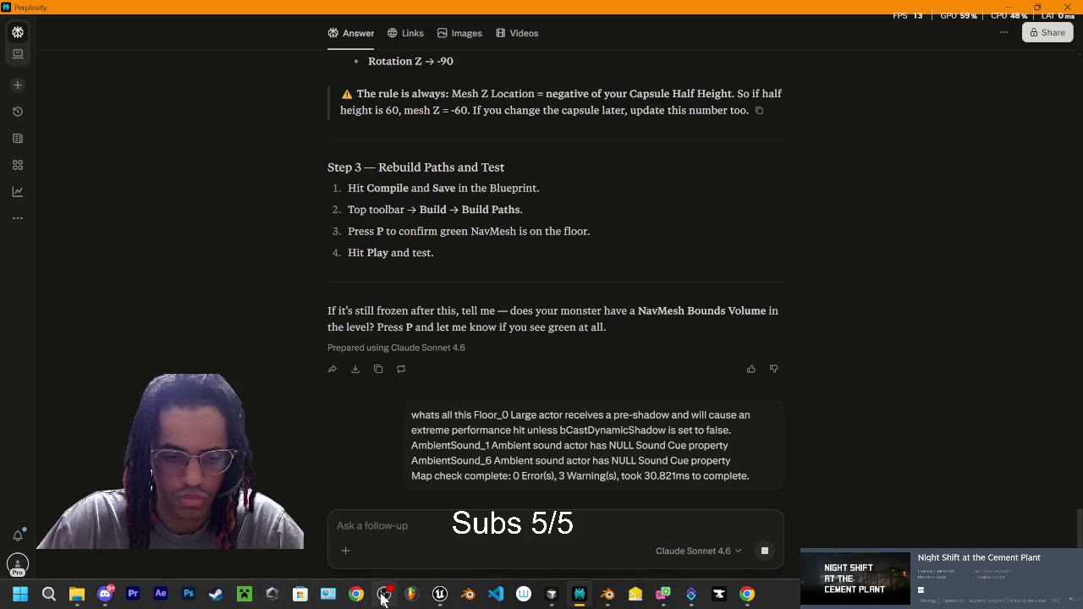
Step: Open the BP_SkinWalker blueprint and filter the mesh's Details for 'anim'
left_click(440, 595)
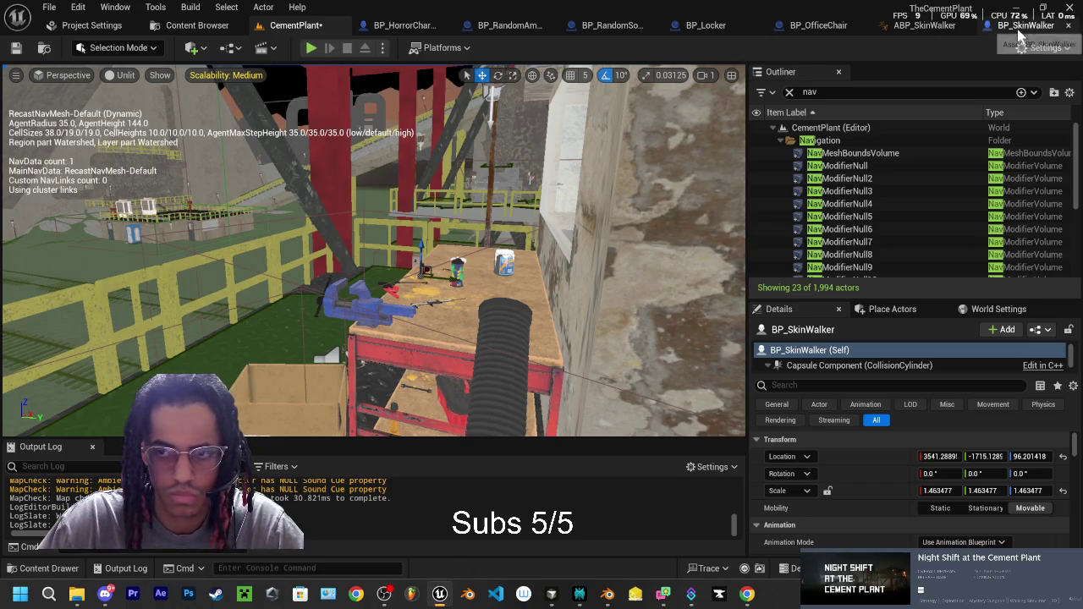
left_click(1019, 32)
left_click(864, 93)
type("anim")
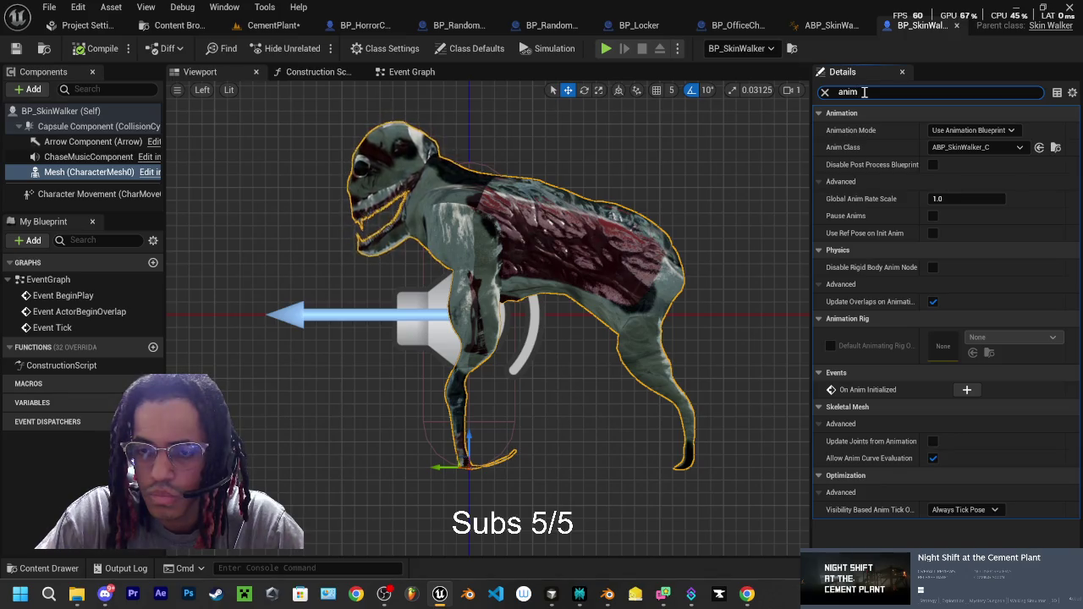
Step: Search the mesh's Details for 'class' to check its anim class, then clear the search
key("BackSpace")
key("BackSpace")
type("clas")
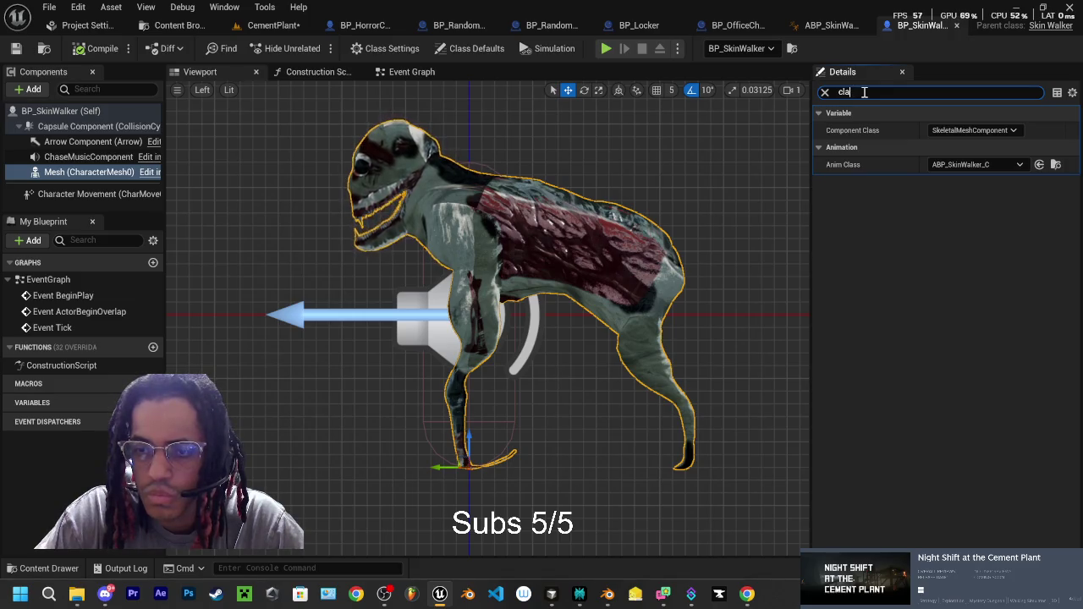
key("BackSpace")
key("BackSpace")
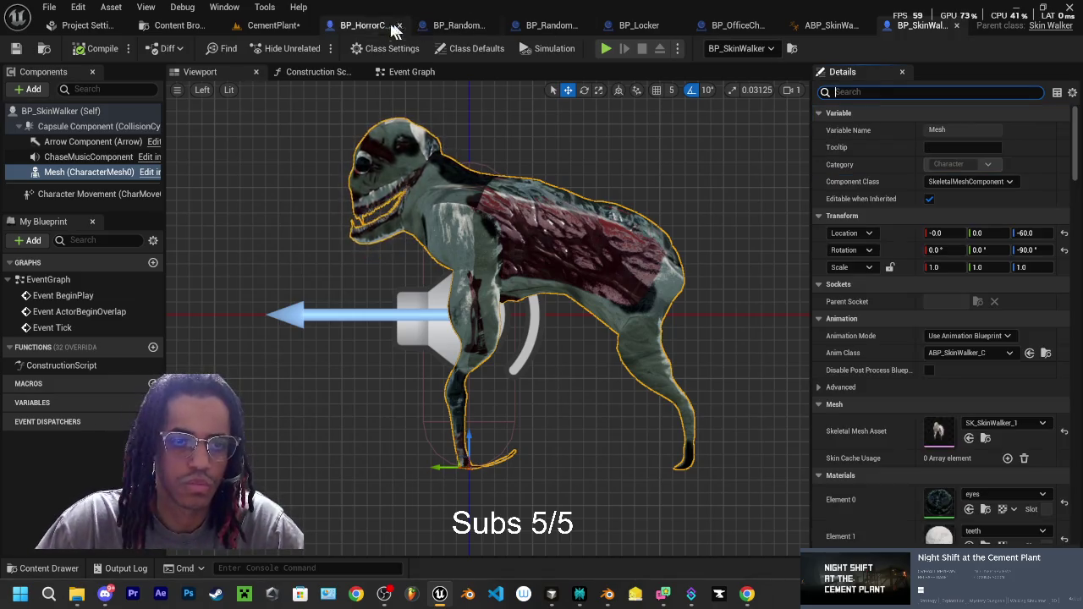
Step: Test-play the CementPlant level, then frame the view on the SkinWalker
left_click(287, 28)
left_click(312, 49)
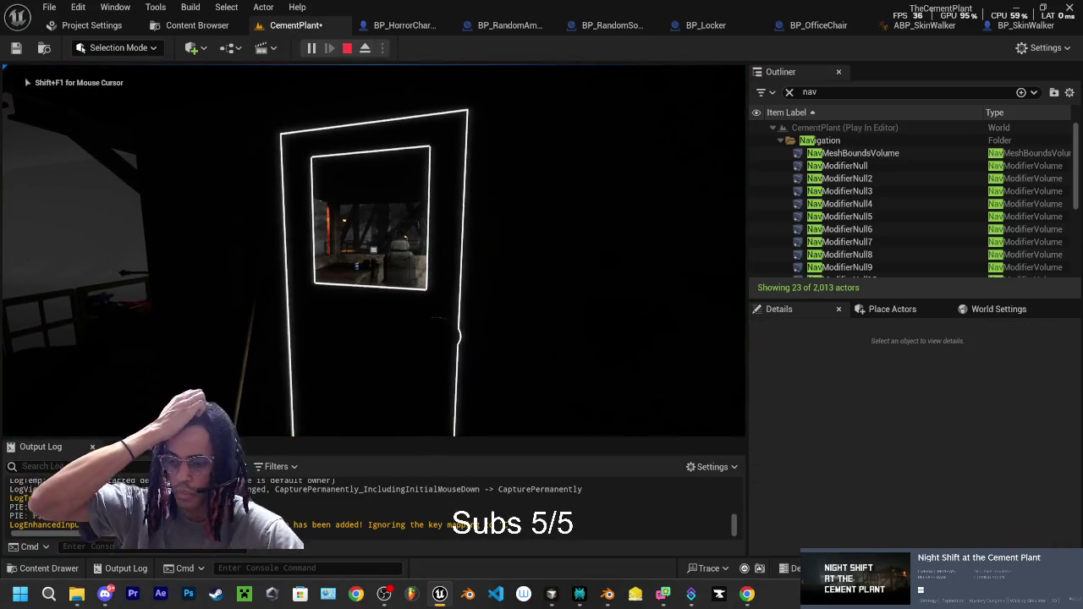
key("Escape")
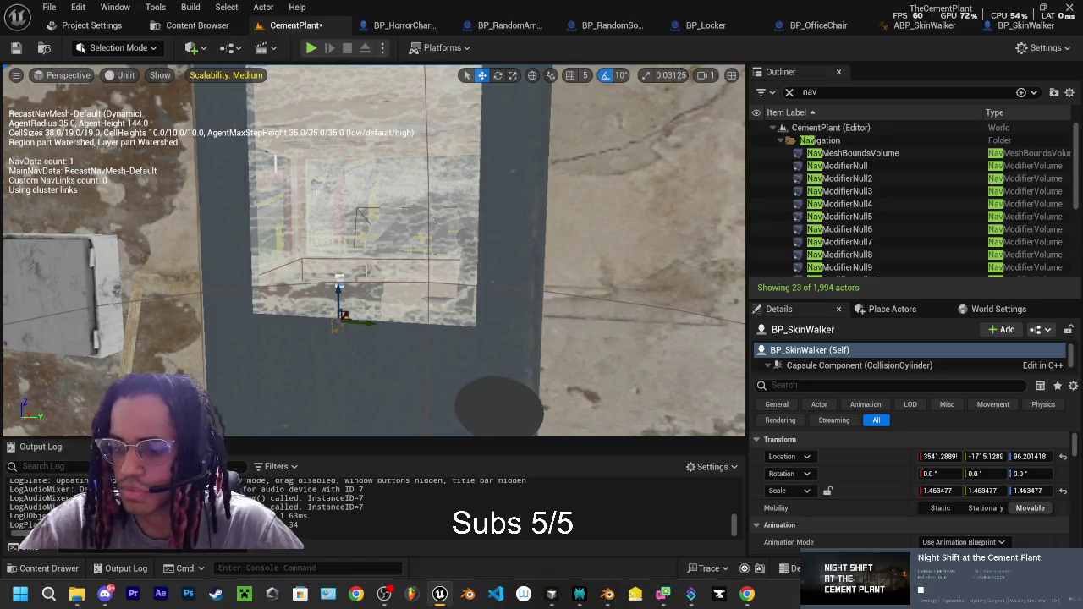
scroll(372, 250, "down", 6)
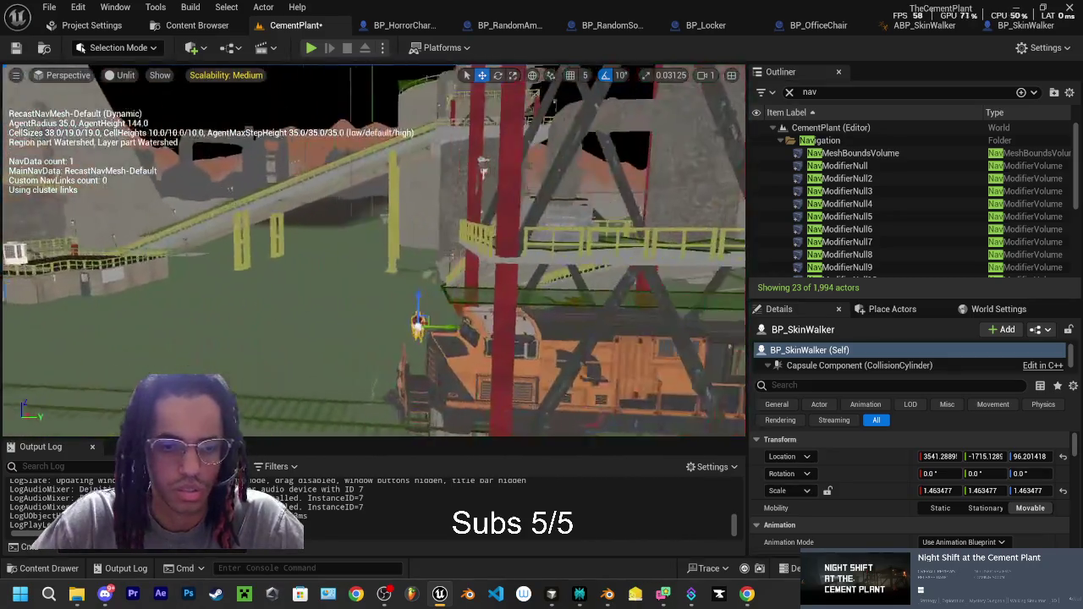
key("f")
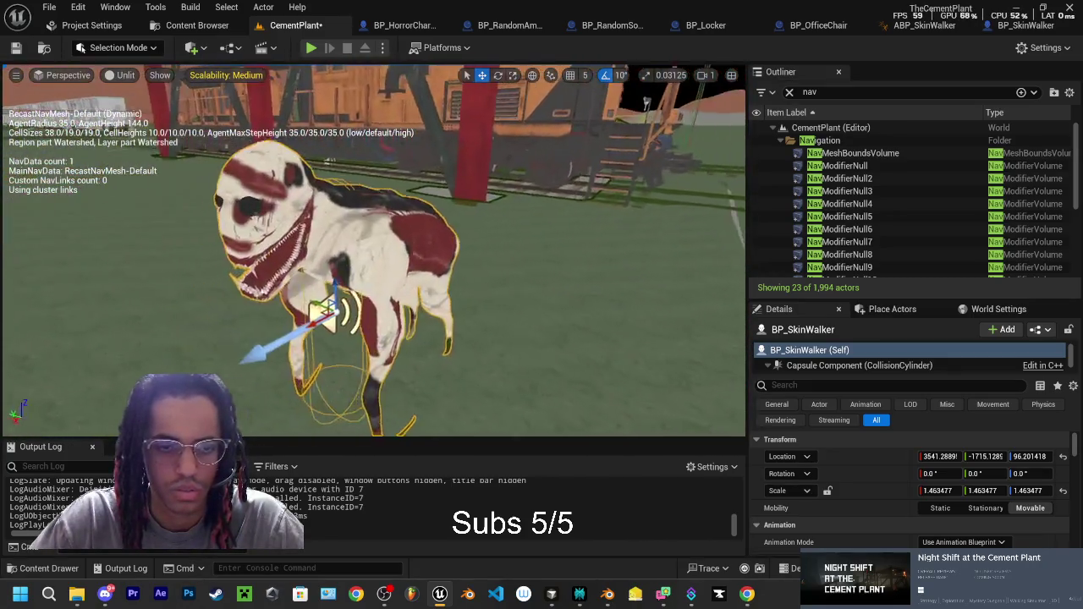
scroll(372, 250, "down", 3)
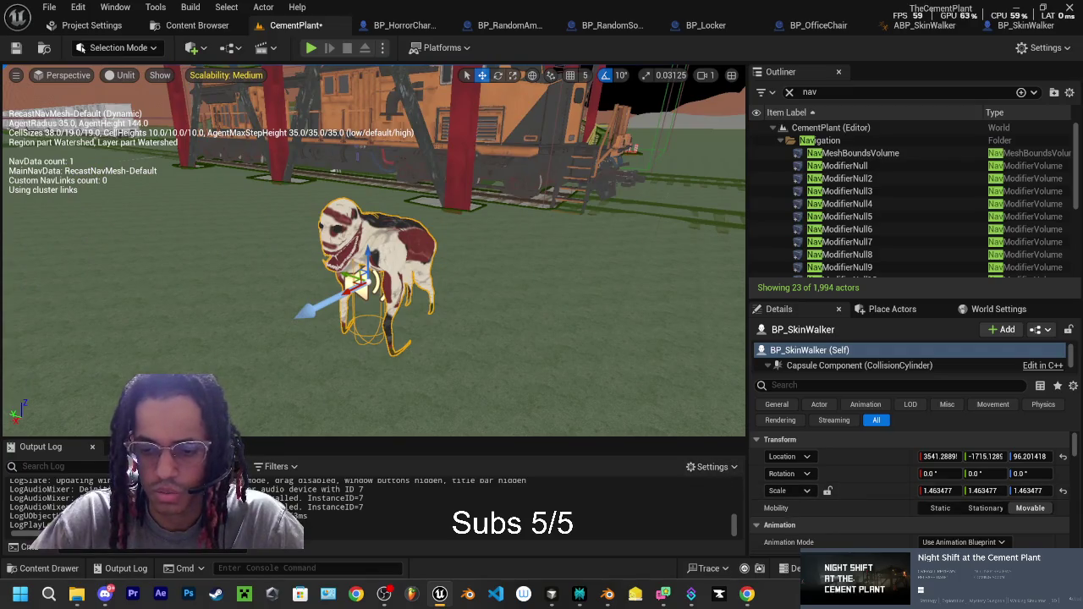
Step: Save the changed content with Save Selected and return to Perplexity's answer
key("ctrl+shift+s")
left_click(644, 438)
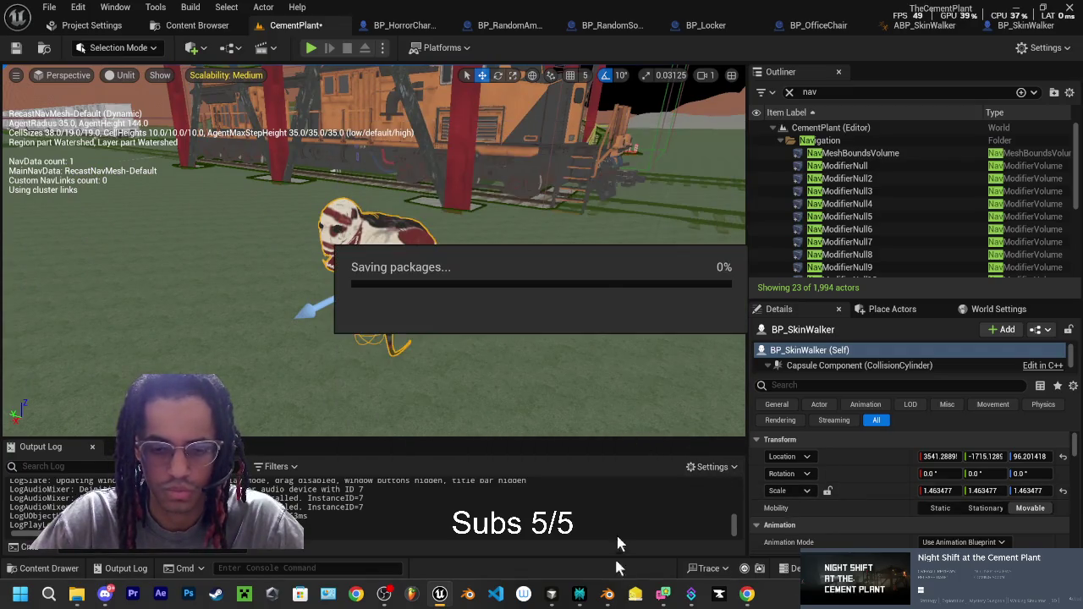
left_click(579, 594)
scroll(453, 286, "down", 3)
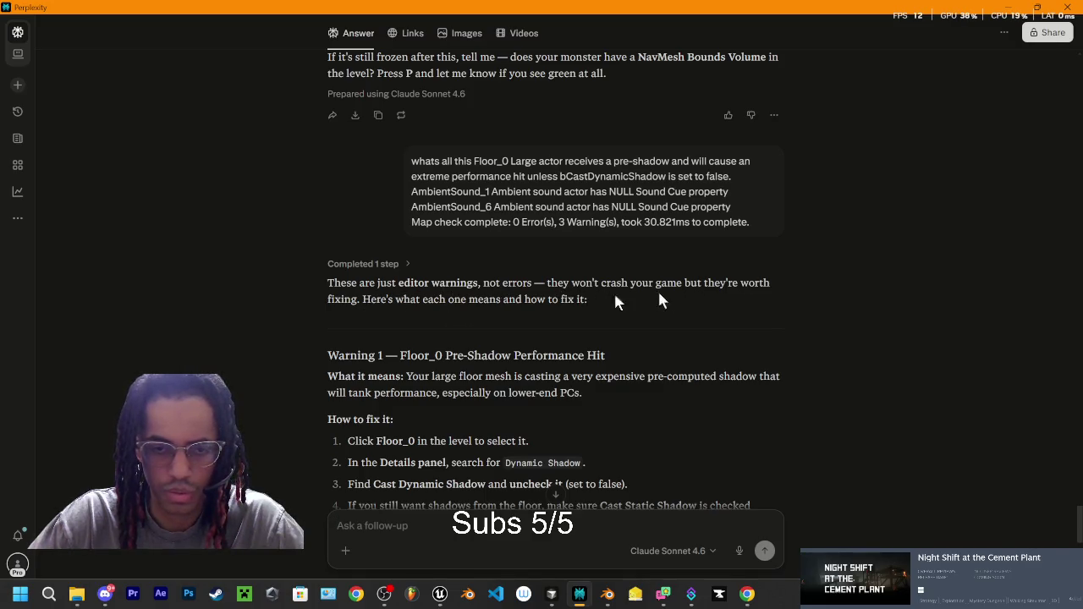
Step: Draft a follow-up saying the warnings don't matter and asking Perplexity to check the code
scroll(402, 318, "down", 3)
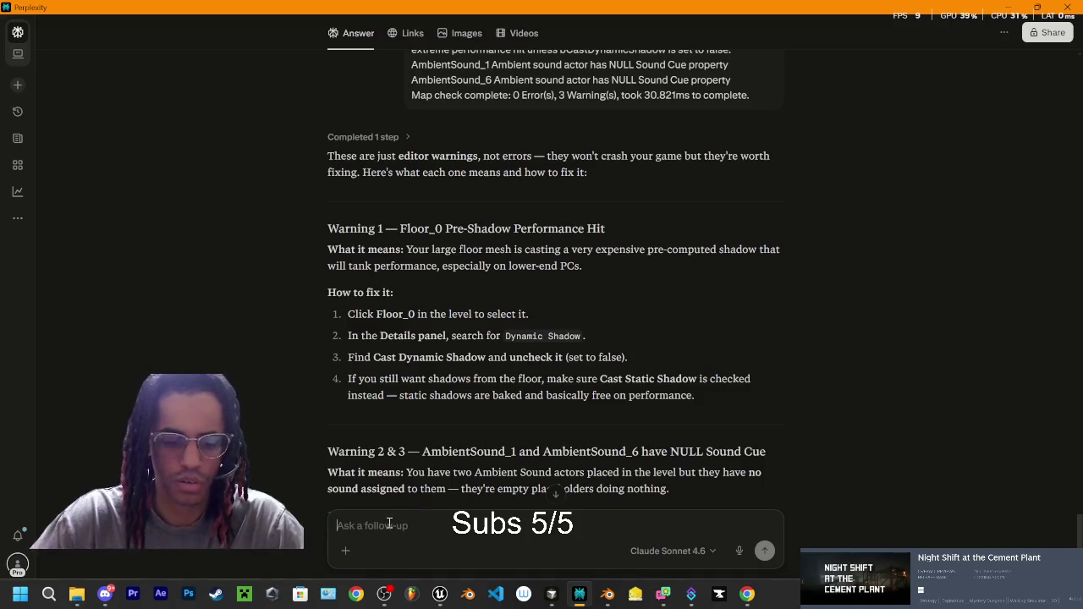
type("C")
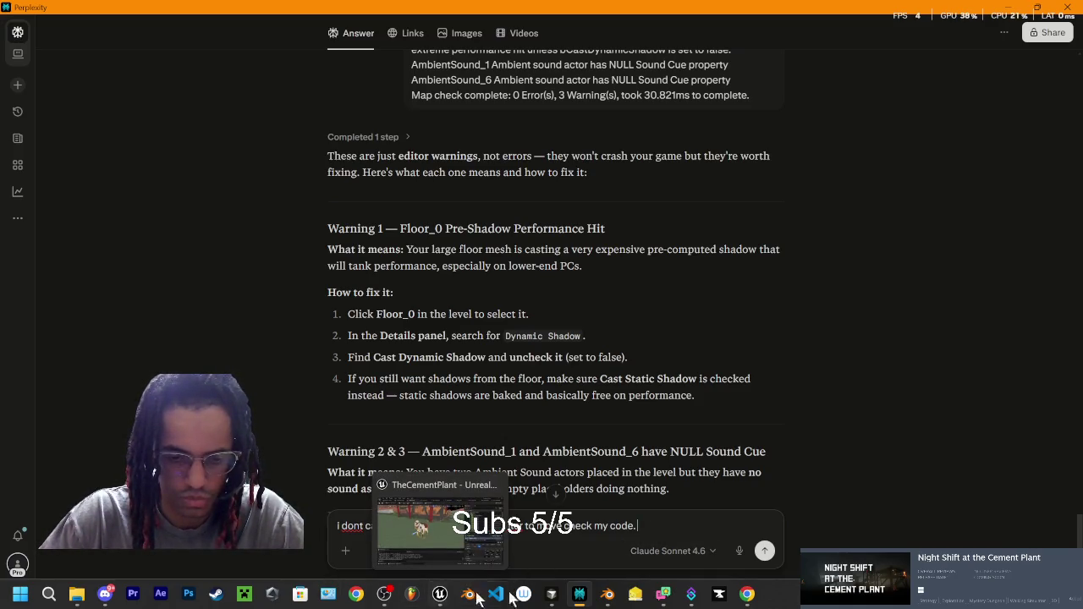
left_click(551, 594)
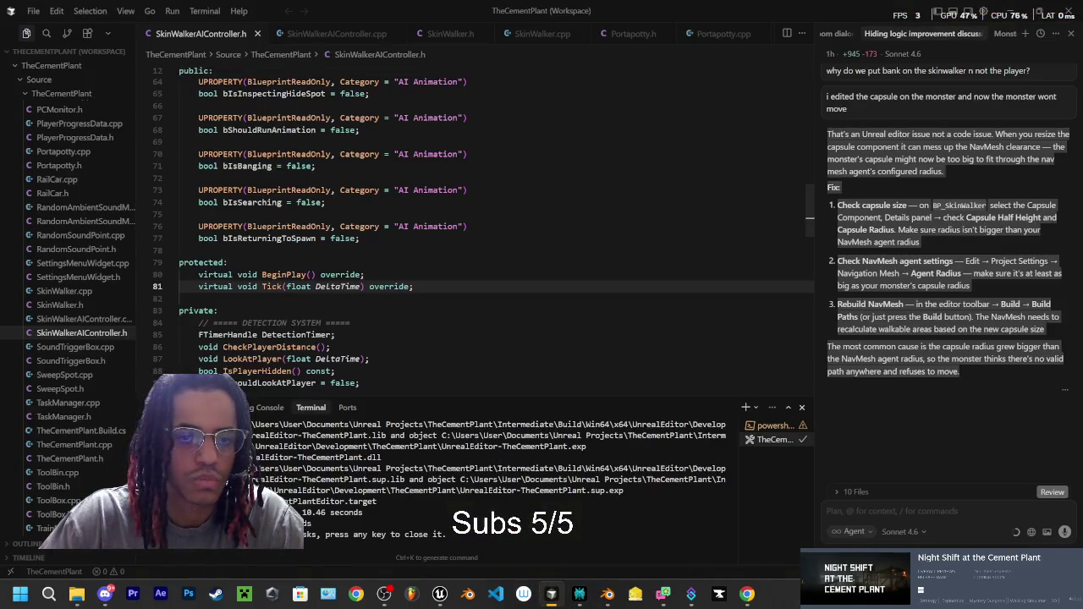
Step: Paste the SkinWalkerAIController header and .cpp code into the follow-up and send it
key("ctrl+a")
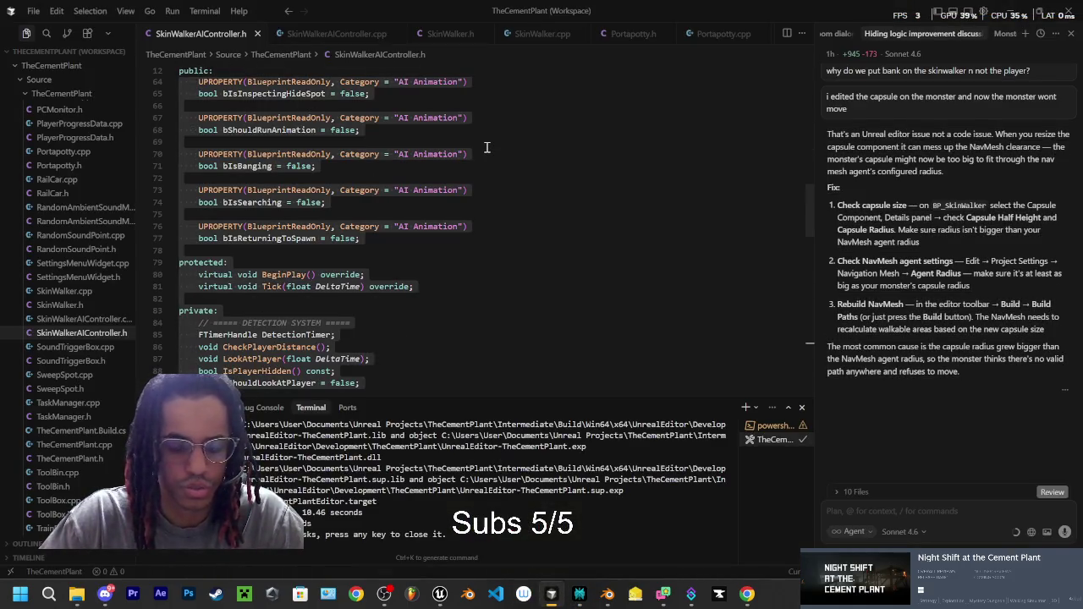
left_click(578, 594)
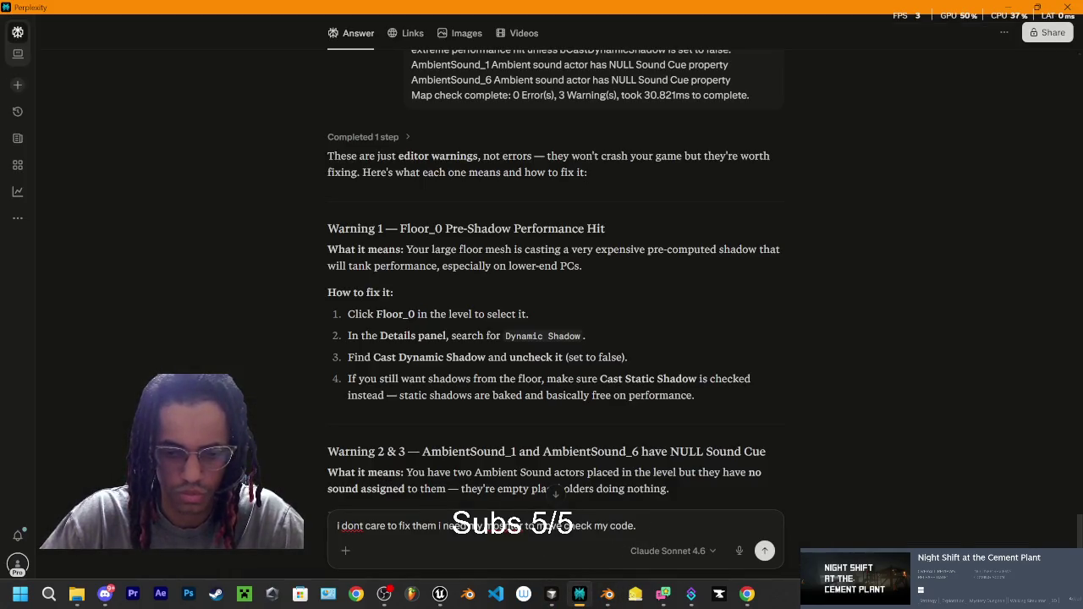
key("ctrl+v")
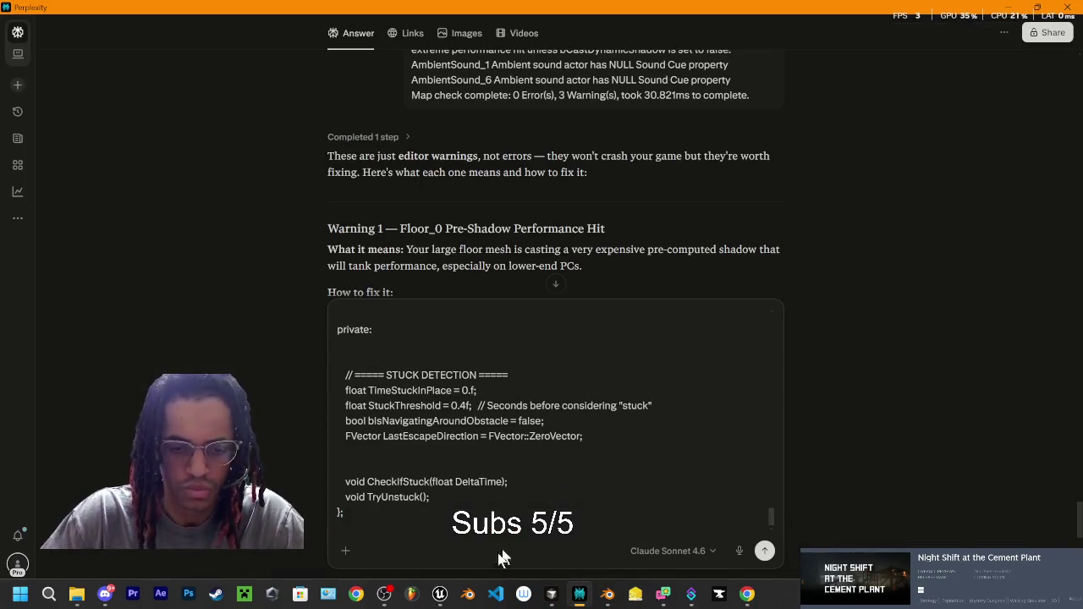
mouse_move(552, 601)
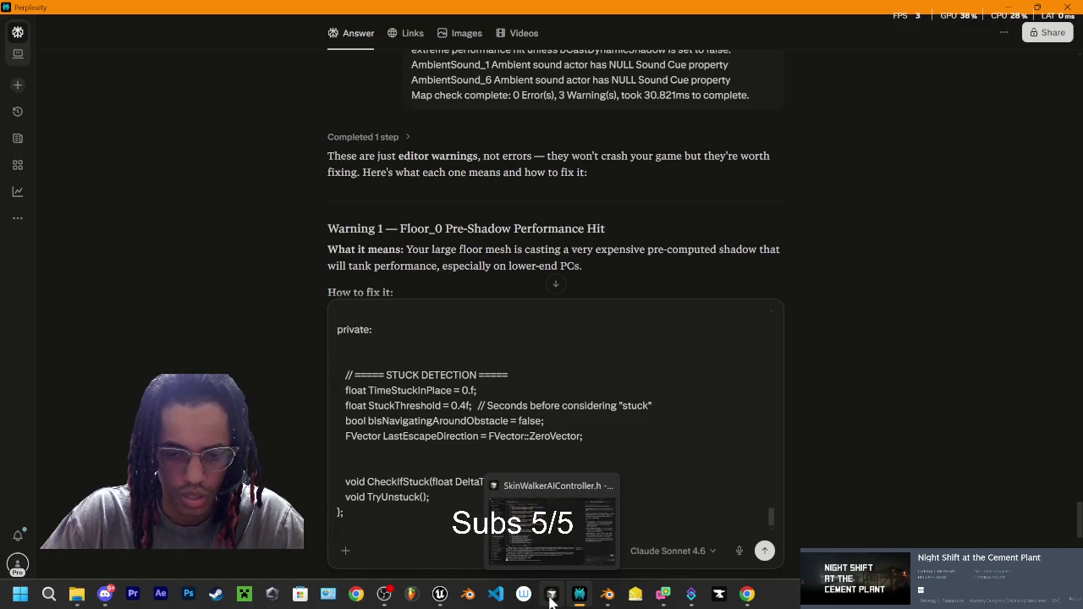
left_click(552, 601)
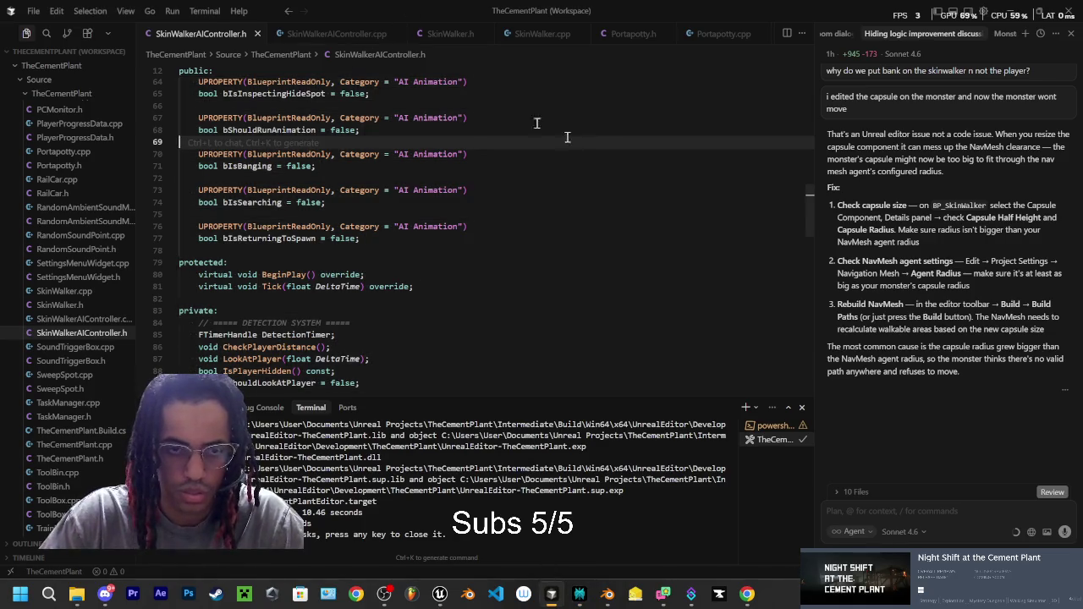
left_click(337, 34)
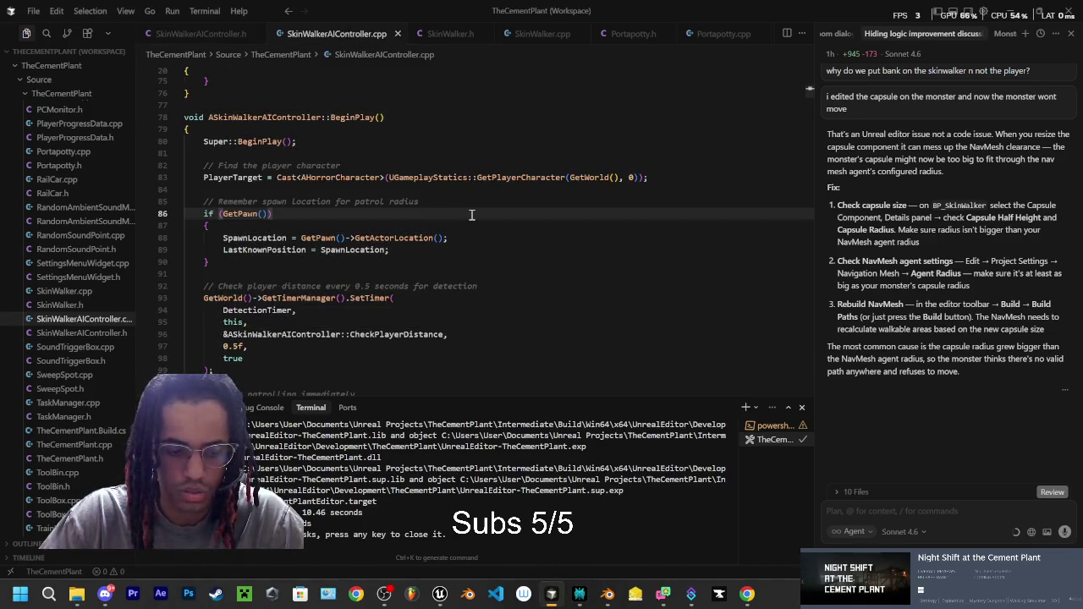
left_click(578, 594)
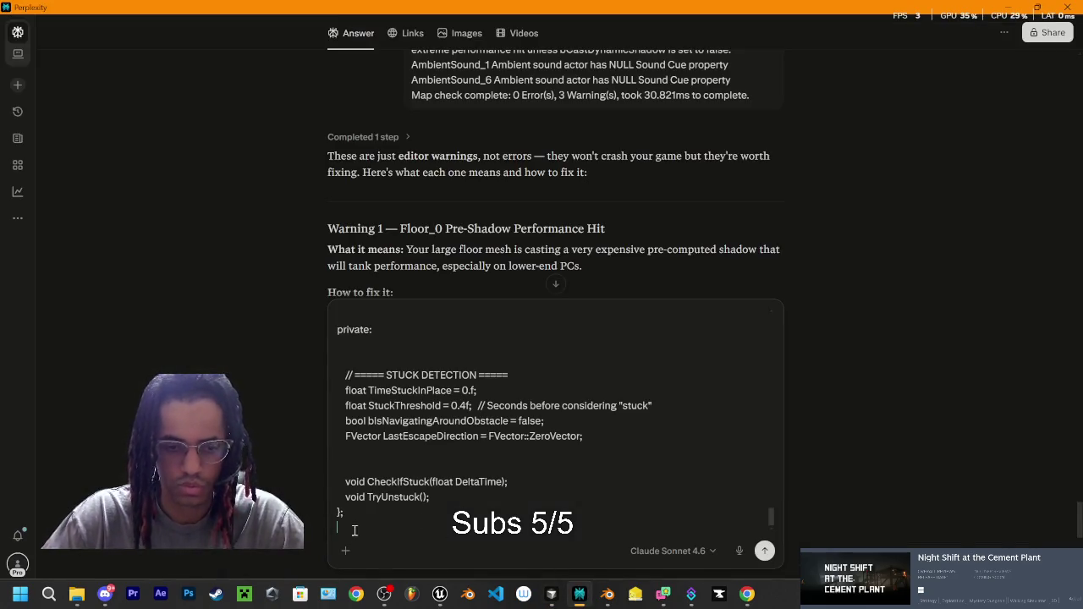
key("ctrl+v")
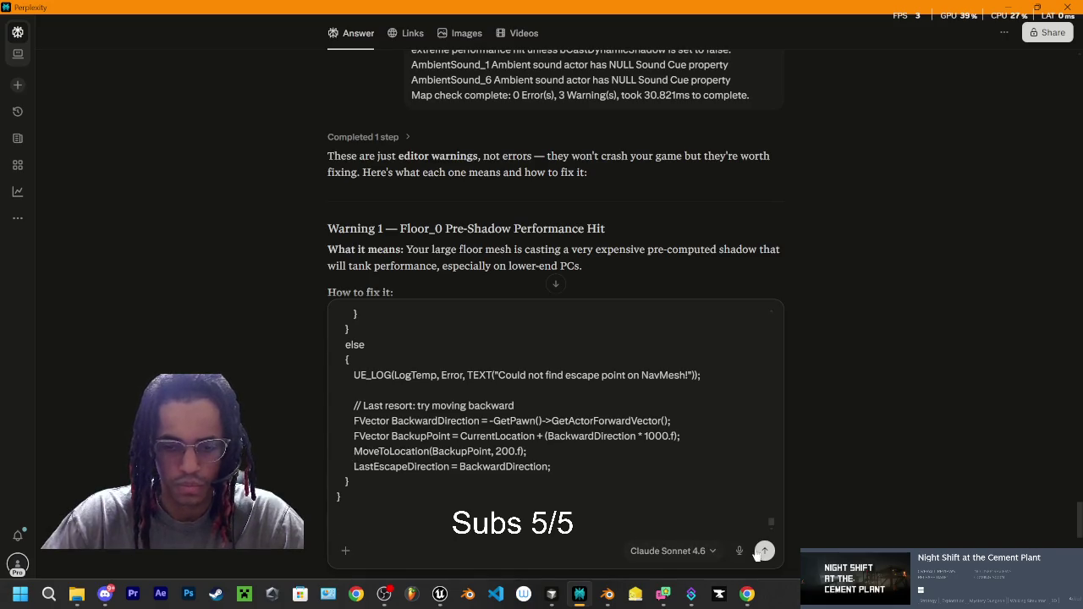
key("Return")
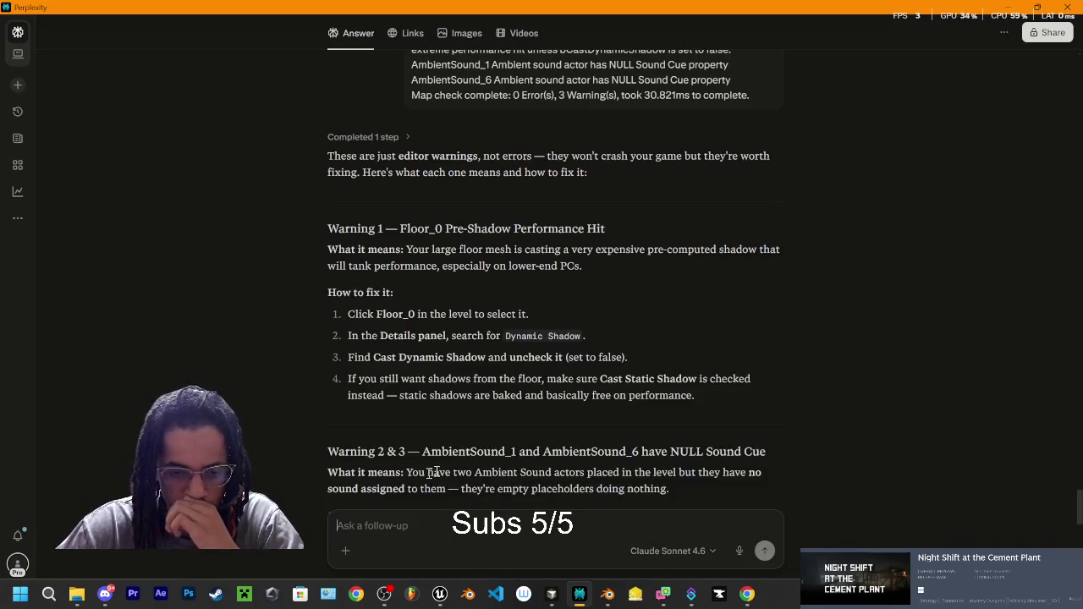
Step: Scroll through SkinWalkerAIController.cpp in Cursor, then return to Perplexity's new answer
left_click(557, 597)
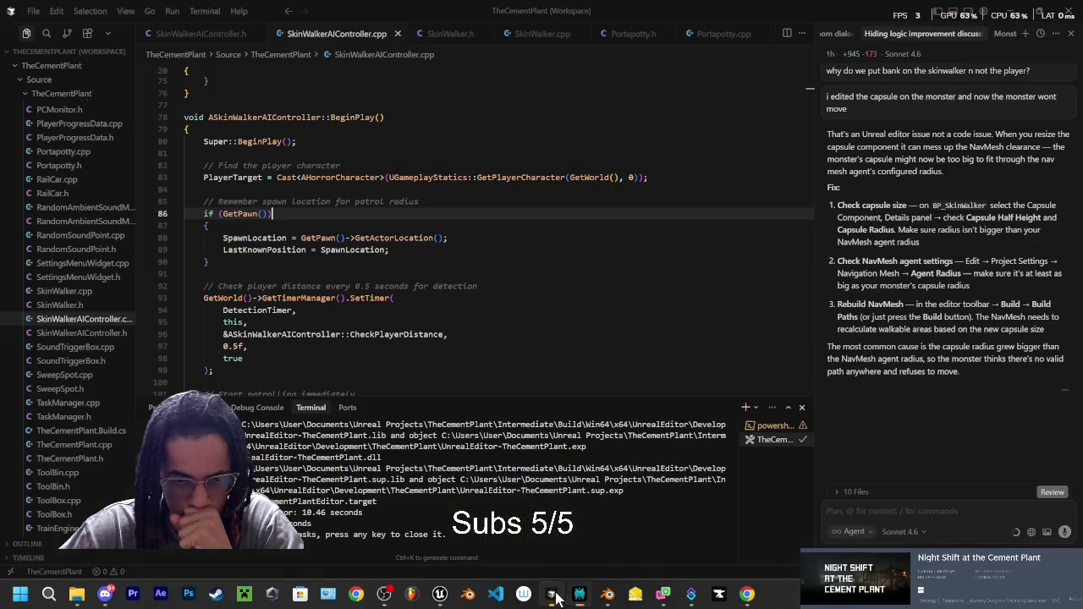
scroll(811, 114, "down", 5)
mouse_move(811, 100)
left_mouse_down()
mouse_move(796, 386)
mouse_move(806, 93)
left_mouse_up()
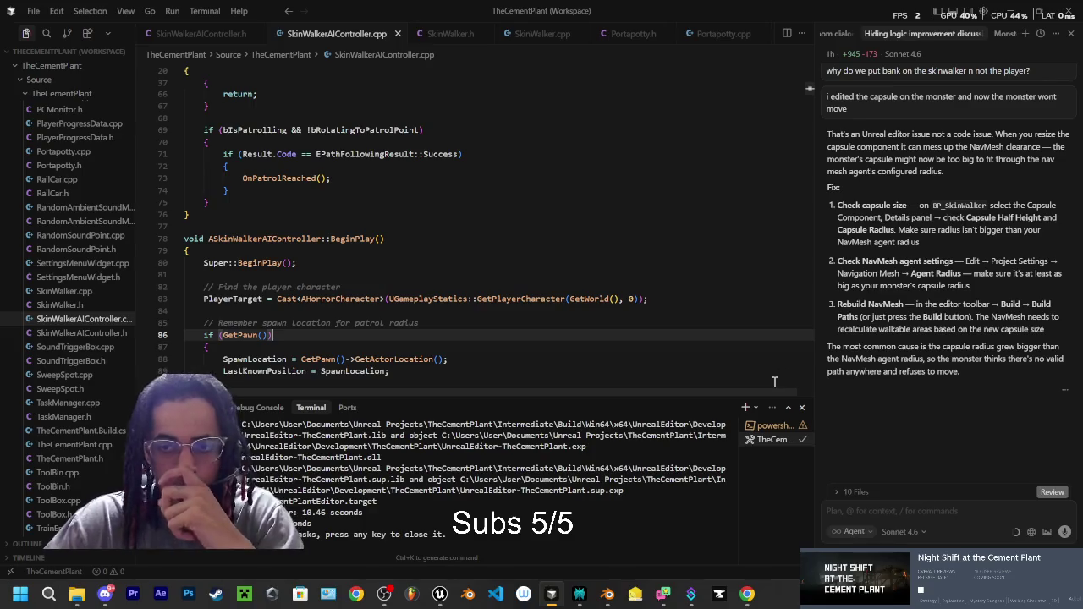
left_click(578, 594)
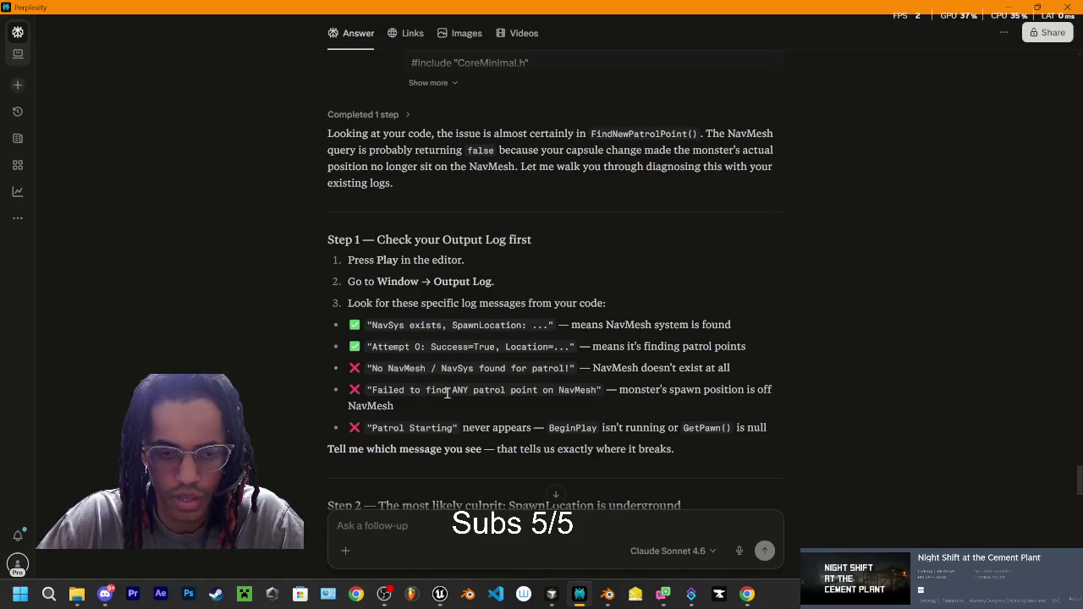
Step: Run the CementPlant level briefly in Play In Editor and stop it
left_click(440, 595)
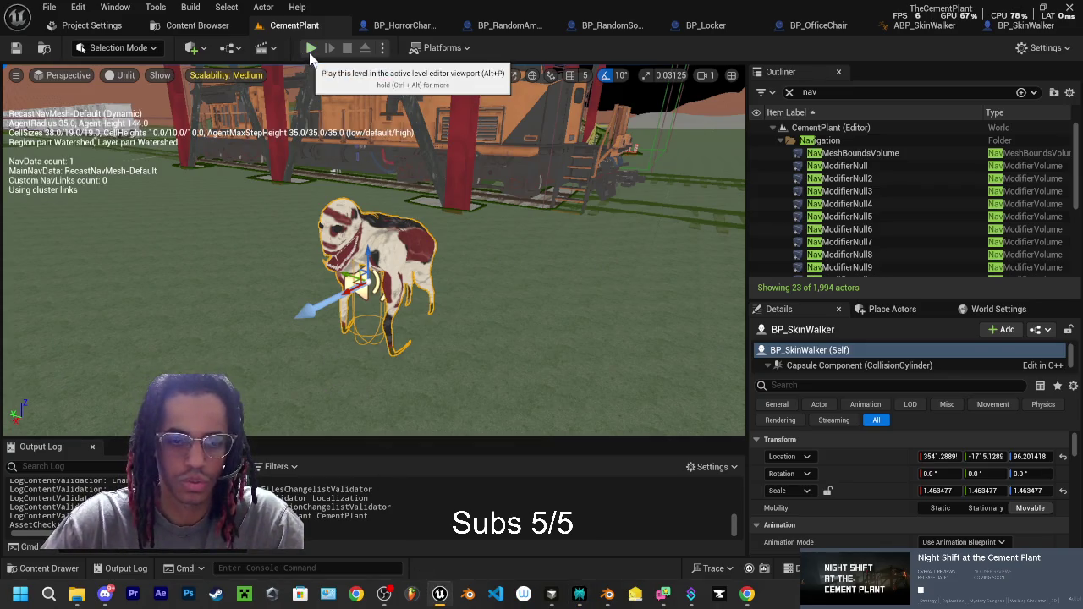
left_click(311, 47)
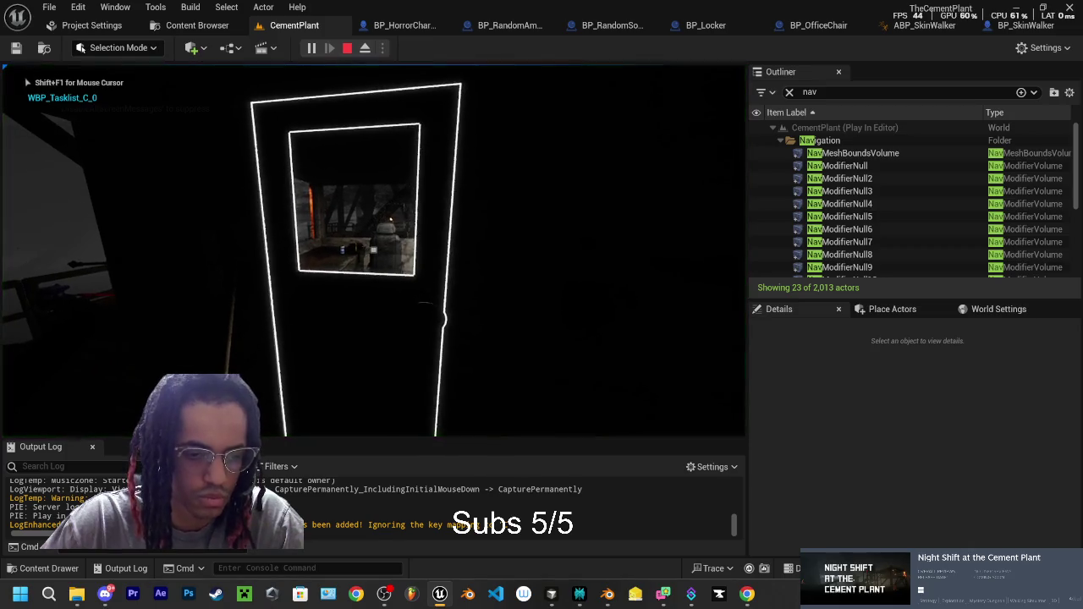
key("Escape")
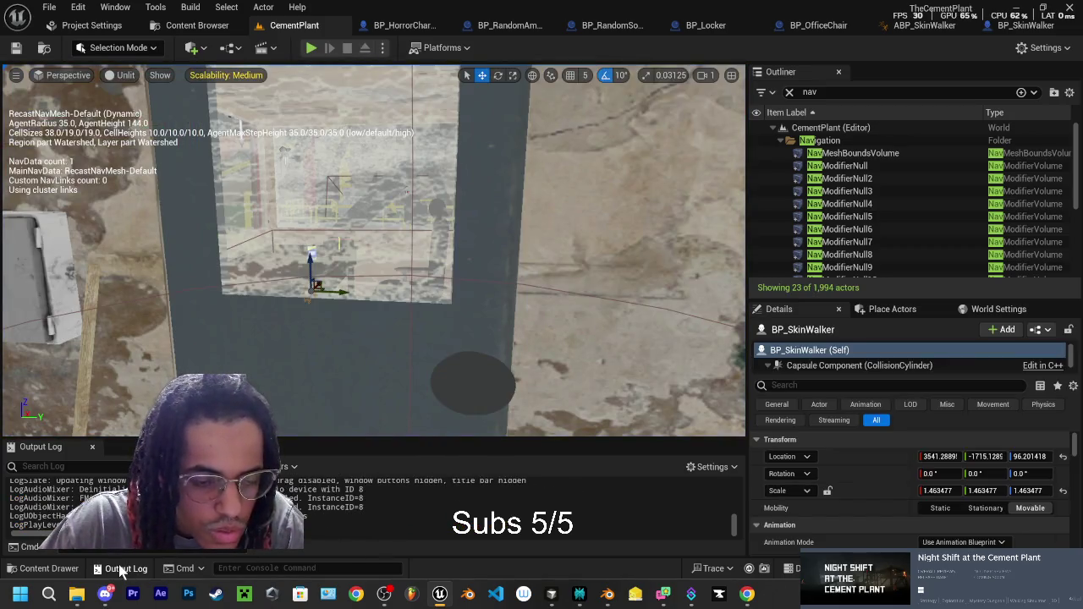
Step: Select the play session's lines in the Output Log for copying
left_click(122, 568)
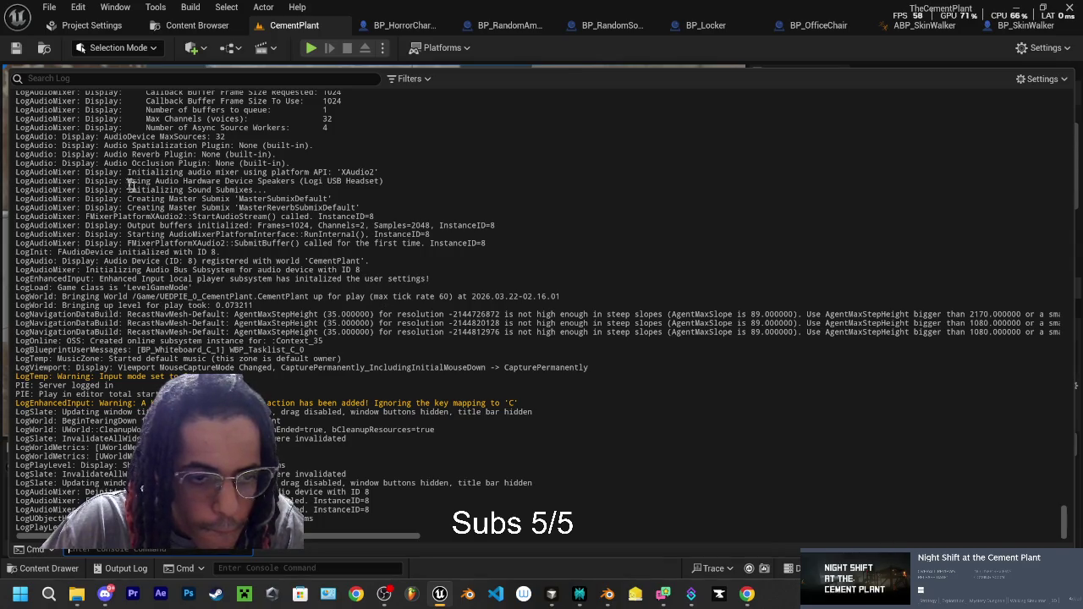
scroll(131, 184, "up", 7)
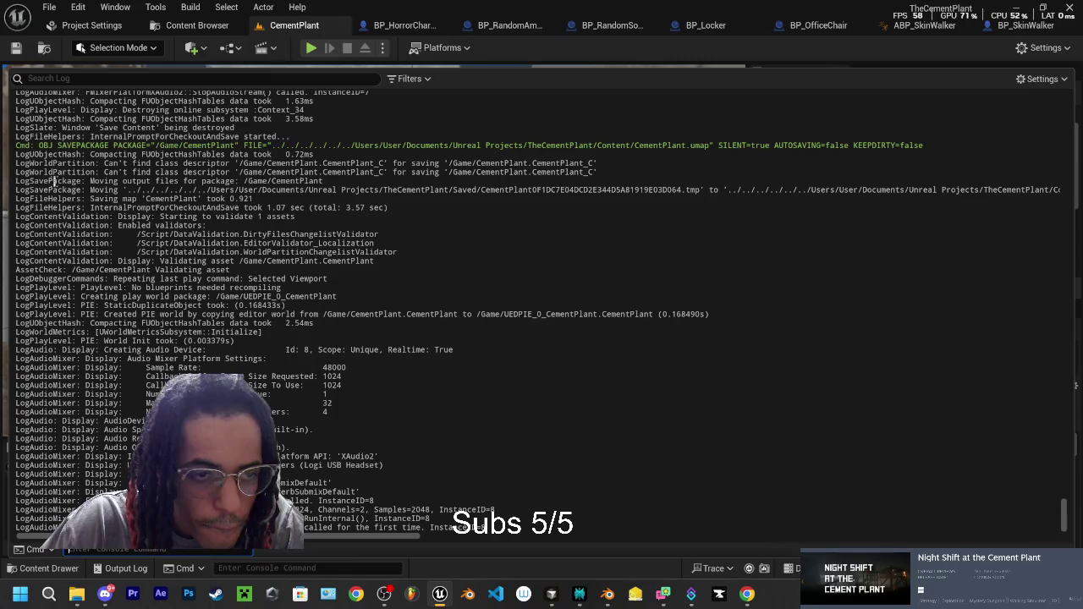
scroll(53, 180, "down", 3)
mouse_move(54, 180)
left_mouse_down()
mouse_move(253, 474)
mouse_move(461, 479)
mouse_move(416, 540)
left_mouse_up()
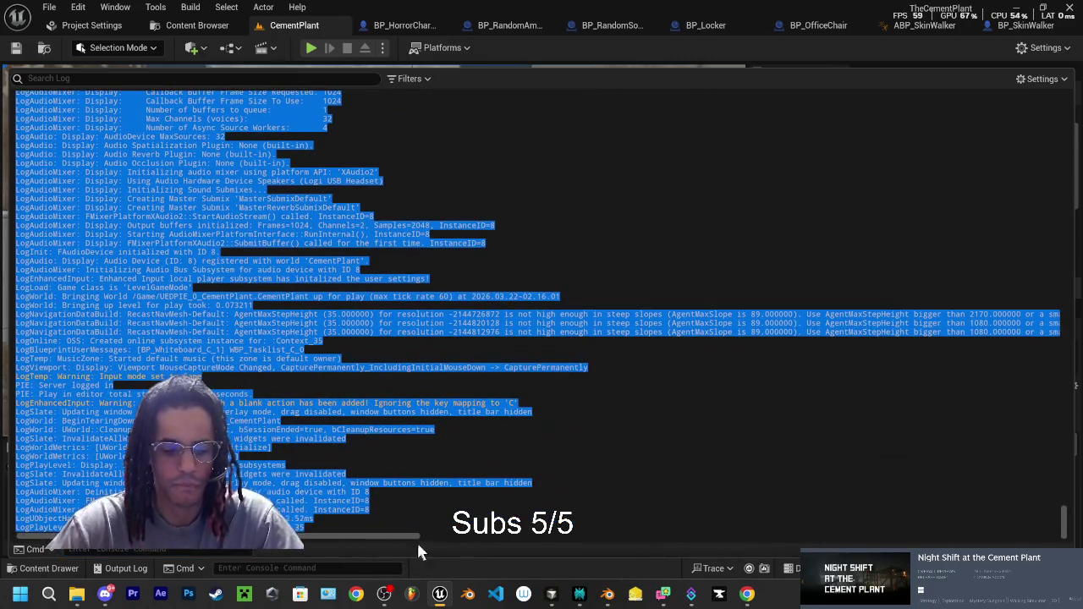
left_click(578, 594)
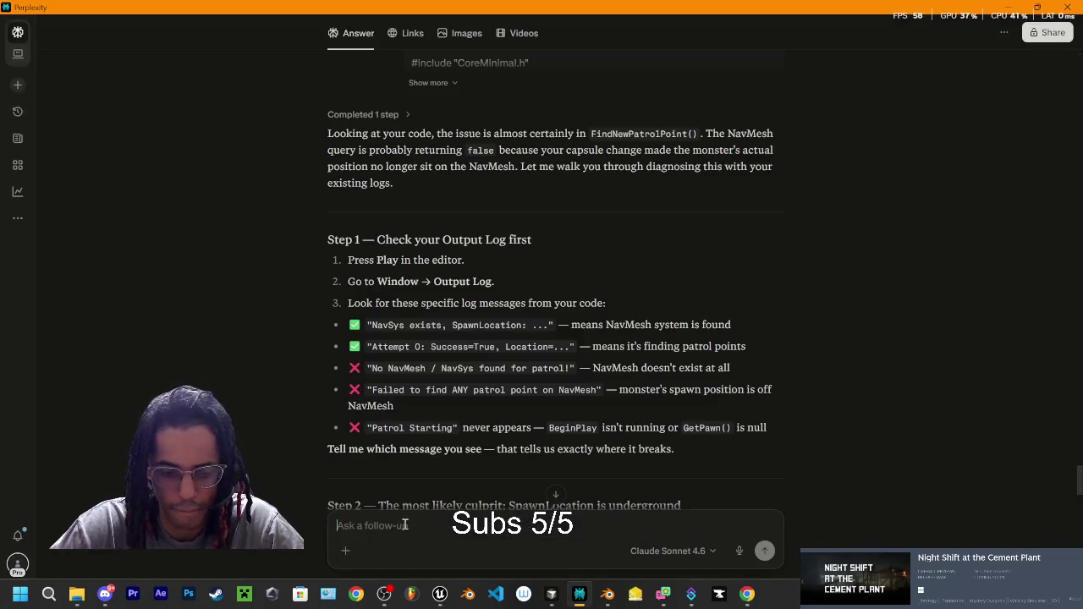
Step: Send the pasted output log as a follow-up and read the reply saying play stopped too soon
key("ctrl+v")
key("Return")
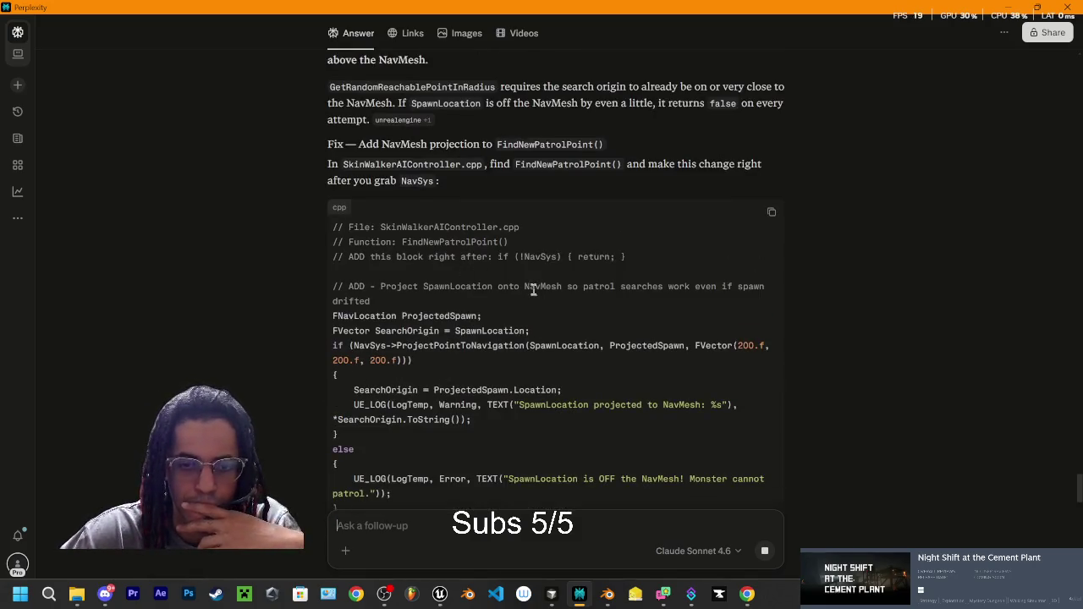
scroll(533, 290, "up", 3)
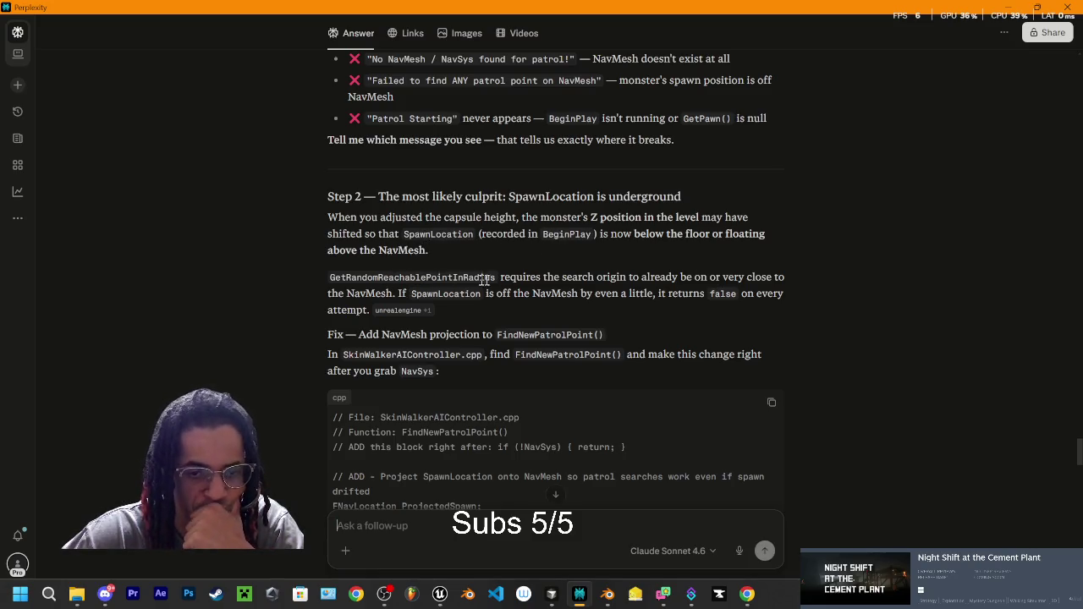
scroll(541, 283, "down", 1)
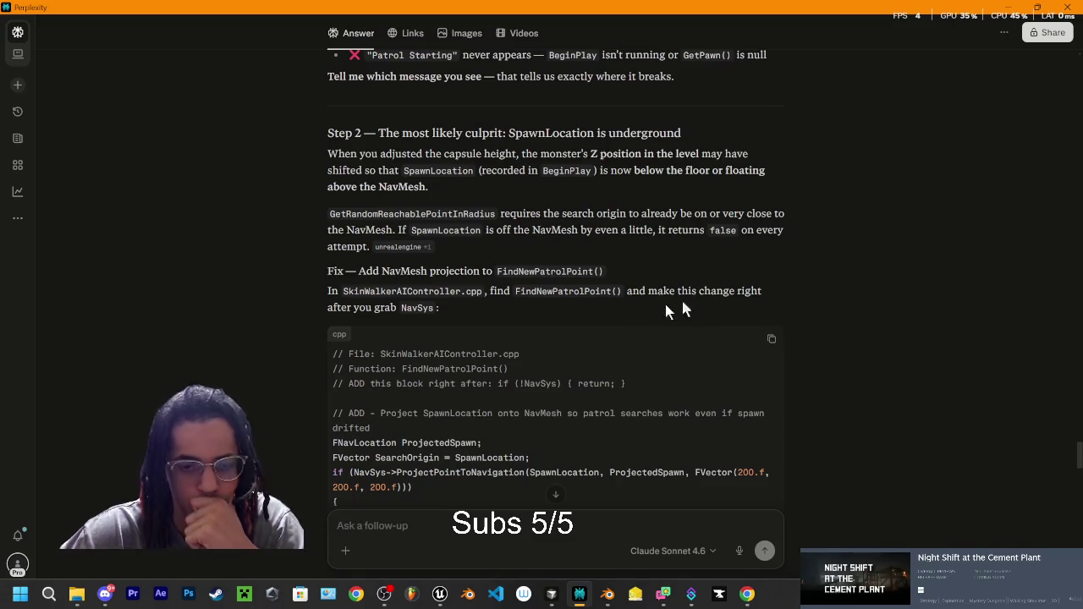
scroll(455, 317, "down", 15)
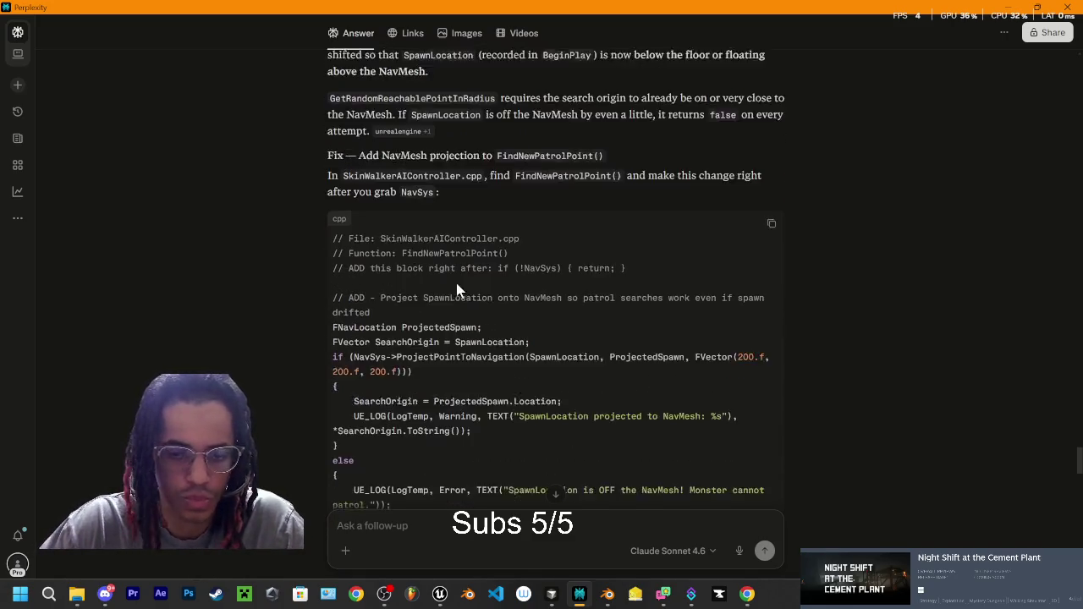
scroll(473, 271, "down", 4)
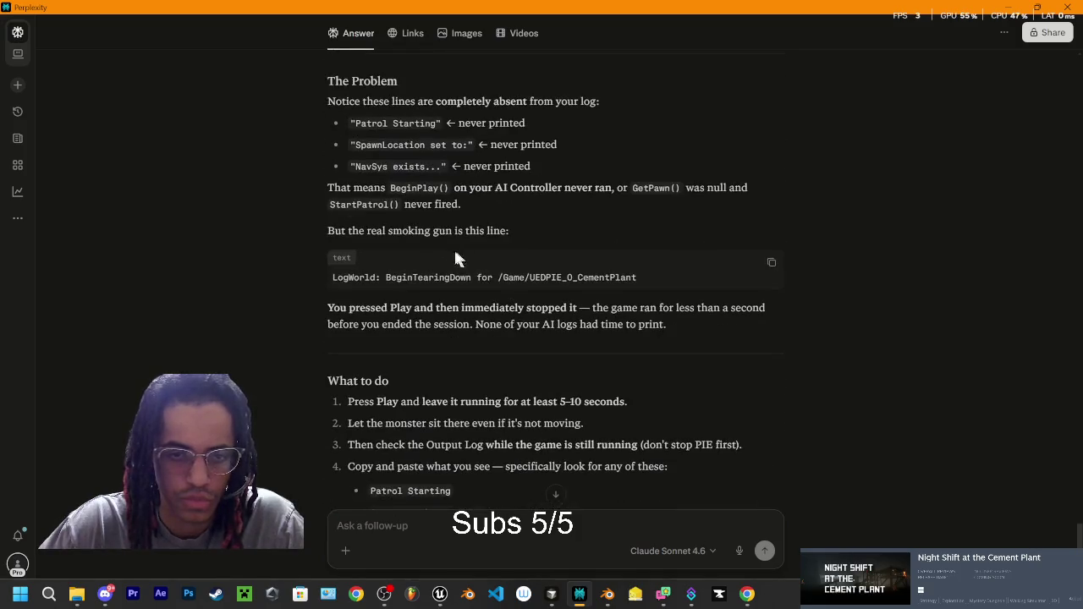
scroll(394, 213, "up", 2)
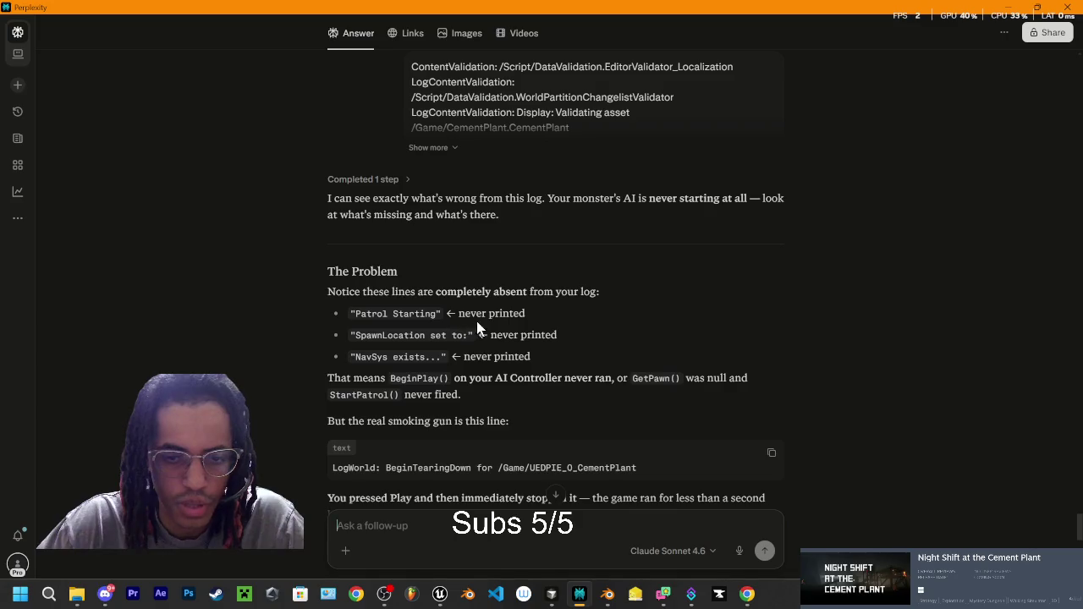
scroll(395, 337, "down", 1)
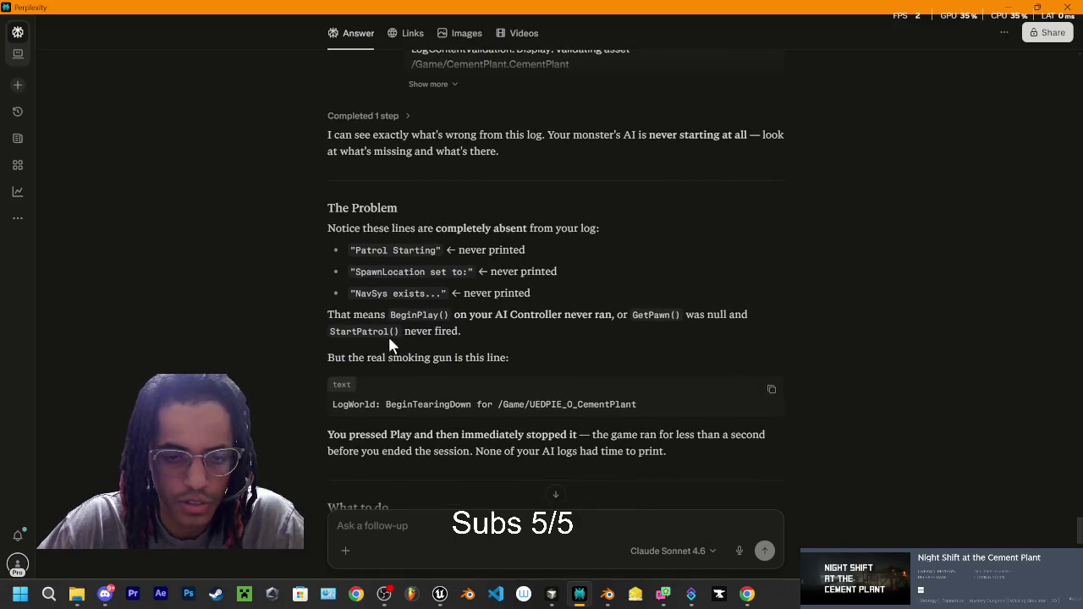
scroll(396, 336, "down", 1)
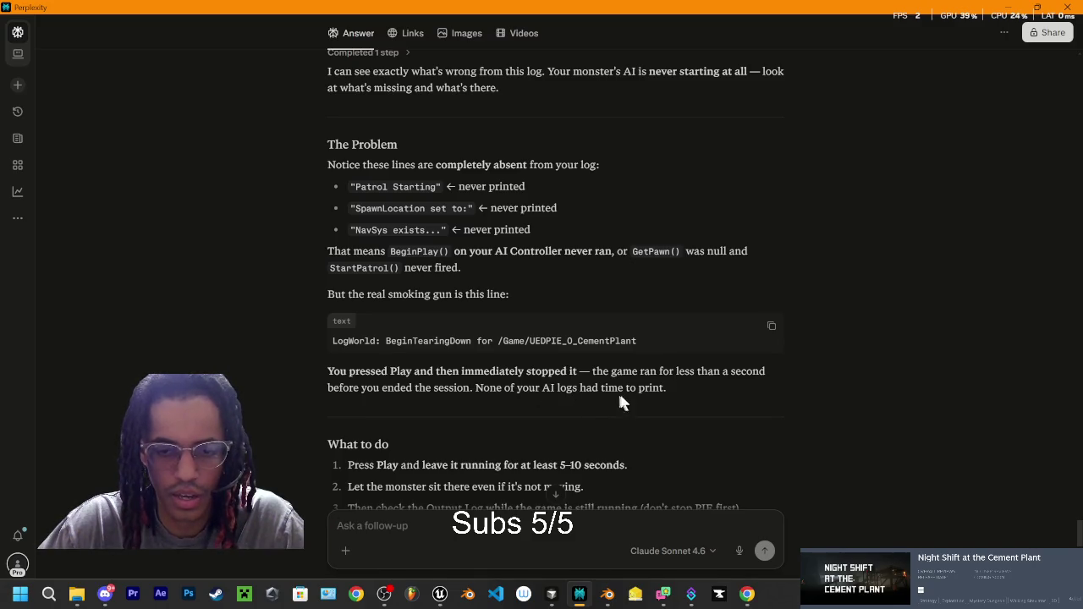
scroll(626, 396, "down", 2)
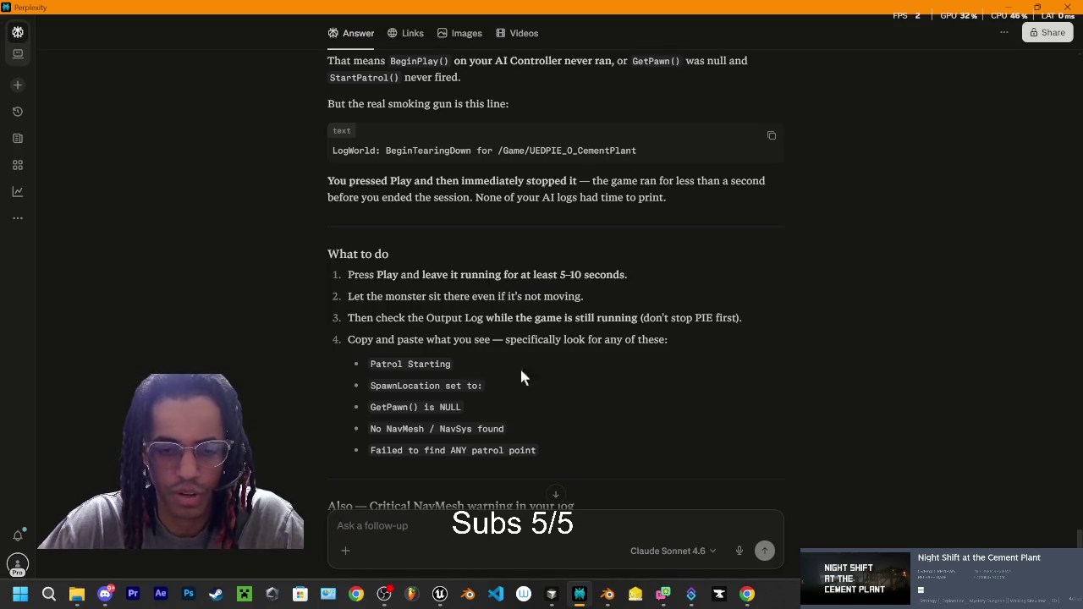
left_click(442, 596)
left_click(311, 49)
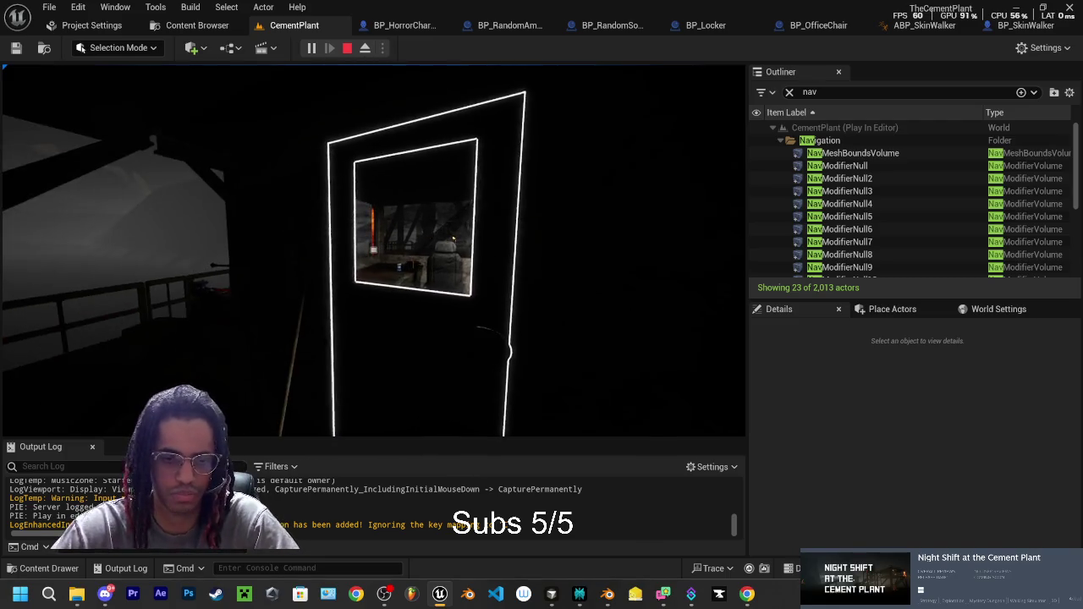
key("F8")
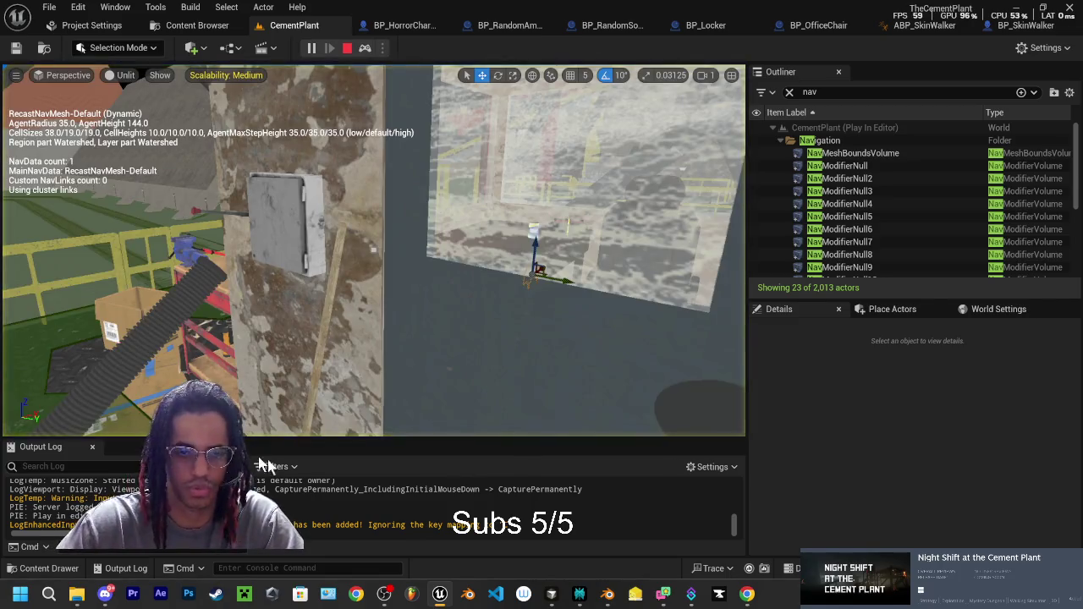
key("F8")
key("Escape")
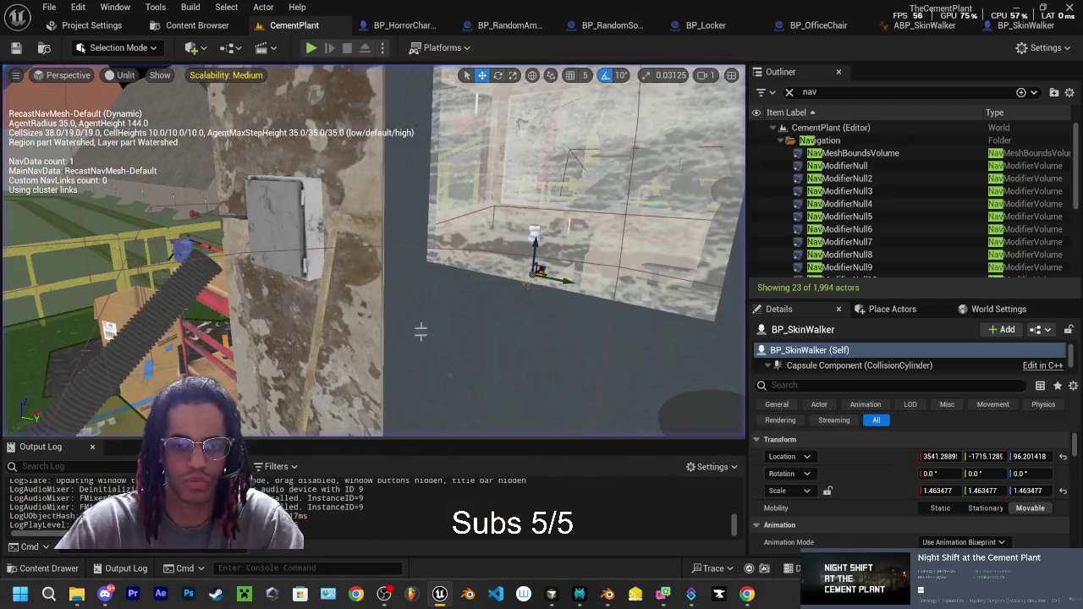
left_click(580, 594)
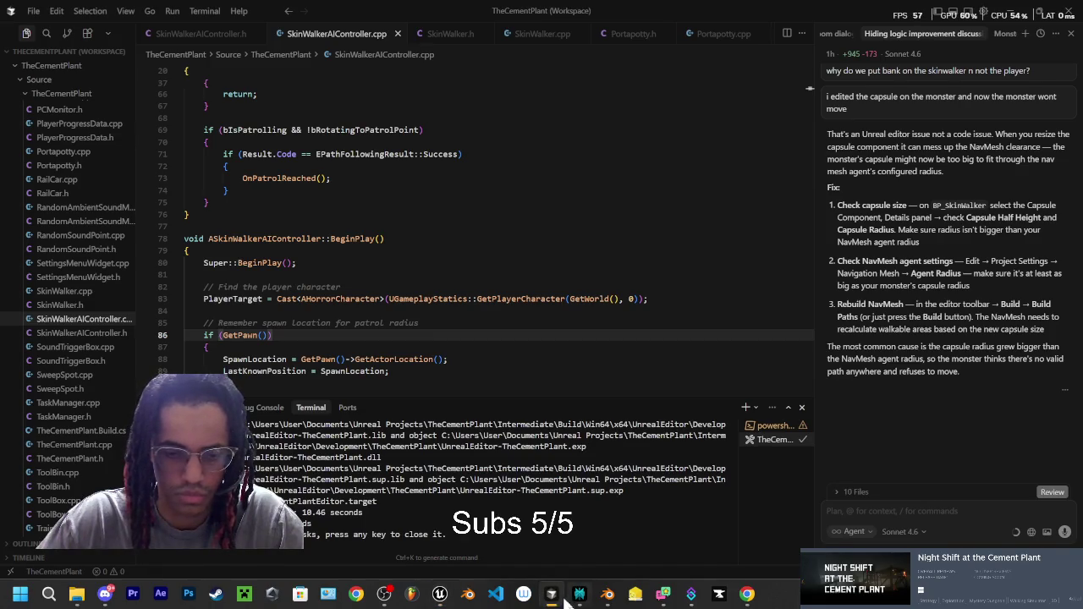
left_click(550, 594)
left_click(580, 593)
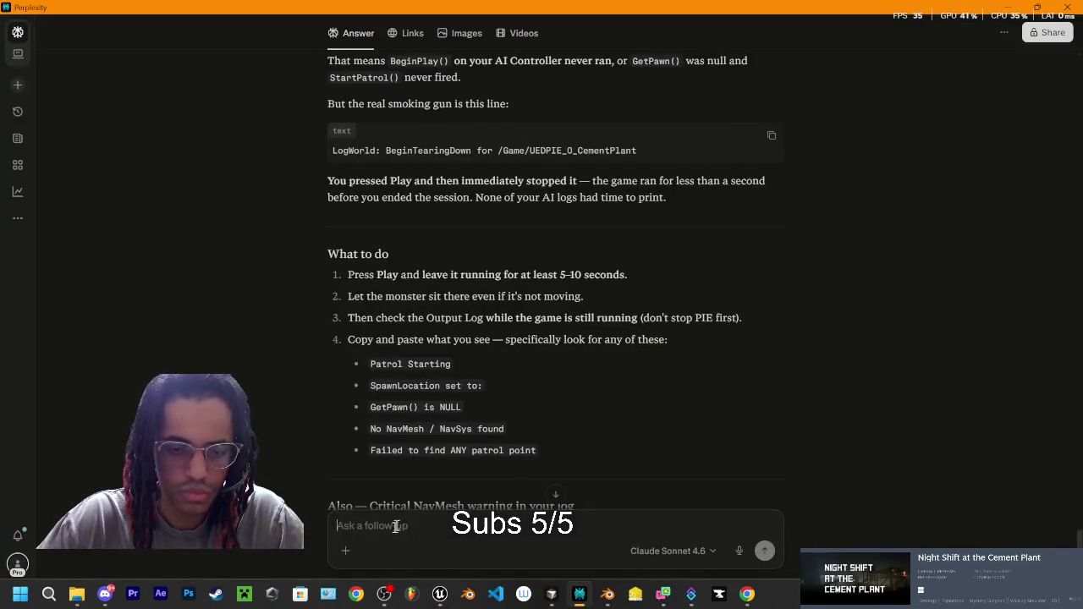
scroll(473, 338, "down", 3)
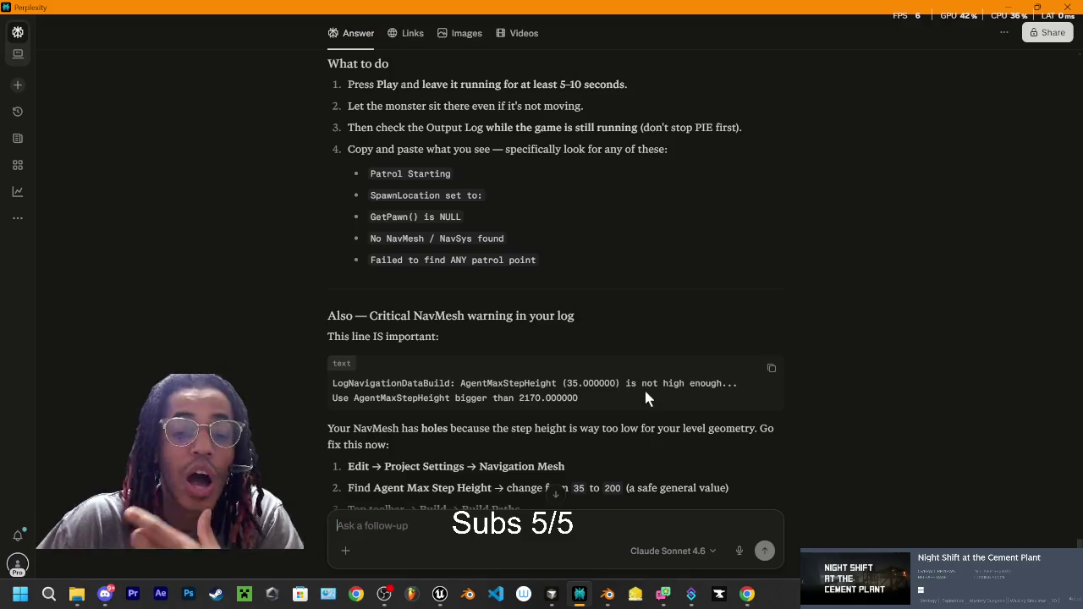
scroll(640, 404, "down", 3)
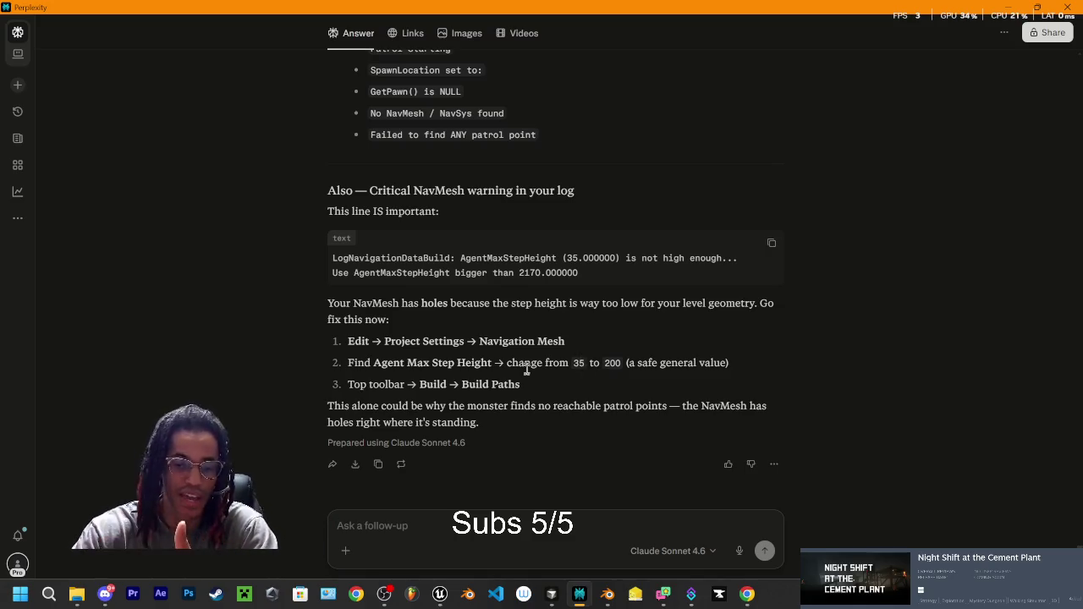
left_click(439, 594)
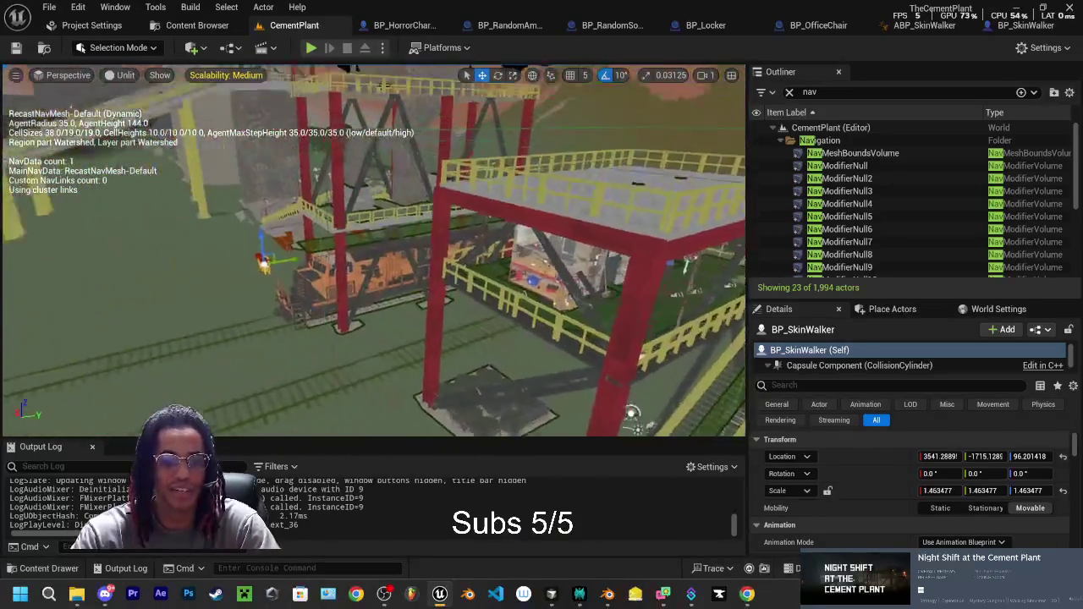
key("f")
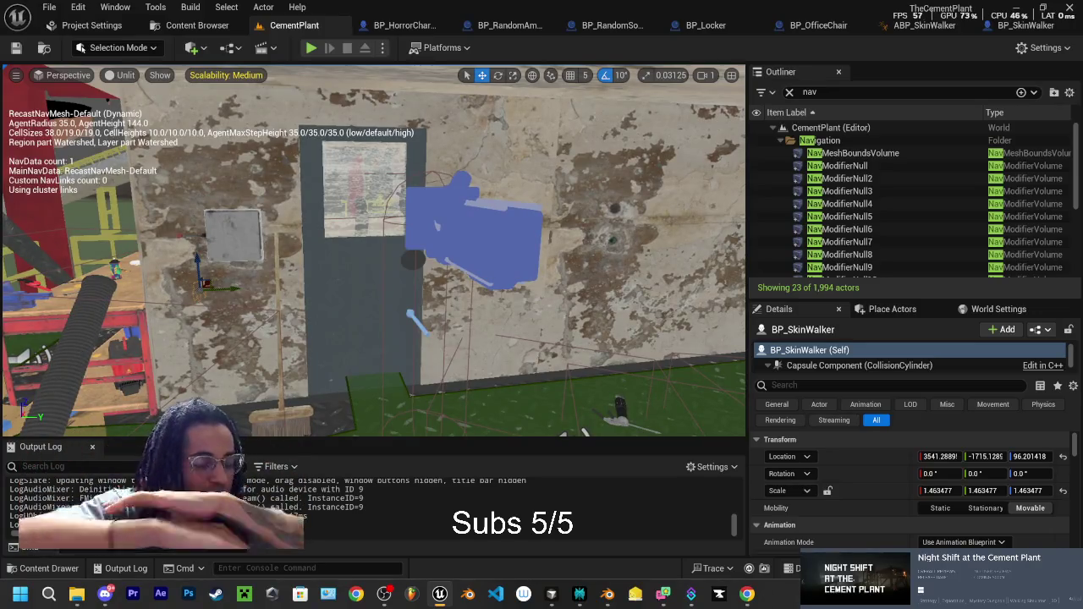
left_click(578, 593)
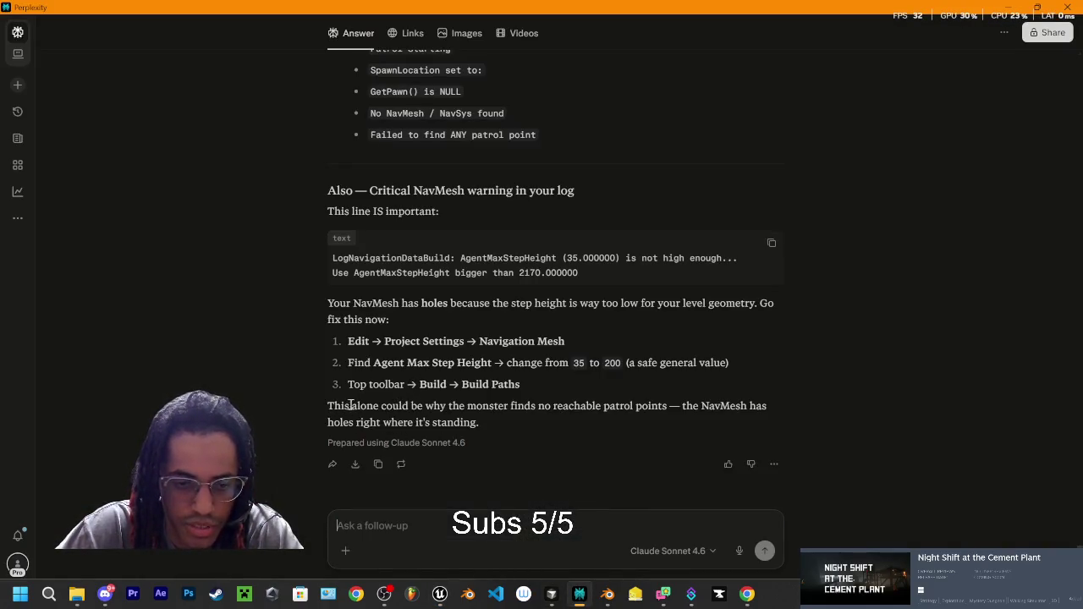
left_click_drag(327, 408, 390, 409)
left_click(389, 409)
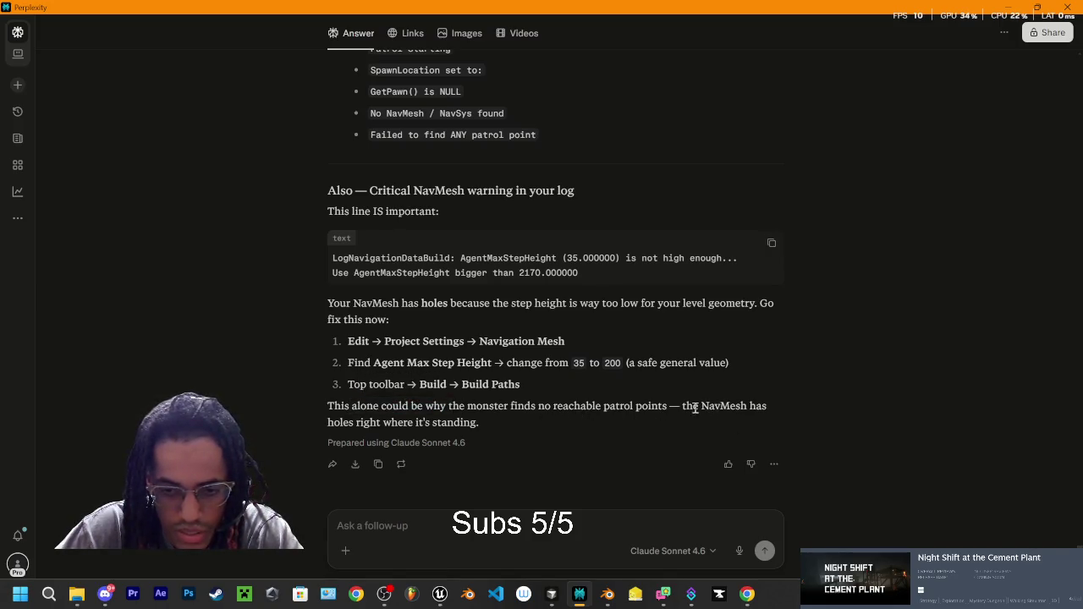
scroll(444, 341, "up", 3)
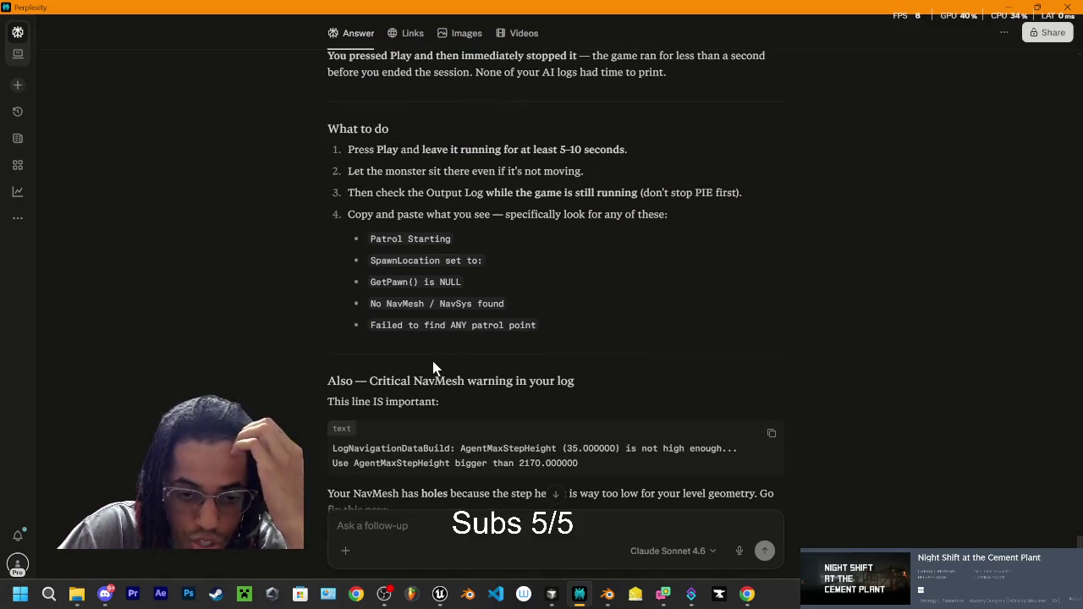
scroll(379, 325, "down", 2)
scroll(568, 271, "down", 1)
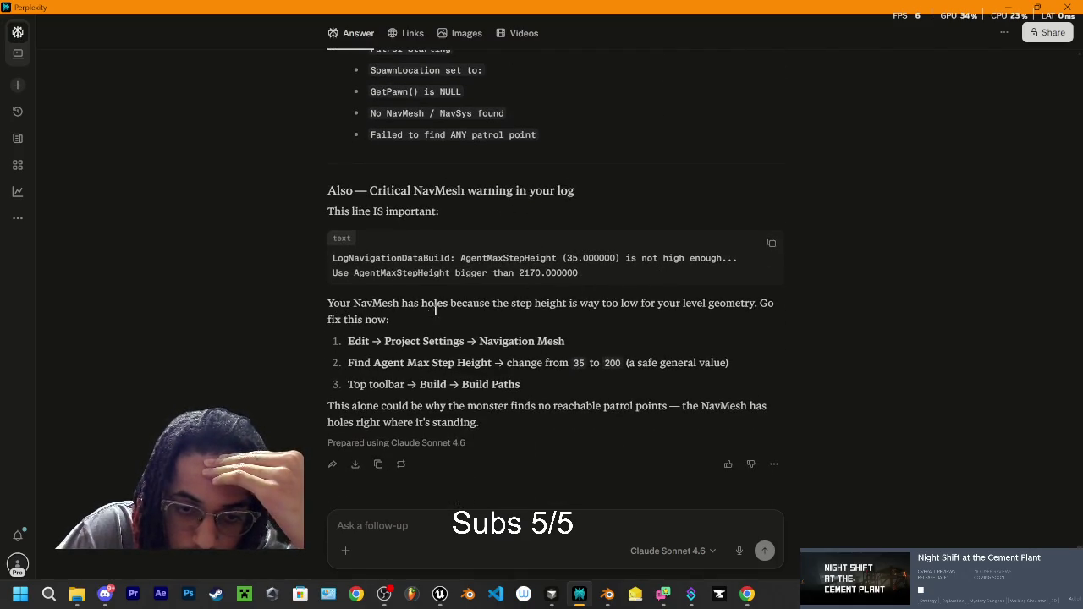
left_click_drag(305, 188, 740, 406)
left_click(887, 356)
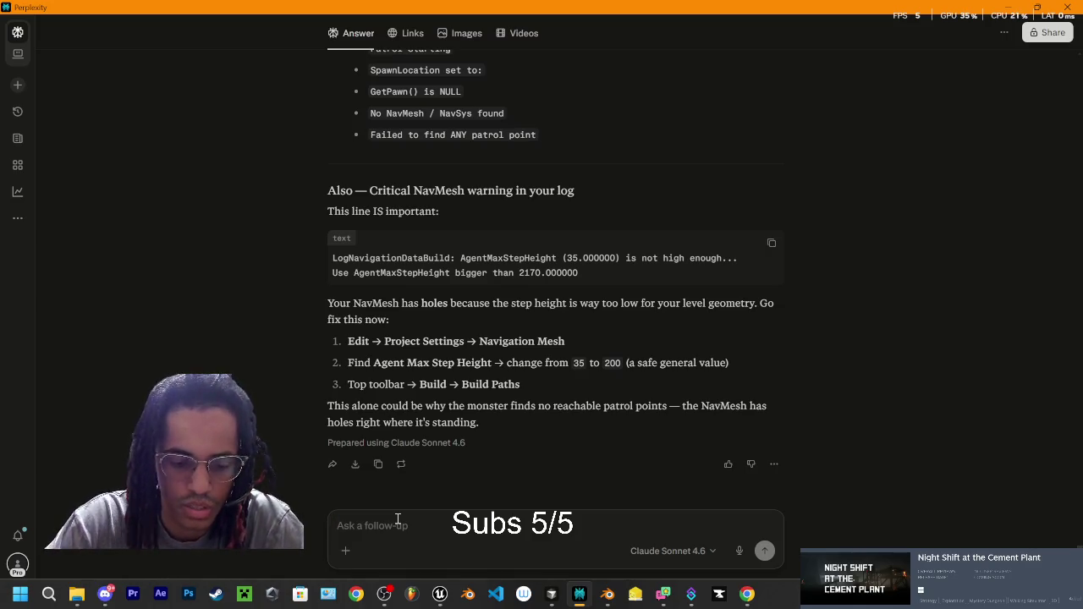
Step: Clear the false-start text from the follow-up box and enable Deep research
type("I")
key("BackSpace")
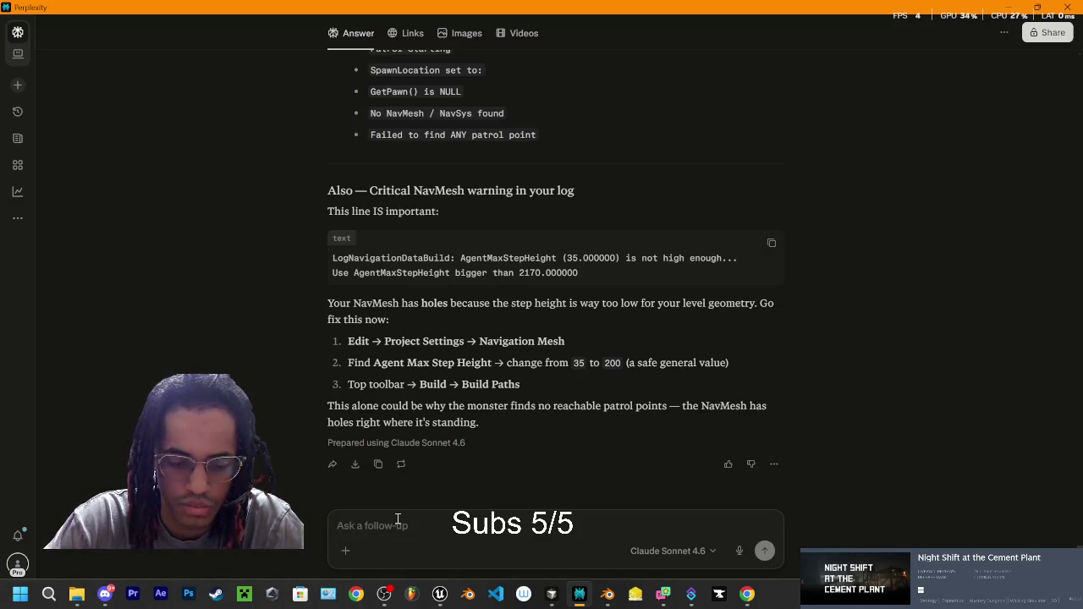
type("I")
key("BackSpace")
type("the")
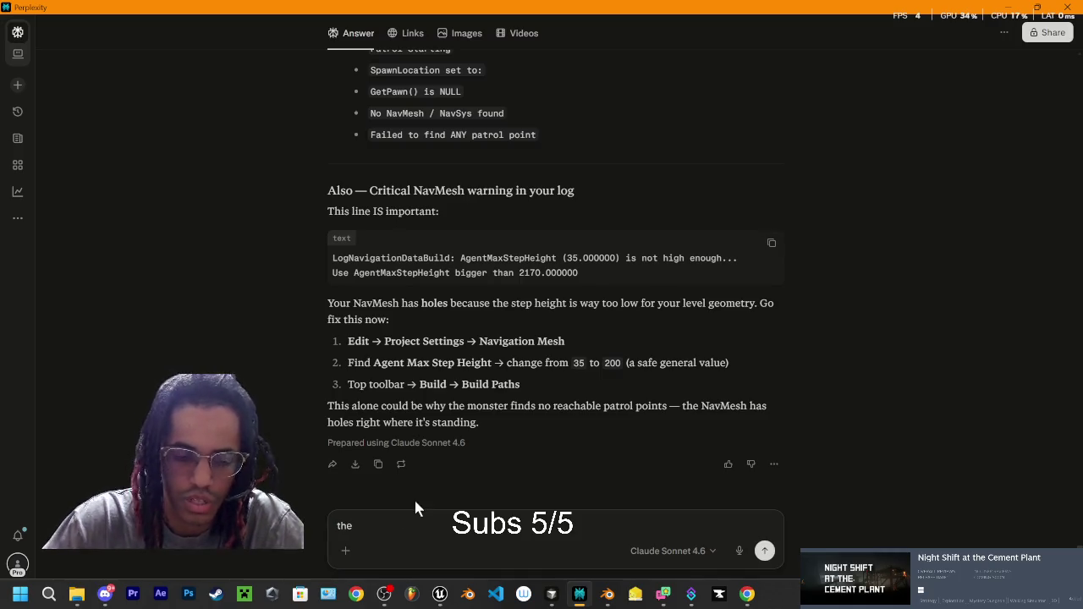
left_click(347, 551)
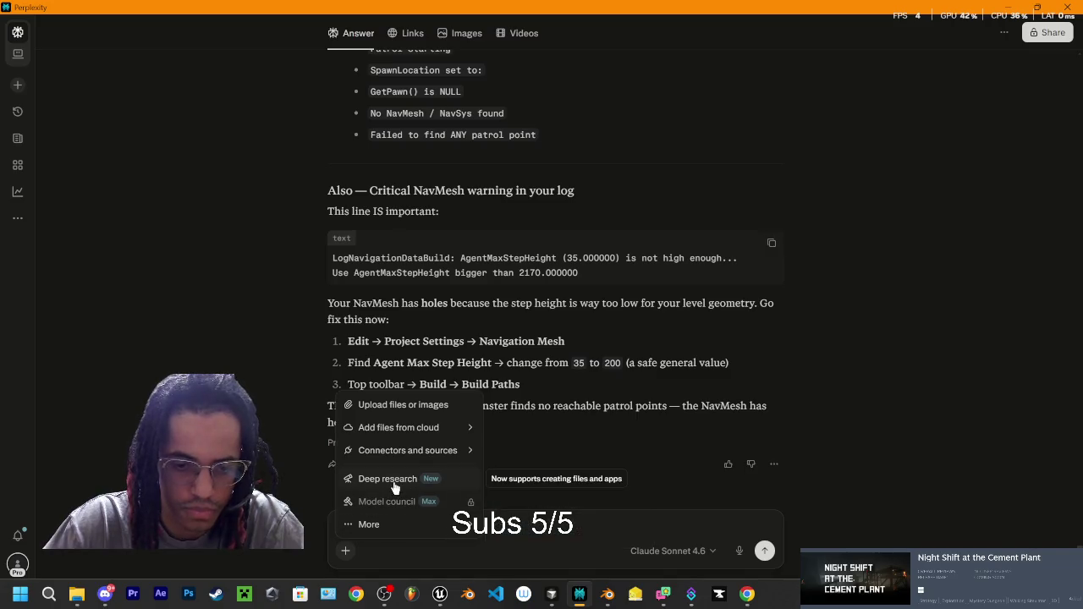
left_click(388, 478)
Step: Send a follow-up saying play time didn't matter, citing capsule height, location Z -60 and rotation -90
type("fucking tim")
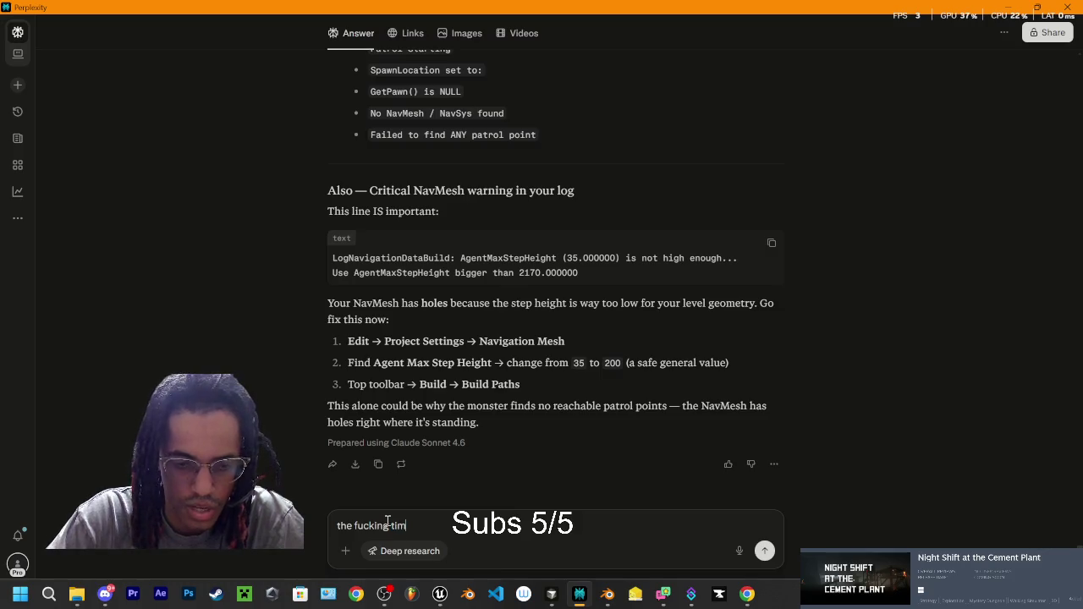
type(" in")
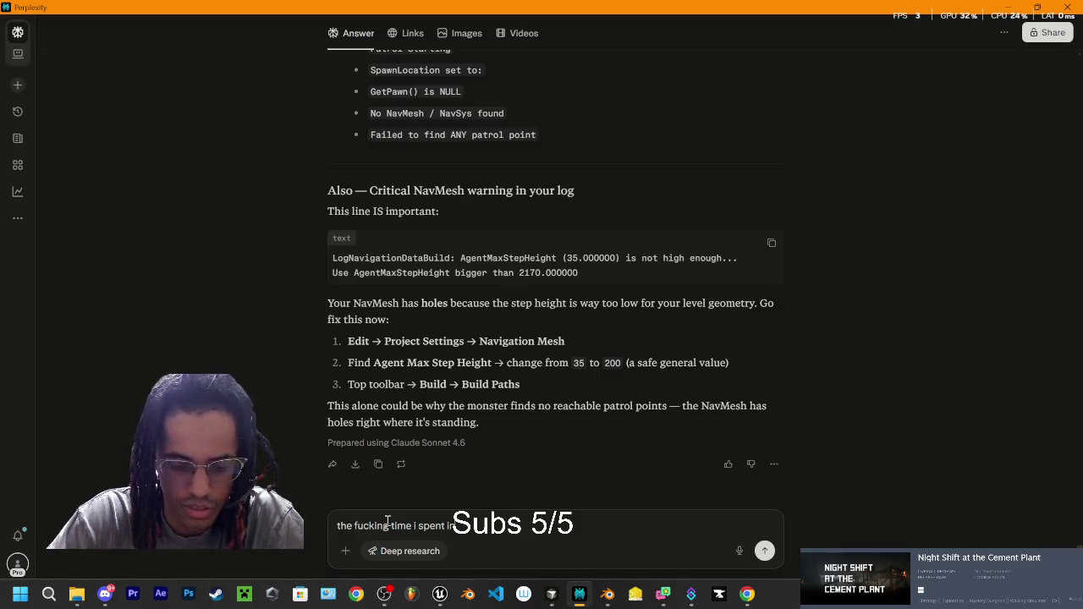
type(" pla")
type(" matter")
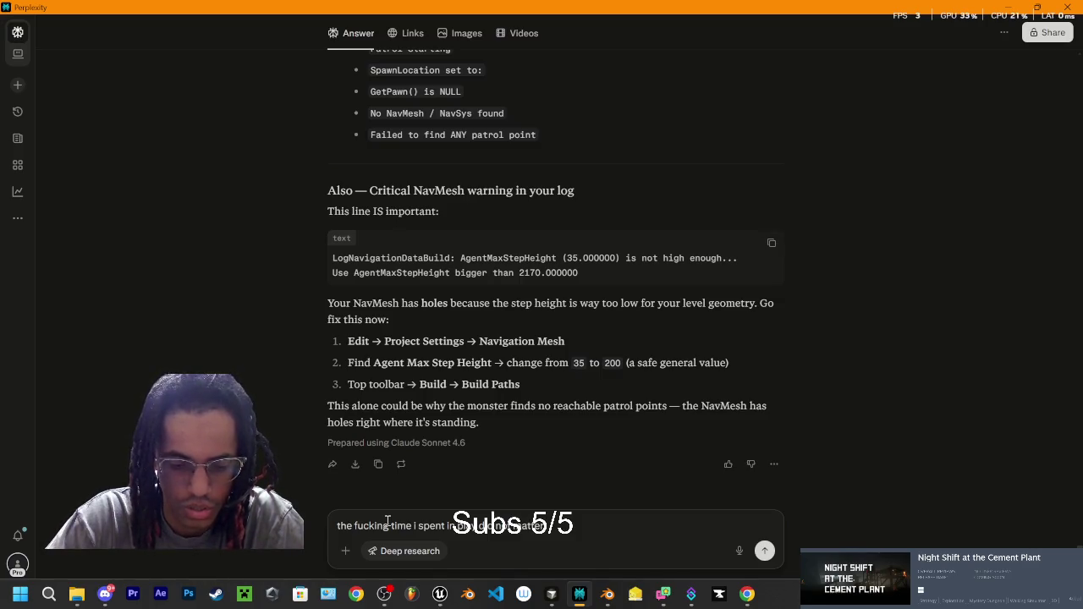
type("ven ta")
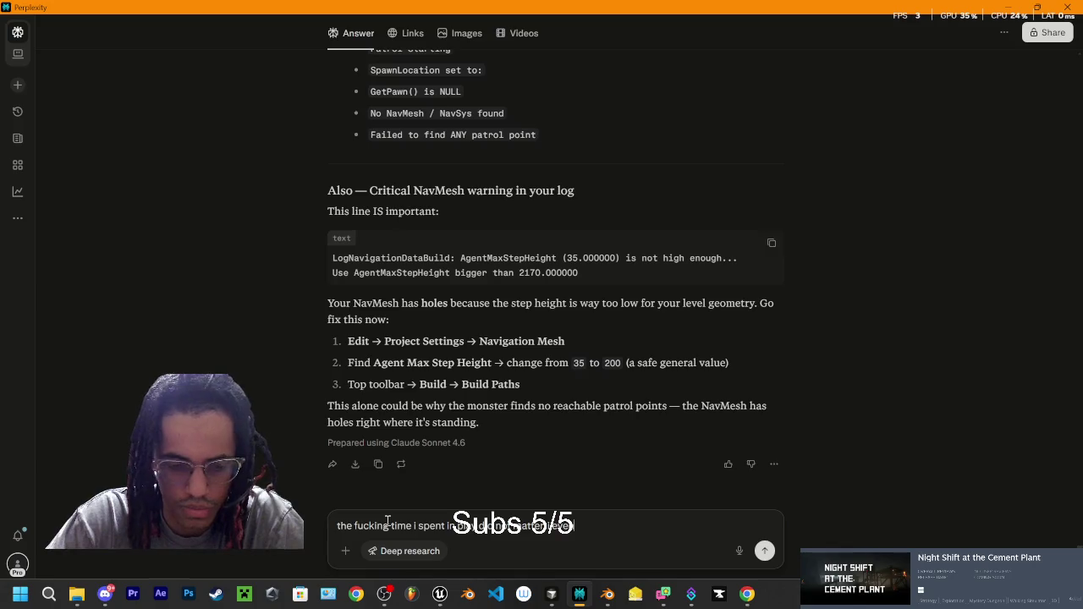
type("te")
type(" longer so g")
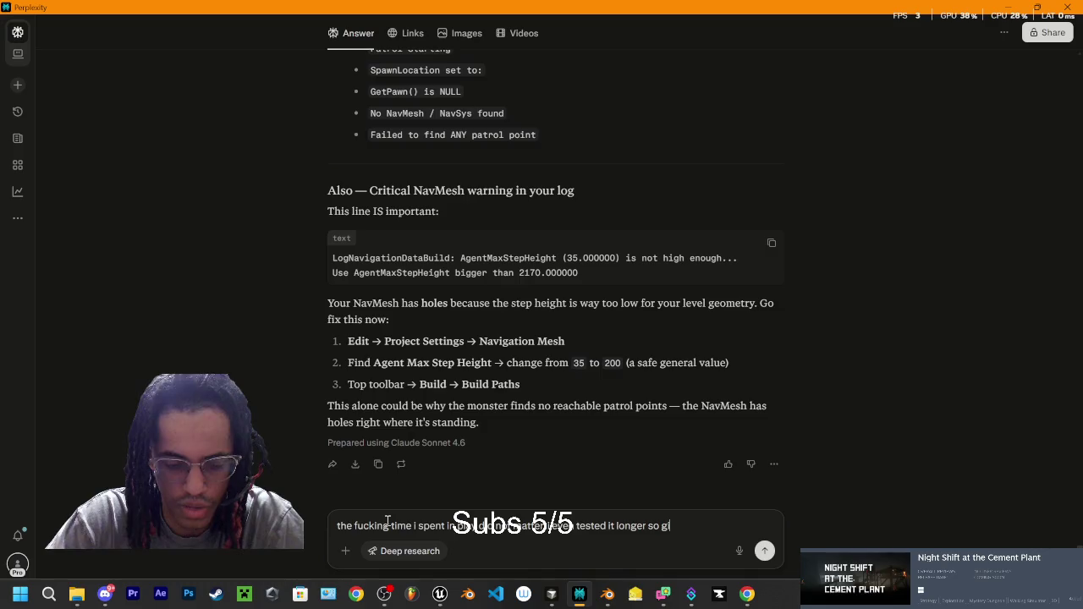
type("nd the")
type("x a")
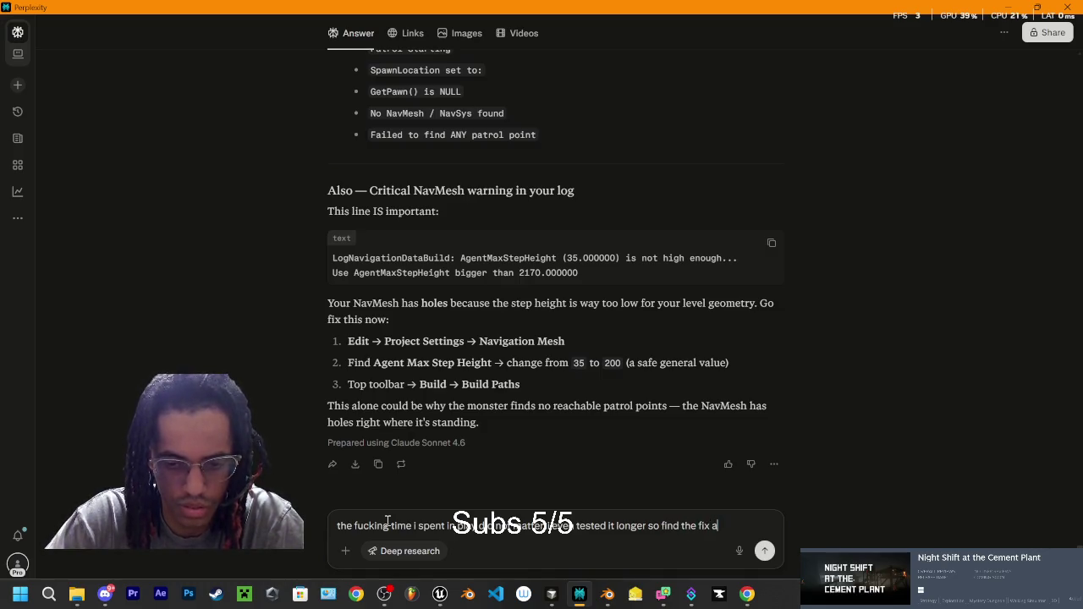
type("ll i did wa")
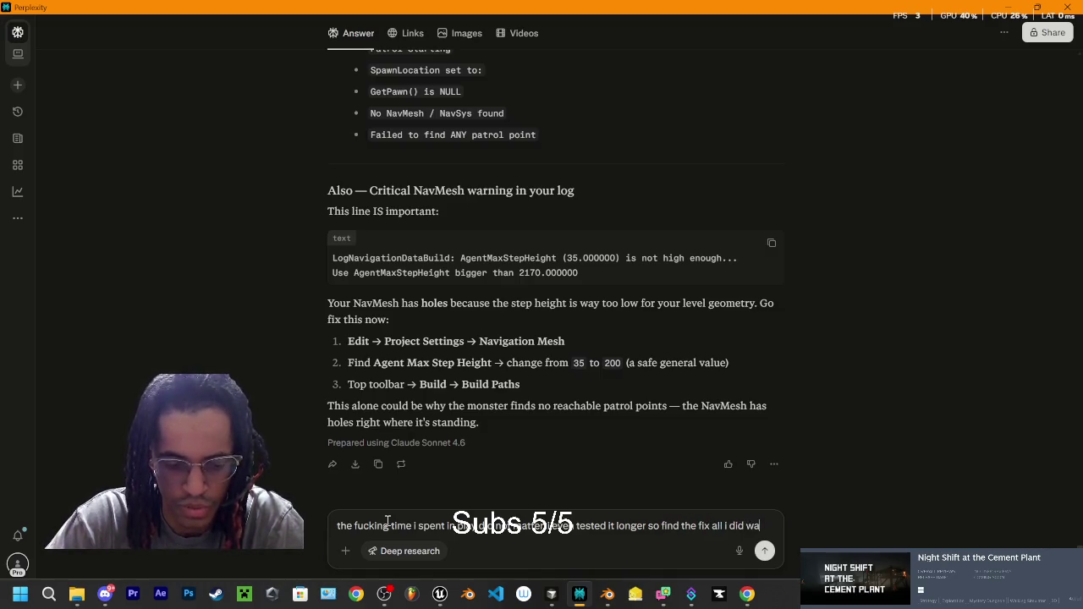
type("s change the caps")
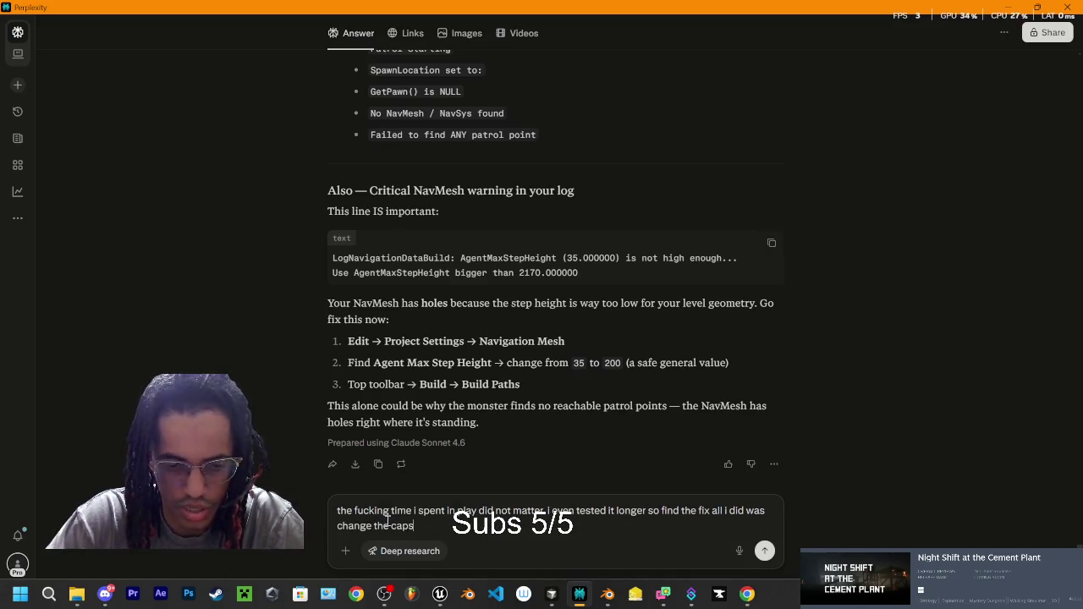
type("ule ieg")
type("eght")
type(", to 20")
type("sition to 20")
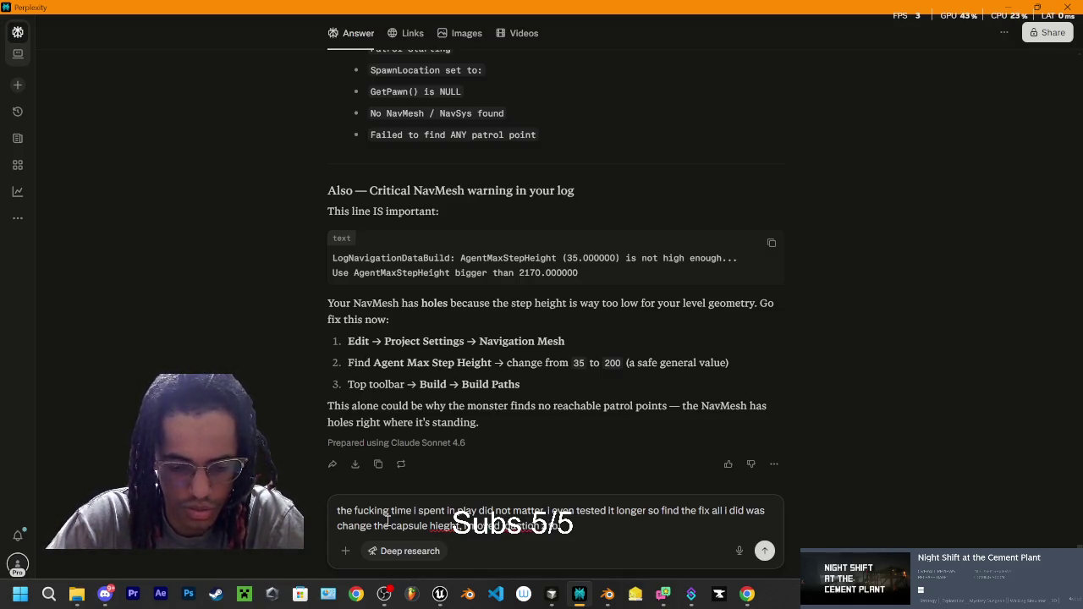
type("like")
type(" u said and")
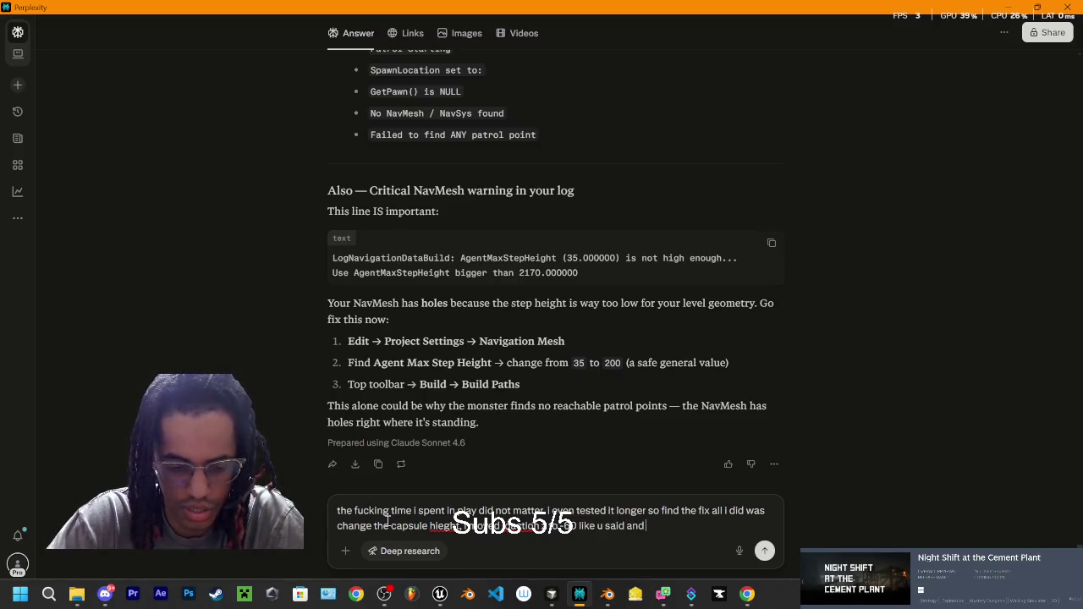
type(" rotation")
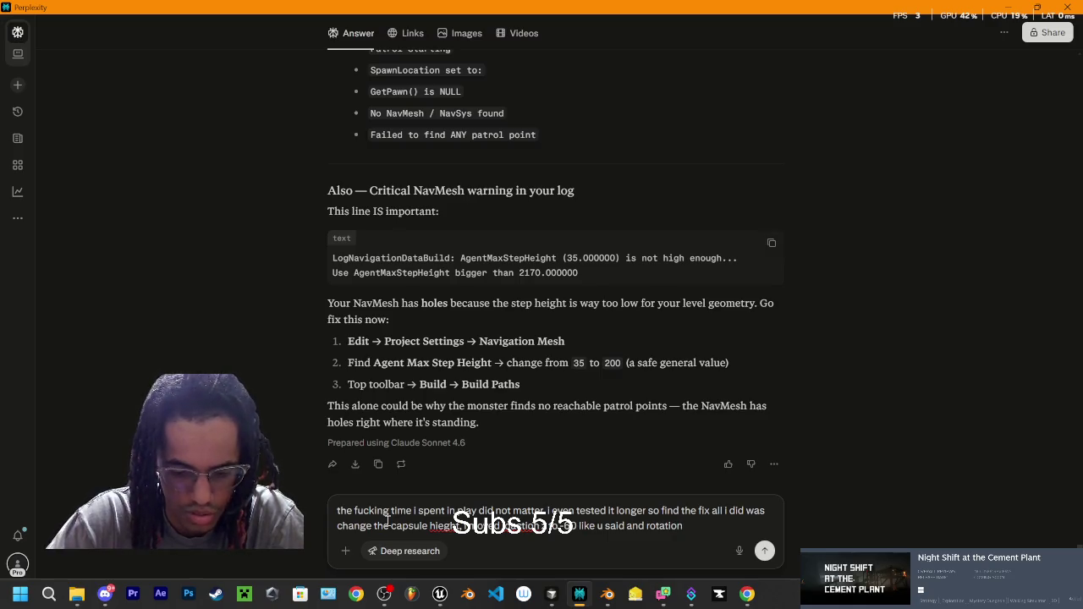
type(" -90 like")
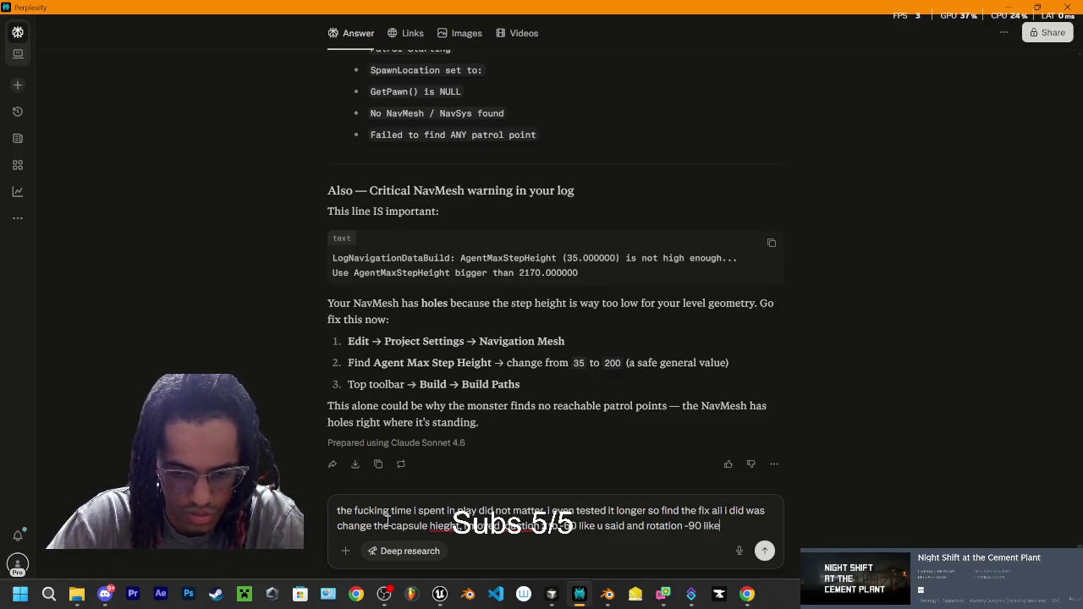
type(" u said")
type(" as wel")
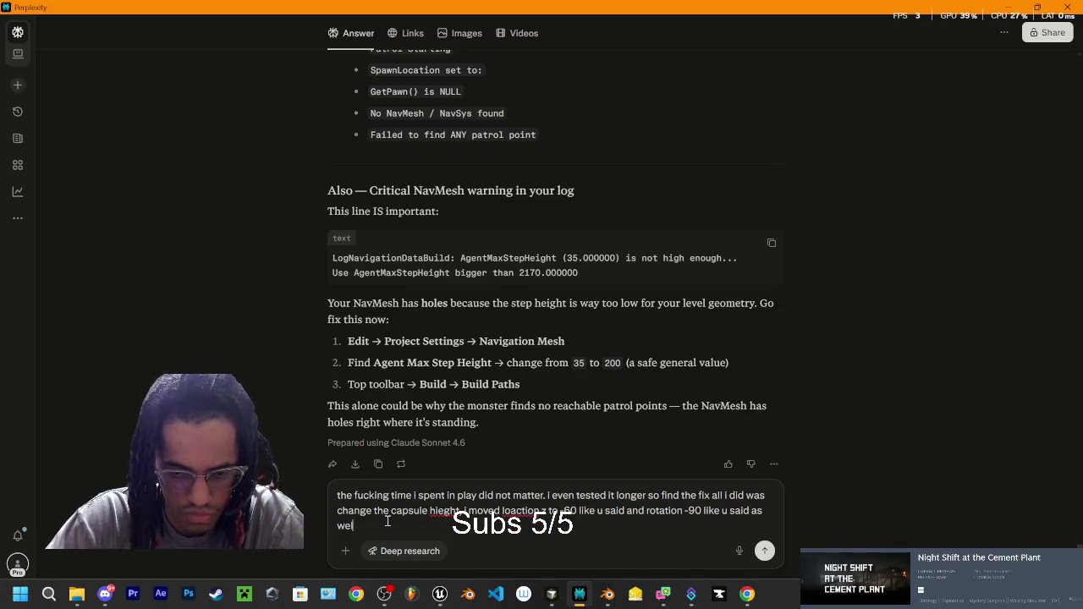
type("already")
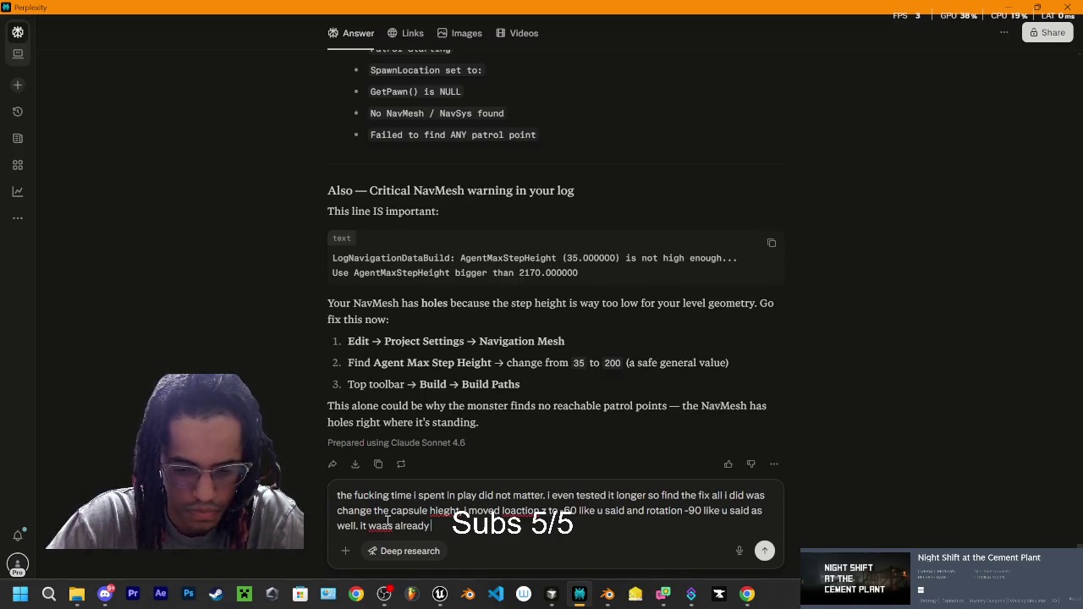
type(" -90")
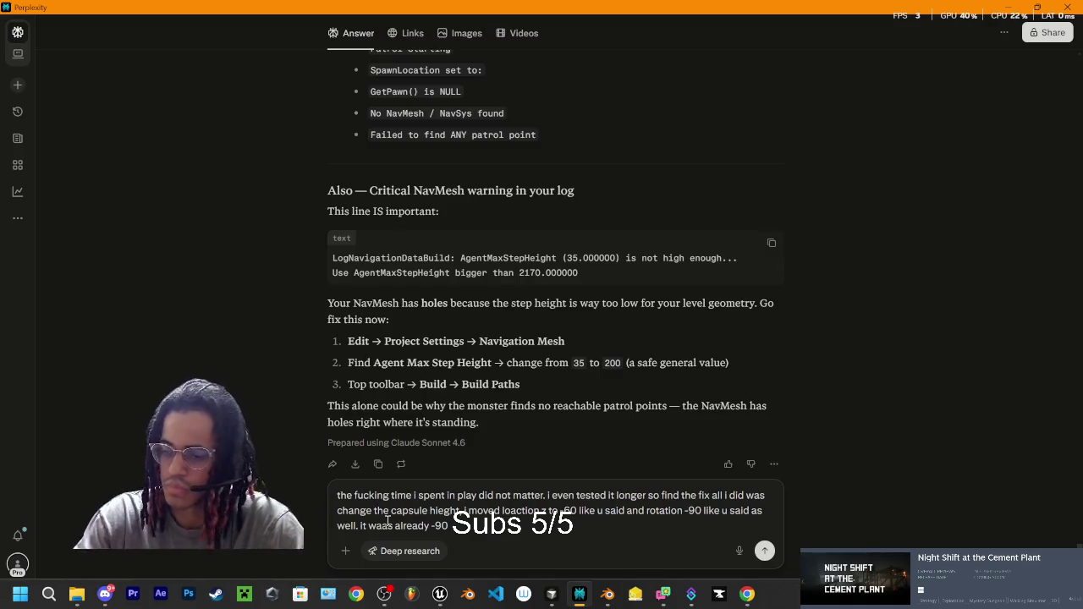
key("Return")
type("\\")
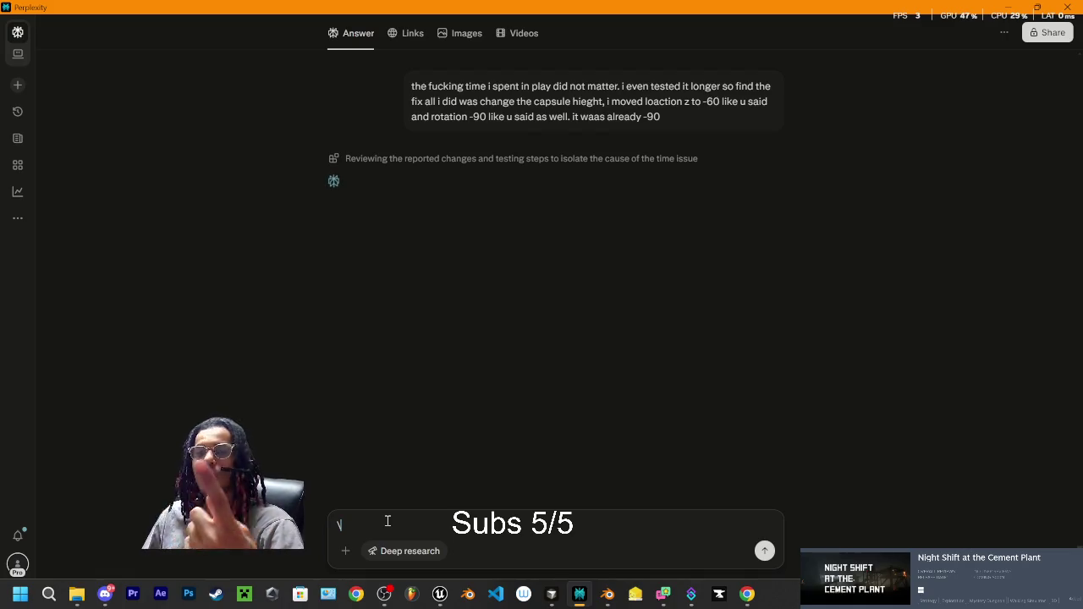
type("/")
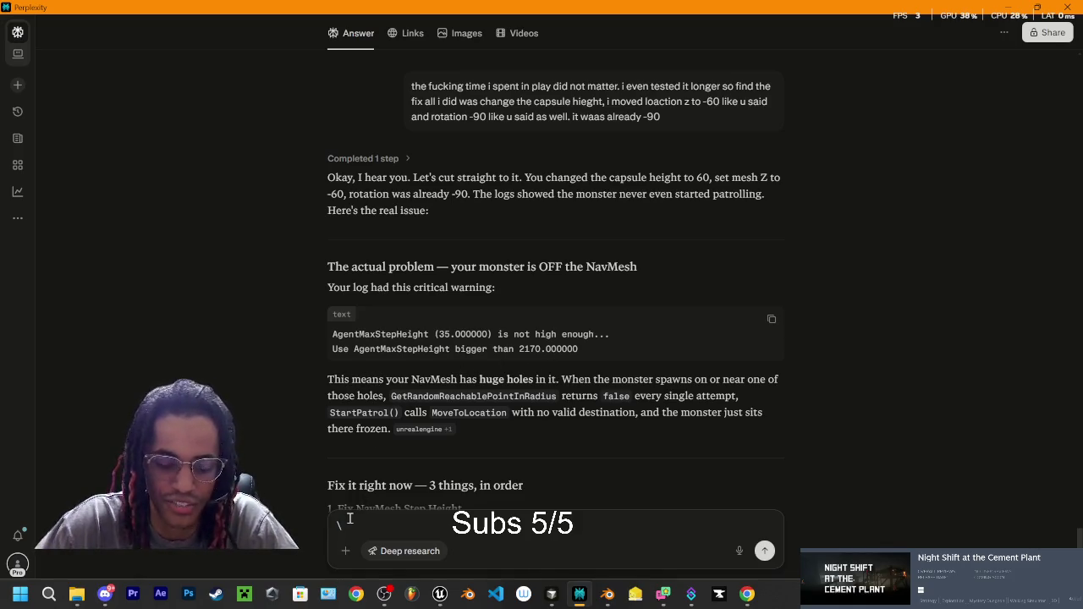
Step: Delete the stray backslash from the follow-up box and review the off-NavMesh explanation
key("BackSpace")
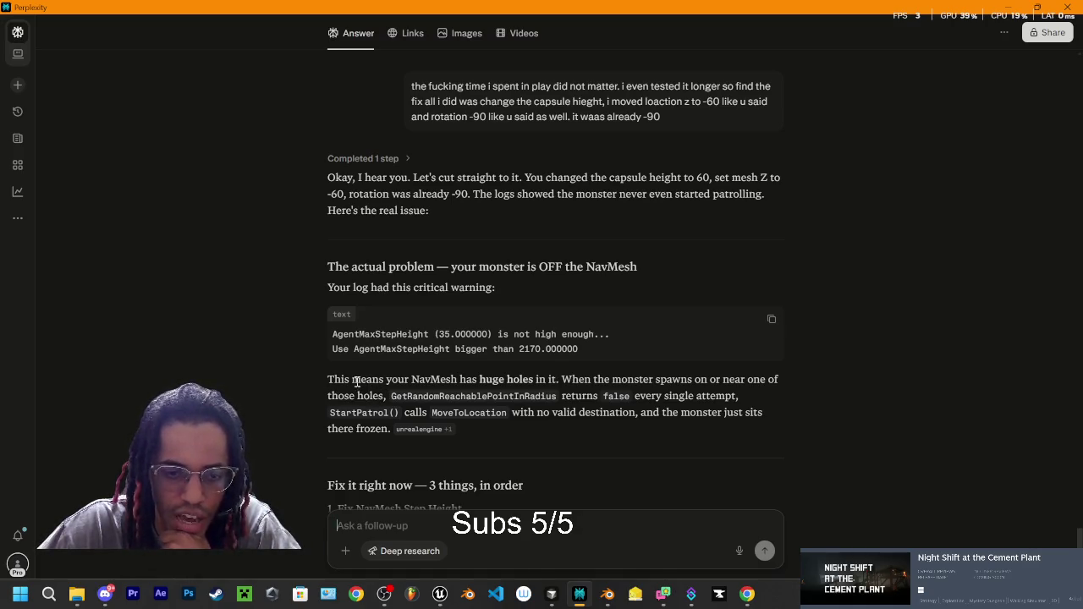
mouse_move(327, 379)
left_mouse_down()
mouse_move(365, 381)
mouse_move(422, 415)
left_mouse_up()
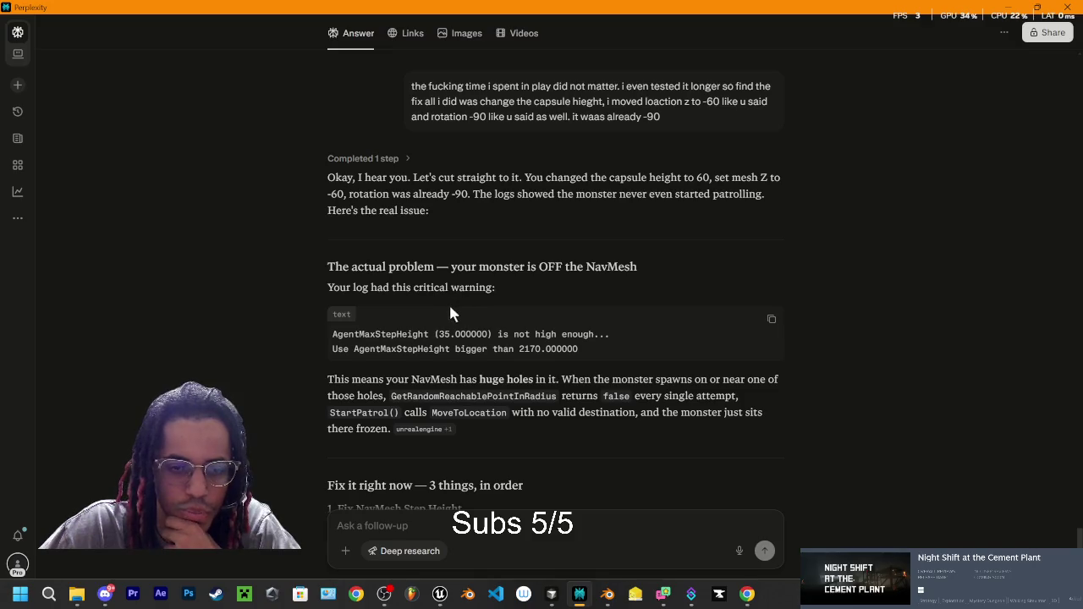
scroll(419, 220, "up", 1)
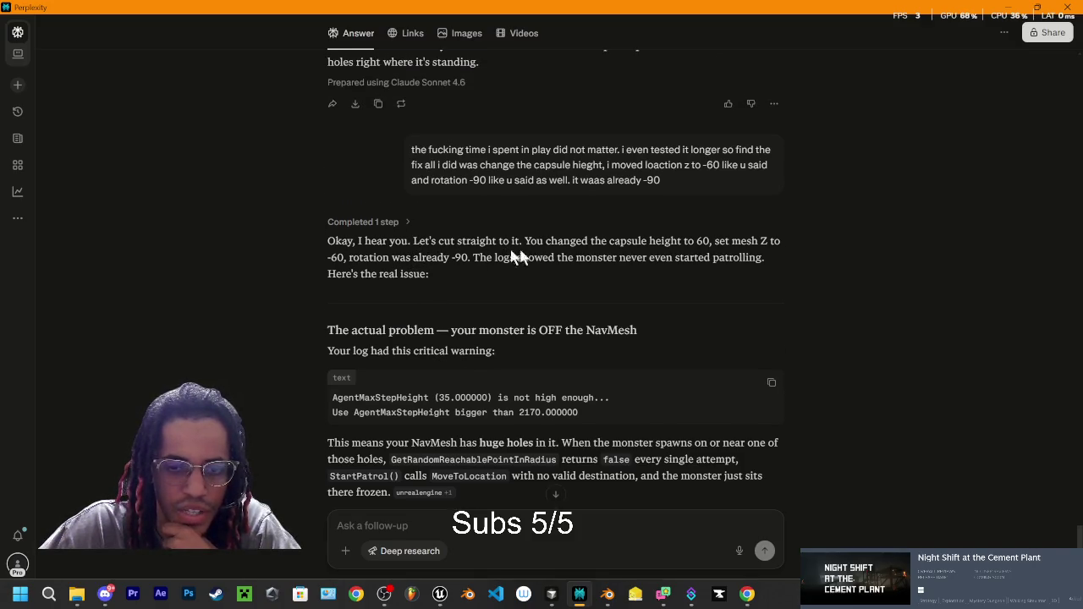